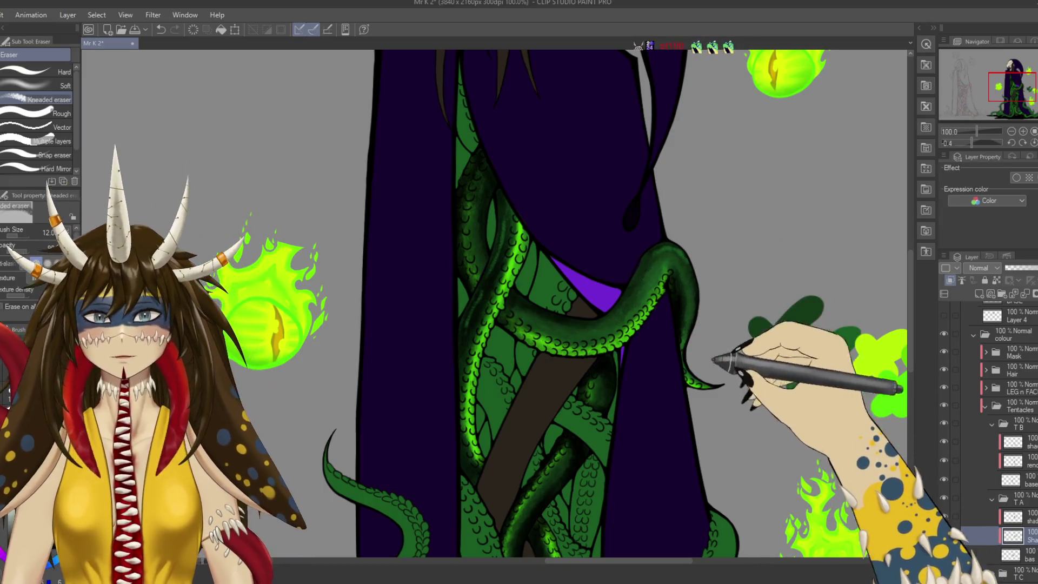
Darken the curling tentacle with the Rough wash brush, save, then erase excess shading along its edge.
{"action": "left_click_drag", "start_coordinate": [733, 414], "coordinate": [660, 405]}
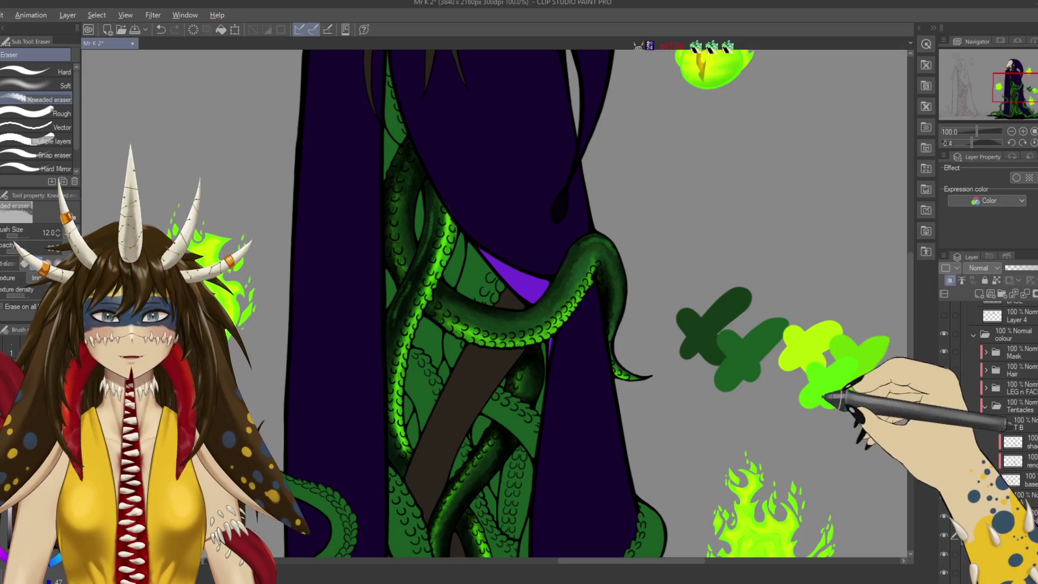
{"action": "key", "text": "b"}
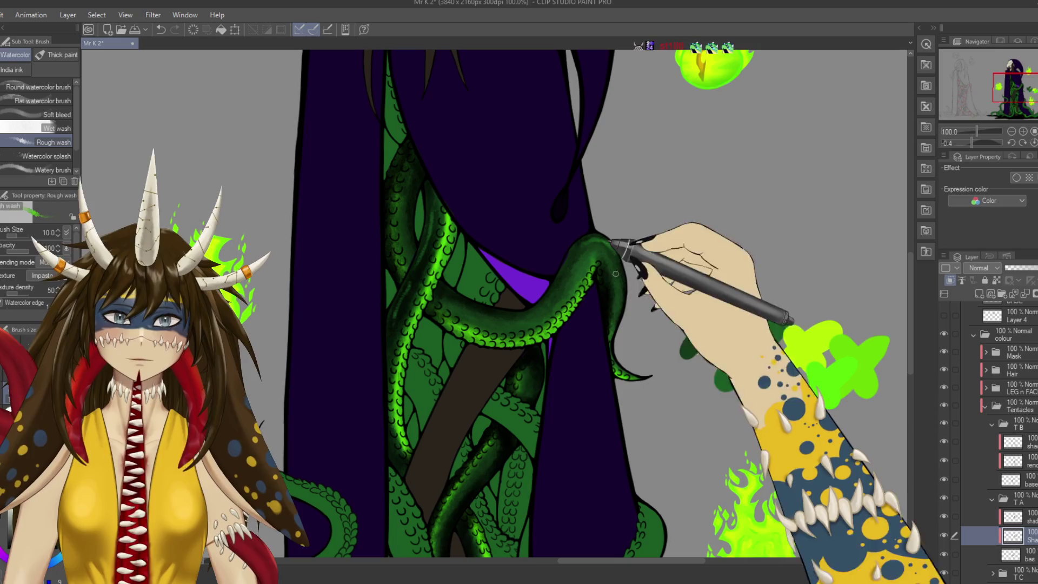
{"action": "left_click_drag", "start_coordinate": [612, 261], "coordinate": [602, 275]}
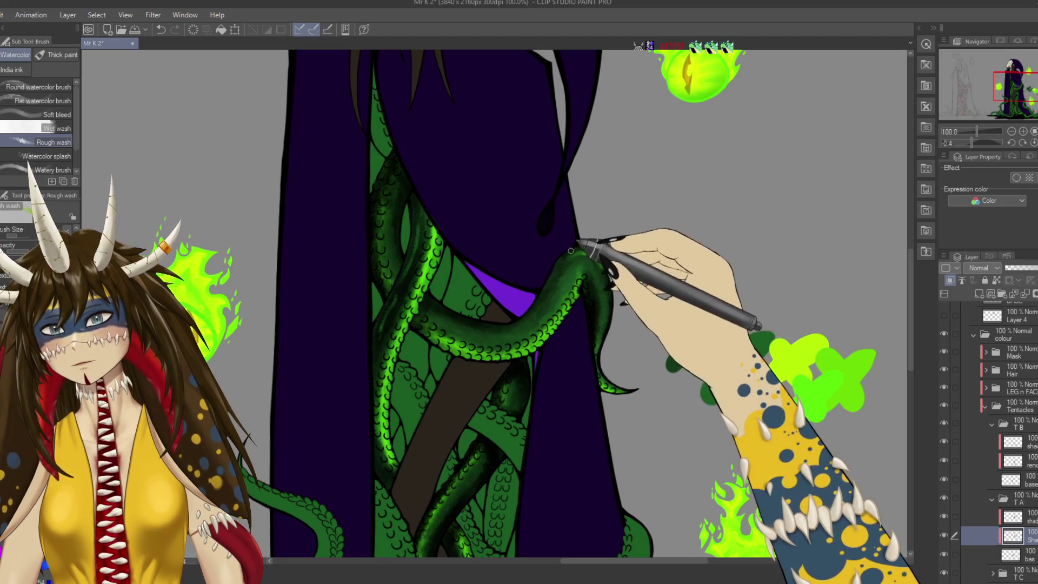
{"action": "key", "text": "ctrl+s"}
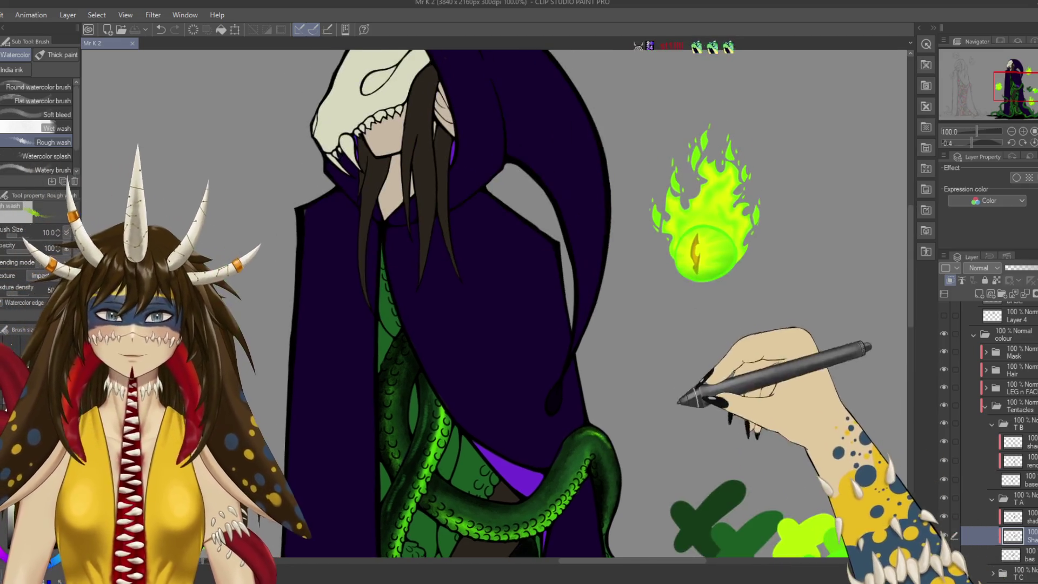
{"action": "key", "text": "e"}
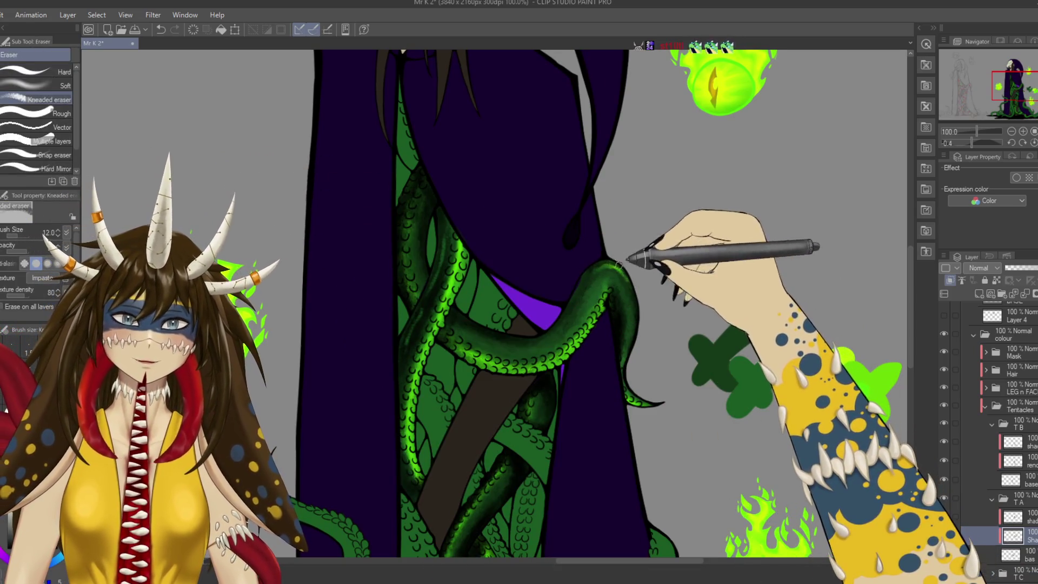
{"action": "left_click_drag", "start_coordinate": [641, 250], "coordinate": [599, 264]}
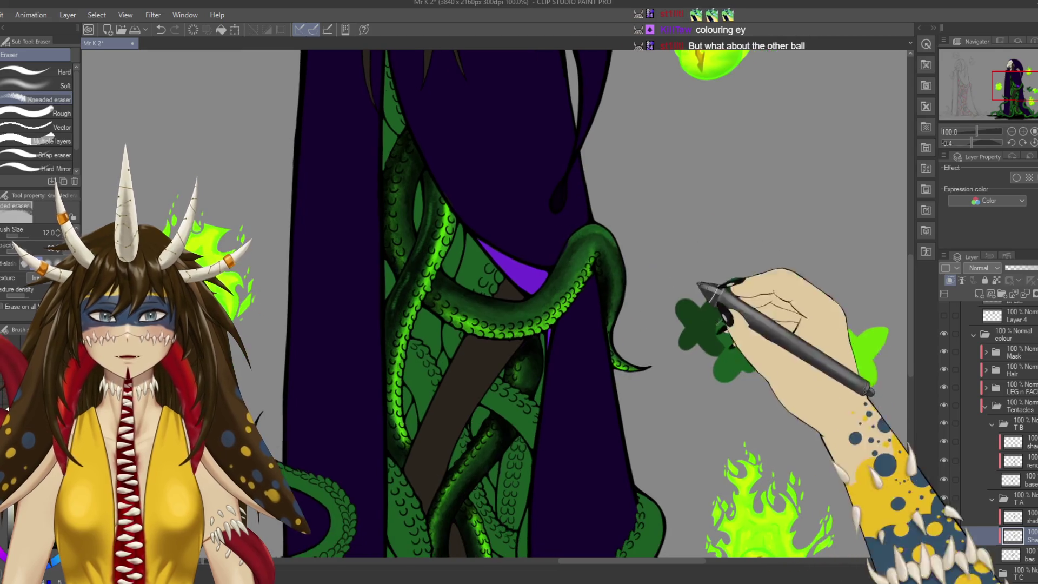
Paint bright green glow along the tentacle edge with the Rough wash brush and save.
{"action": "left_click_drag", "start_coordinate": [591, 269], "coordinate": [578, 235]}
{"action": "key", "text": "b"}
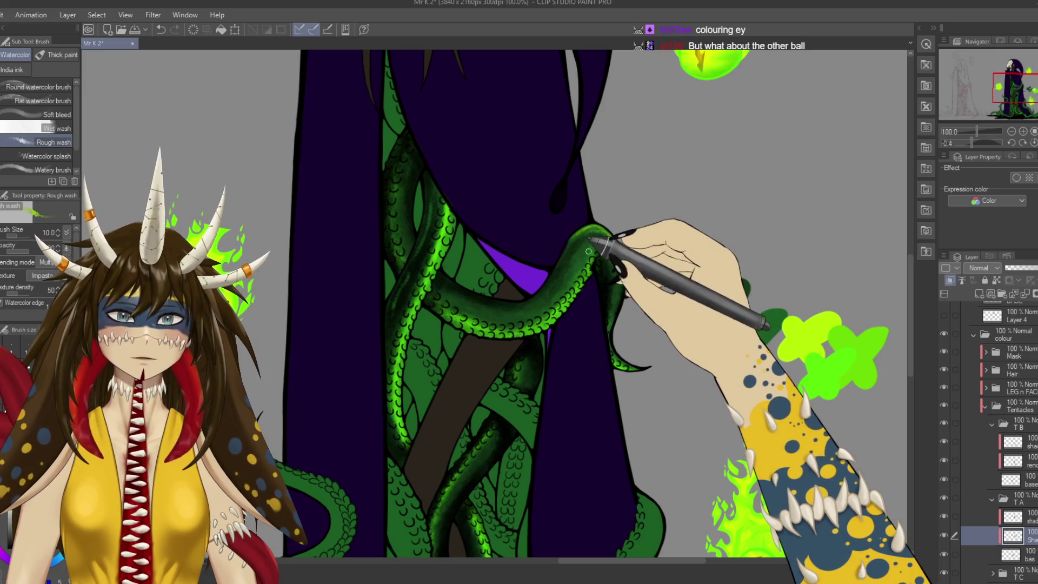
{"action": "left_click_drag", "start_coordinate": [587, 250], "coordinate": [604, 251]}
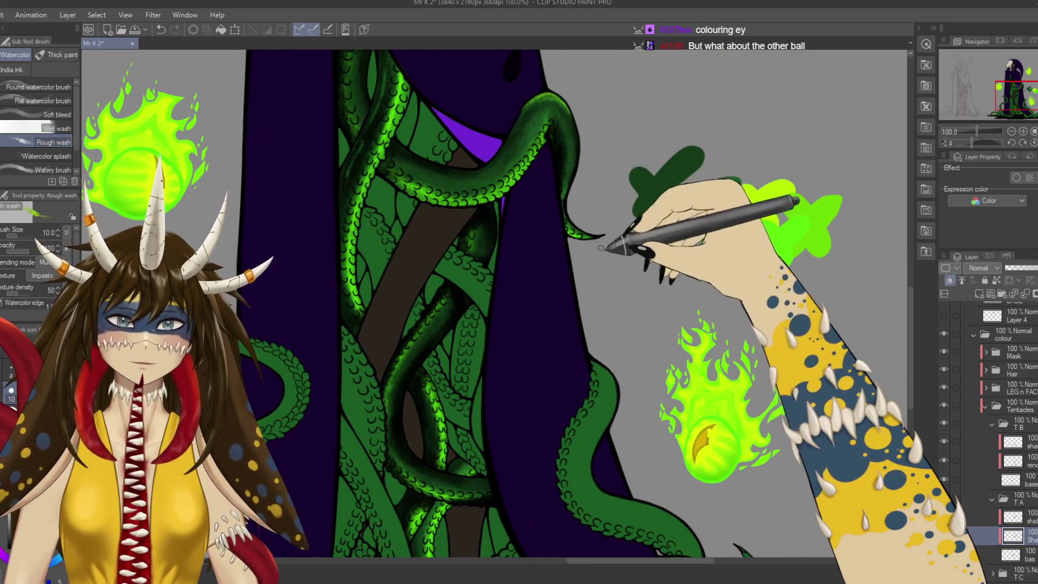
{"action": "left_click_drag", "start_coordinate": [597, 213], "coordinate": [621, 348]}
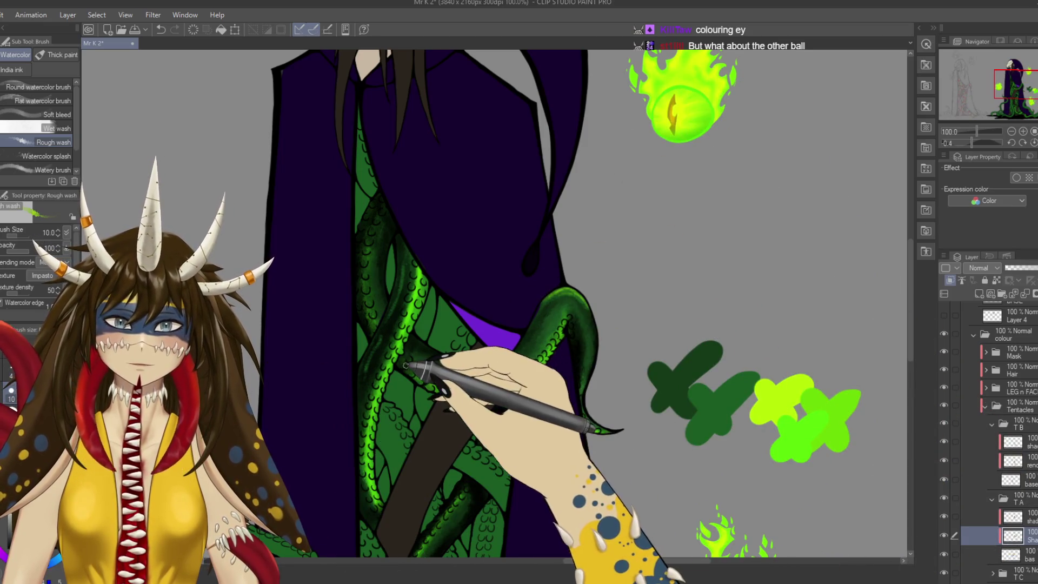
{"action": "left_click_drag", "start_coordinate": [406, 366], "coordinate": [543, 306]}
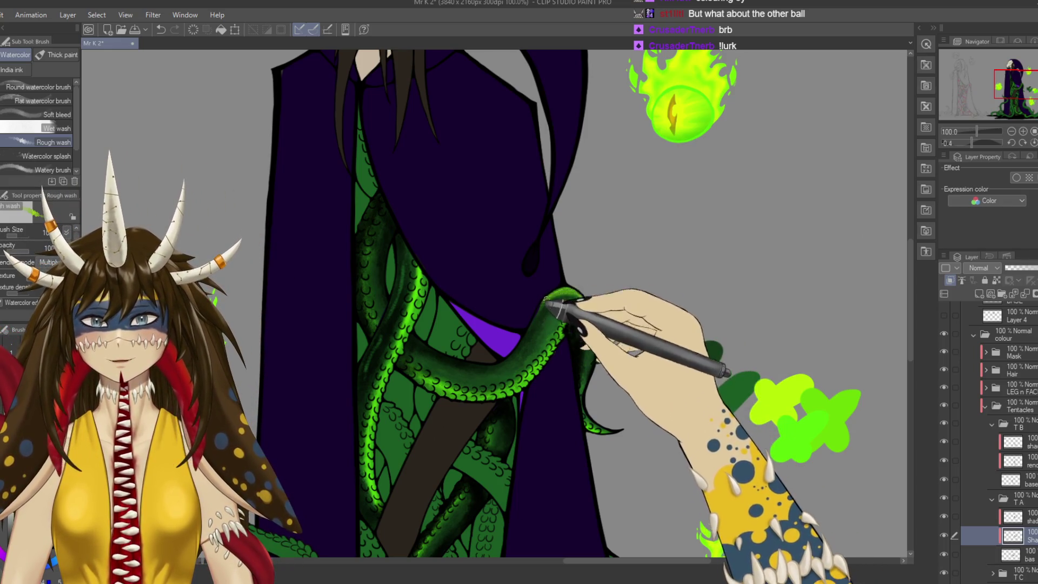
{"action": "key", "text": "ctrl+s"}
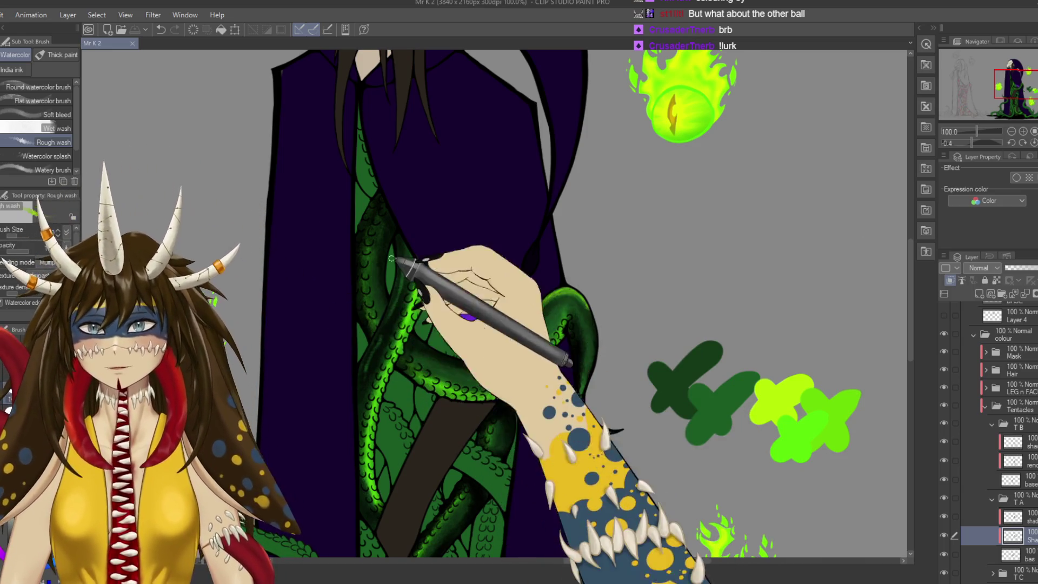
Move up one layer with the eraser and clean up around the curling tentacle's tip.
{"action": "mouse_move", "coordinate": [388, 236]}
{"action": "left_mouse_down"}
{"action": "mouse_move", "coordinate": [406, 338]}
{"action": "mouse_move", "coordinate": [399, 288]}
{"action": "mouse_move", "coordinate": [409, 300]}
{"action": "left_mouse_up"}
{"action": "key", "text": "alt+bracketright"}
{"action": "key", "text": "e"}
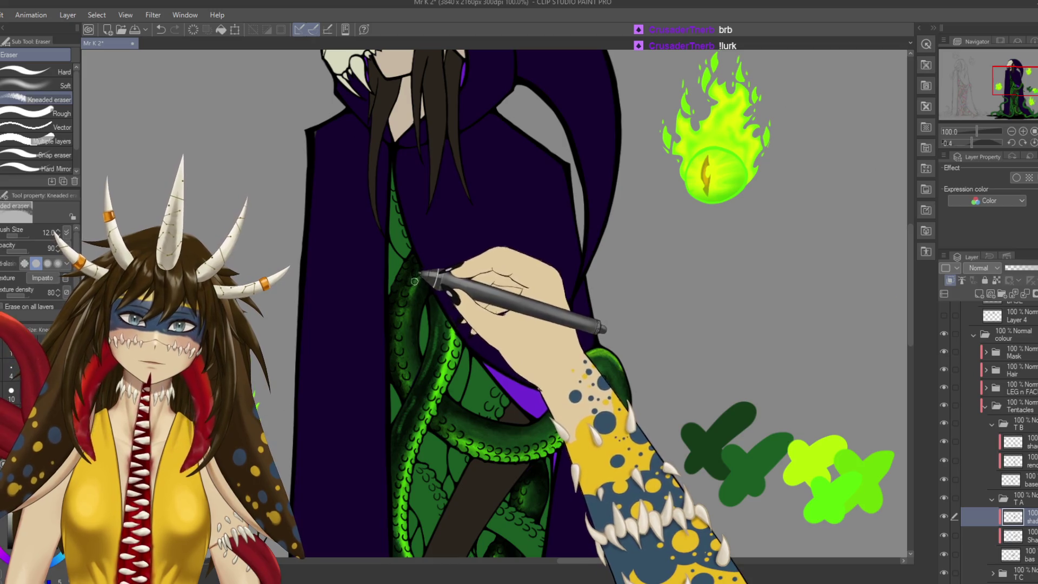
{"action": "left_click_drag", "start_coordinate": [415, 282], "coordinate": [405, 241]}
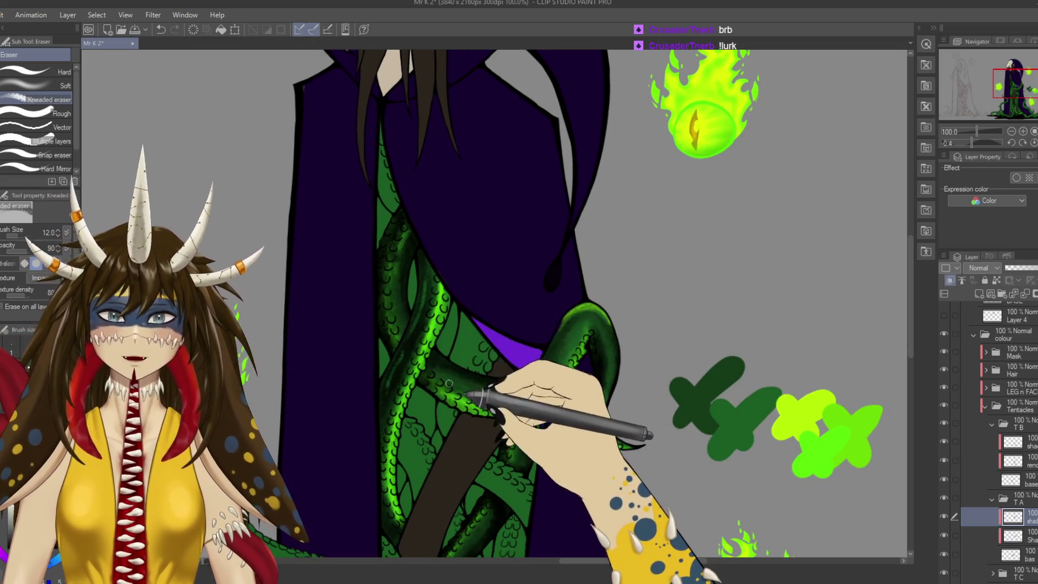
{"action": "left_click_drag", "start_coordinate": [455, 387], "coordinate": [445, 342]}
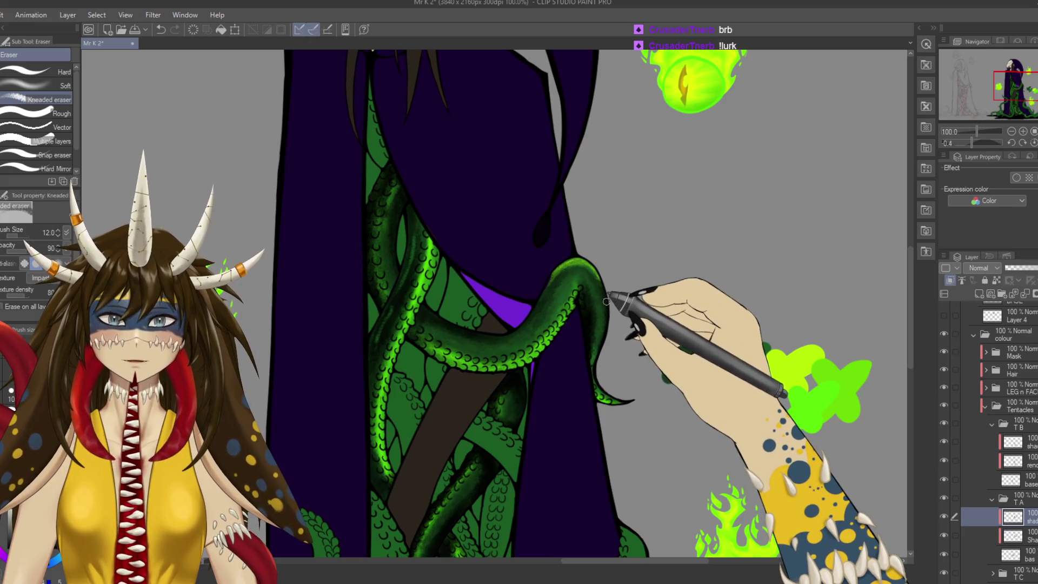
{"action": "left_click", "coordinate": [606, 294], "text": "ctrl+shift"}
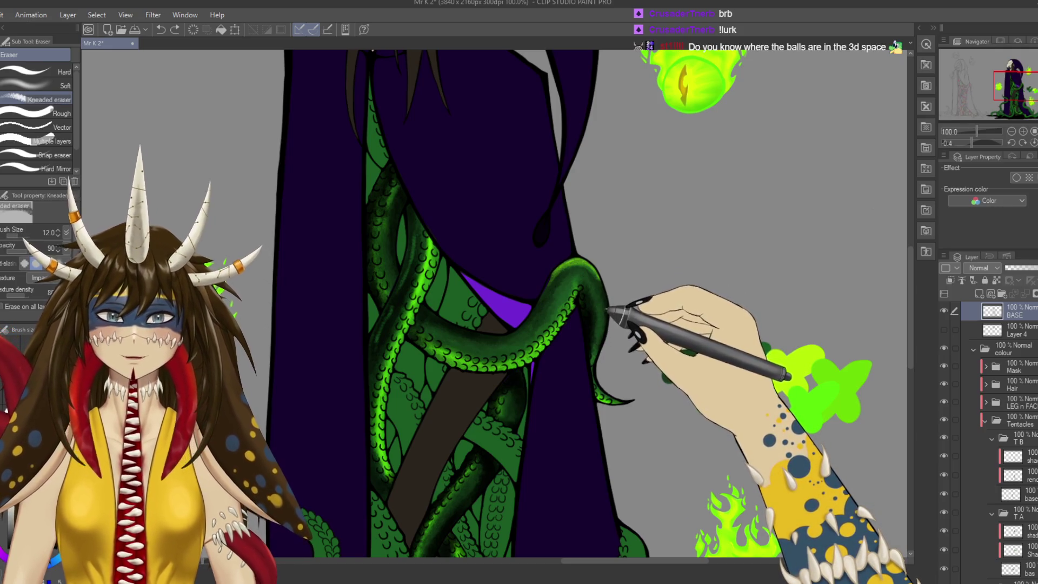
Reselect the 'shad' layer in folder T A, switch to the Rough wash brush, and save.
{"action": "left_click", "coordinate": [604, 296], "text": "ctrl+shift"}
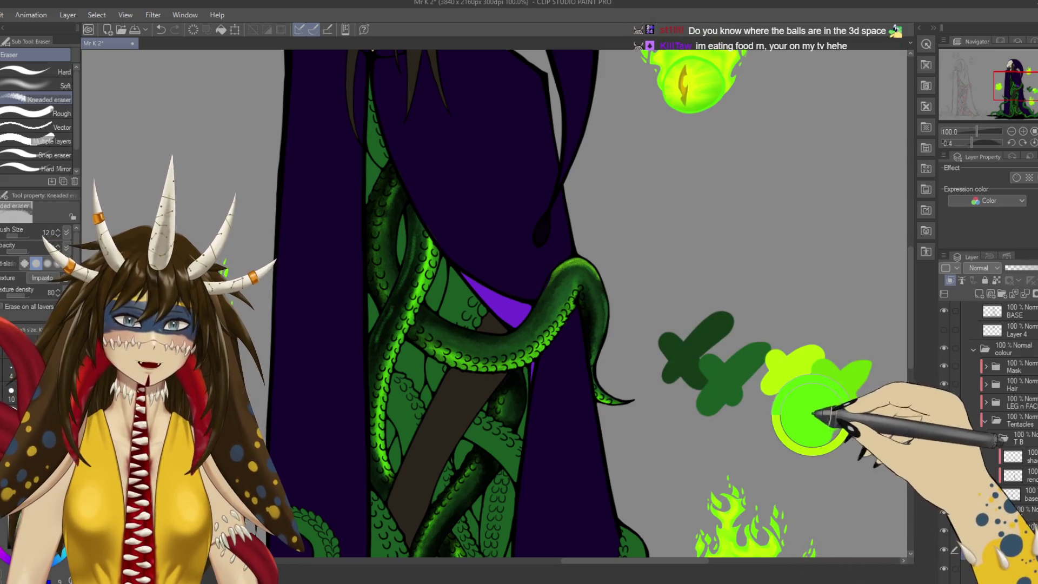
{"action": "key", "text": "b"}
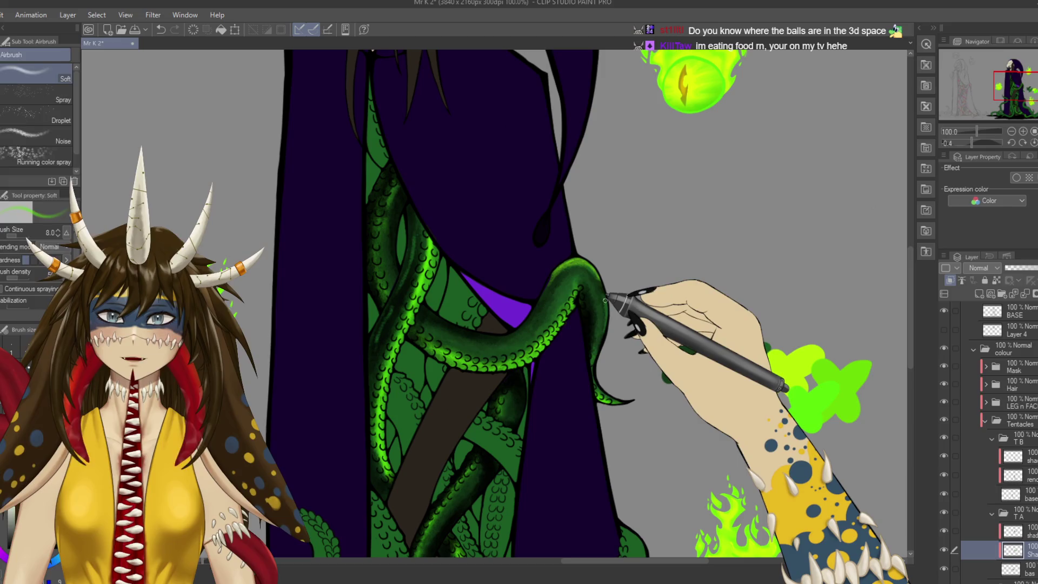
{"action": "key", "text": "b"}
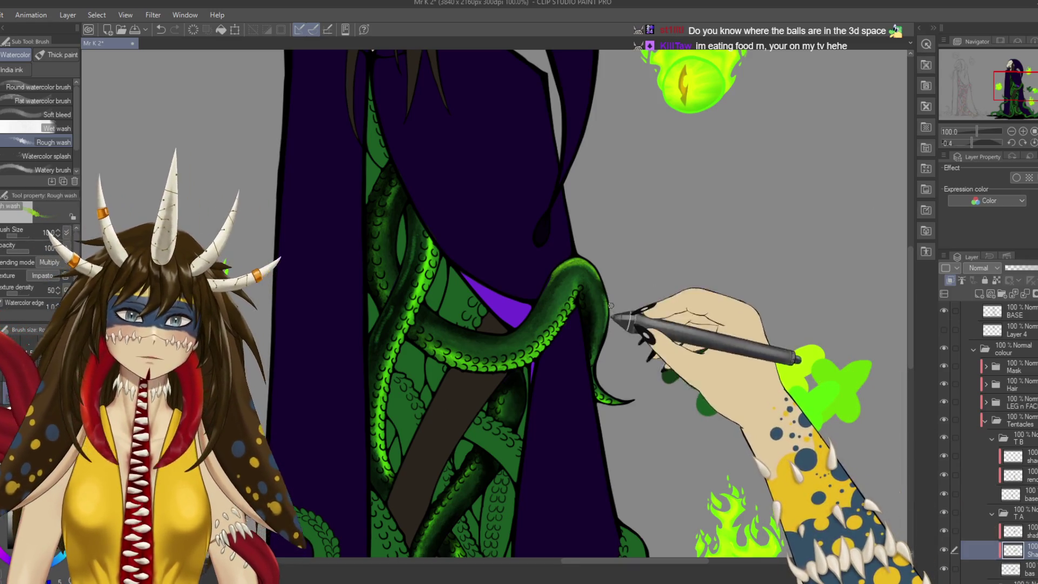
{"action": "key", "text": "ctrl+s"}
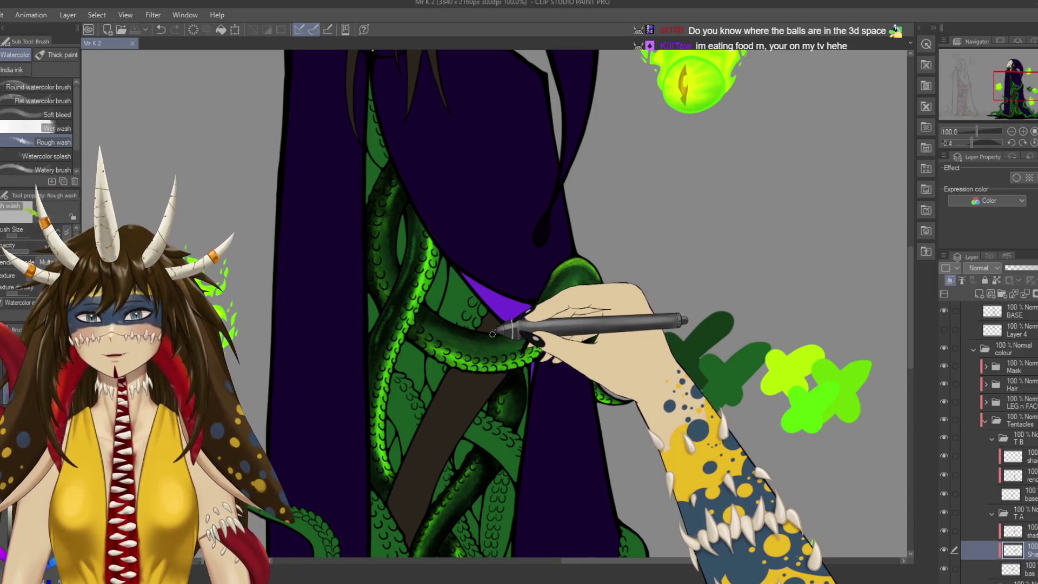
{"action": "left_click", "coordinate": [398, 183], "text": "ctrl"}
Paint over the tentacle suckers on the Suckers layer and save.
{"action": "left_click_drag", "start_coordinate": [398, 182], "coordinate": [384, 230]}
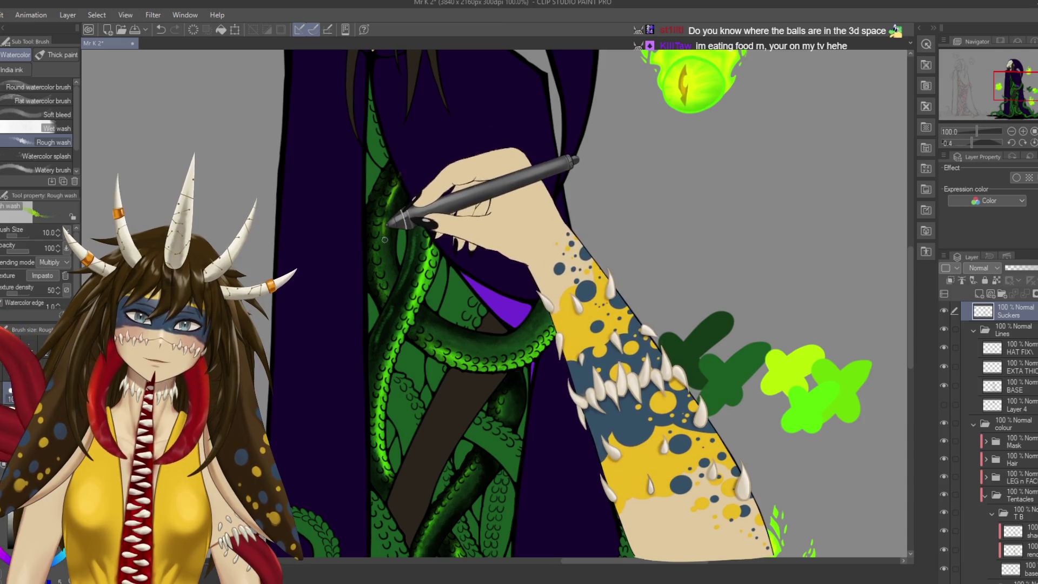
{"action": "key", "text": "ctrl+s"}
{"action": "left_click_drag", "start_coordinate": [400, 289], "coordinate": [485, 439]}
{"action": "mouse_move", "coordinate": [582, 557]}
{"action": "left_mouse_down"}
{"action": "mouse_move", "coordinate": [607, 414]}
{"action": "mouse_move", "coordinate": [568, 477]}
{"action": "left_mouse_up"}
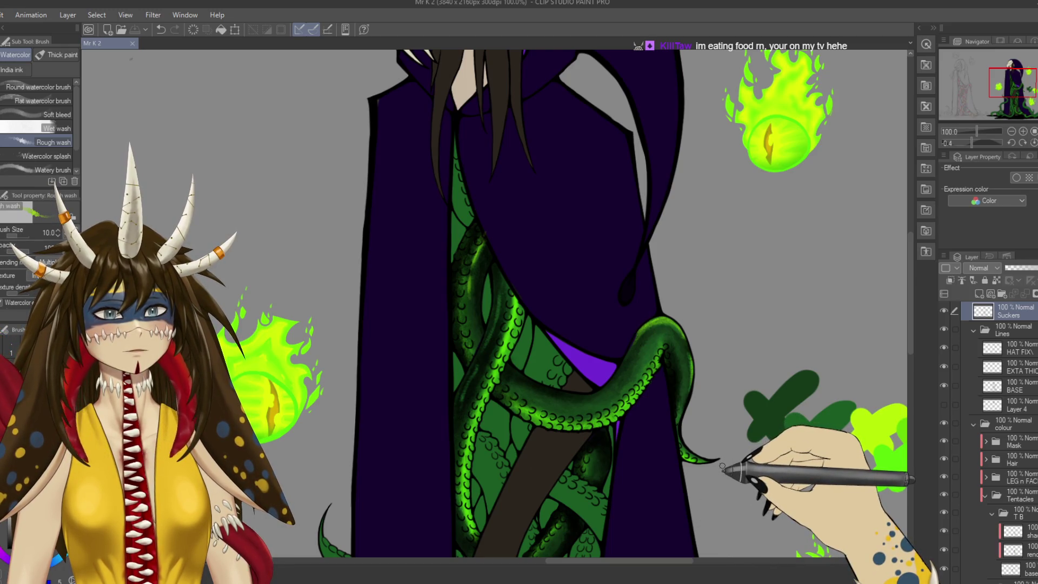
Undo a stray mark, then reselect the TA shading layer and switch to the eraser.
{"action": "left_click", "coordinate": [722, 466]}
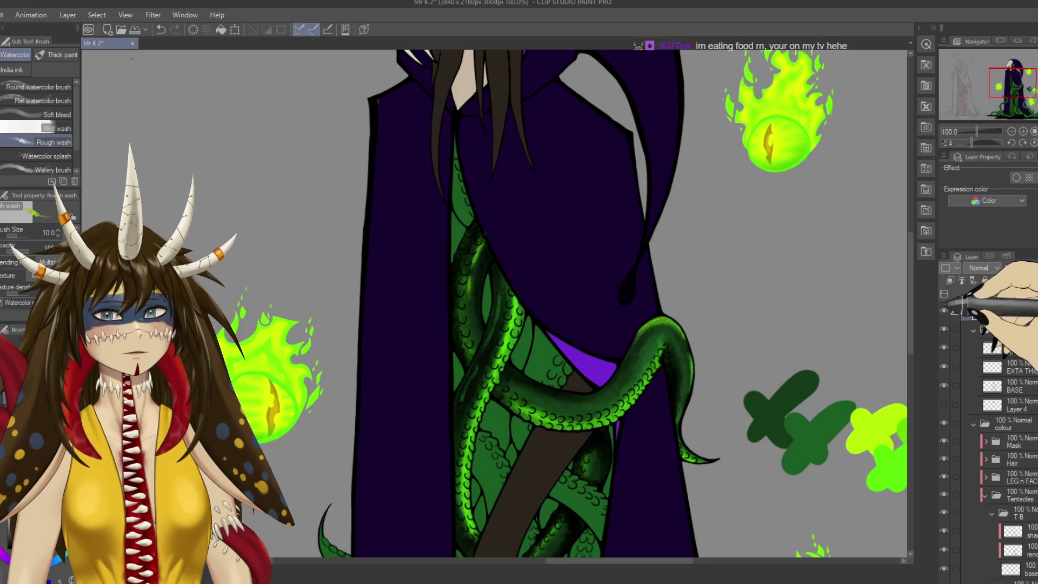
{"action": "key", "text": "ctrl+z"}
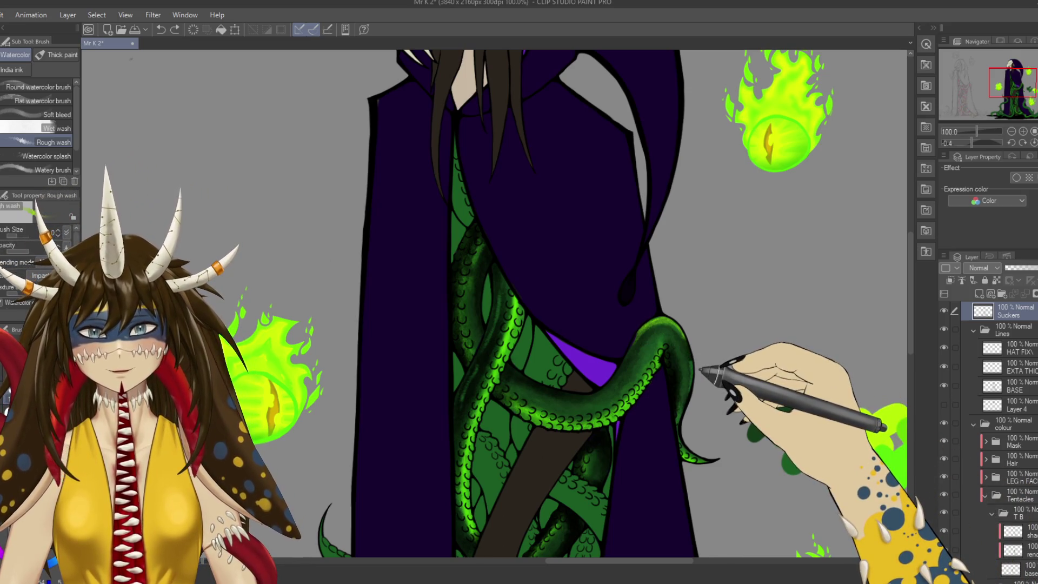
{"action": "left_click", "coordinate": [690, 365], "text": "ctrl+shift"}
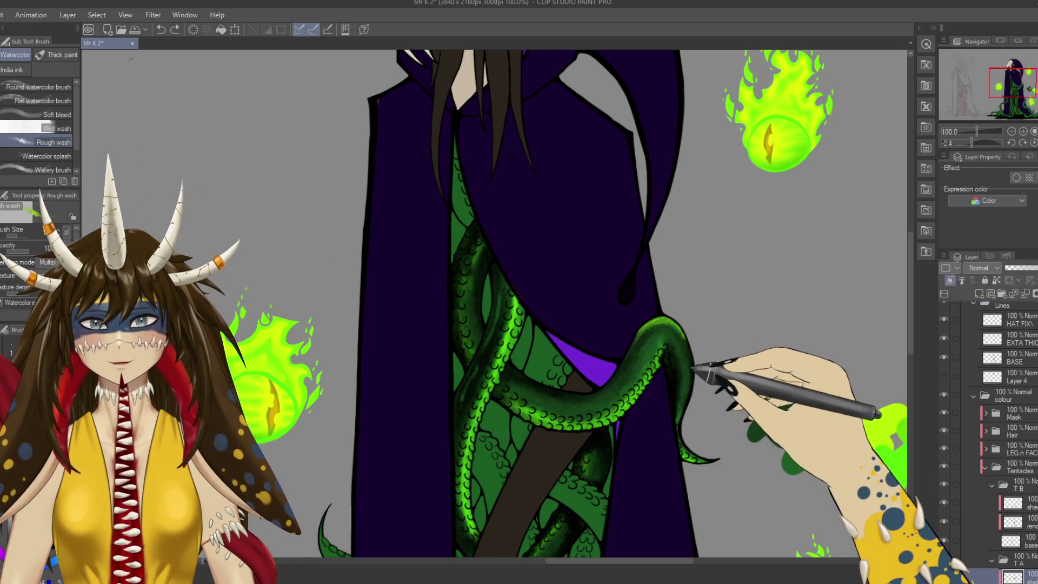
{"action": "key", "text": "e"}
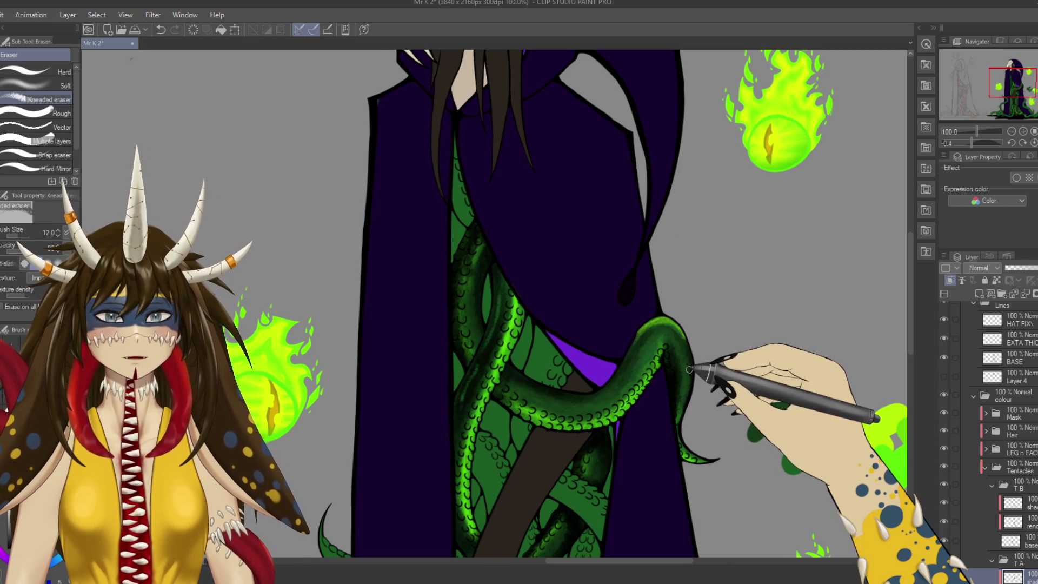
{"action": "left_click_drag", "start_coordinate": [730, 438], "coordinate": [747, 340]}
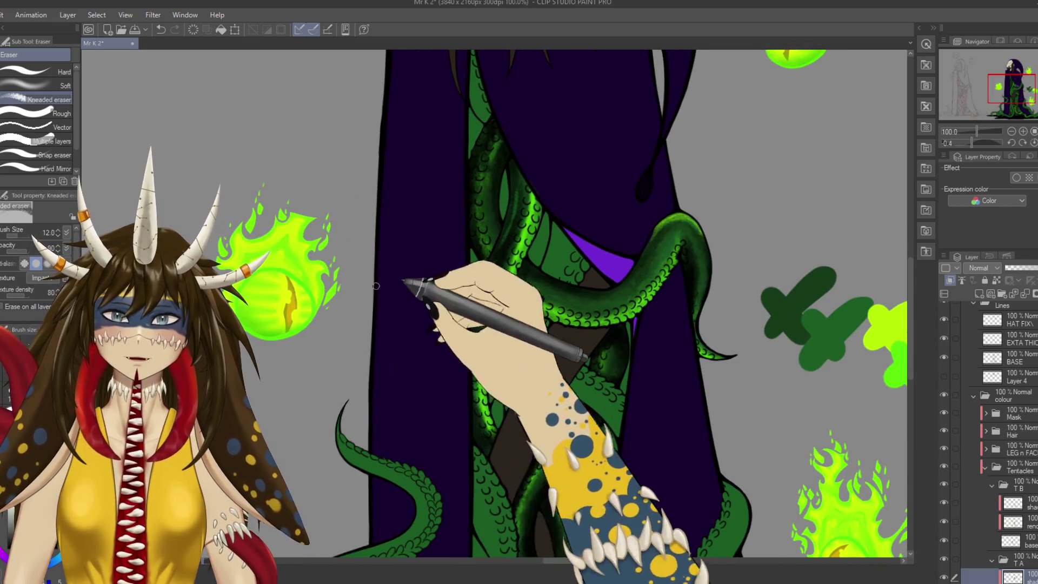
Darken the tentacle curling over the cloak with the Rough wash brush and save.
{"action": "left_click_drag", "start_coordinate": [827, 554], "coordinate": [728, 357]}
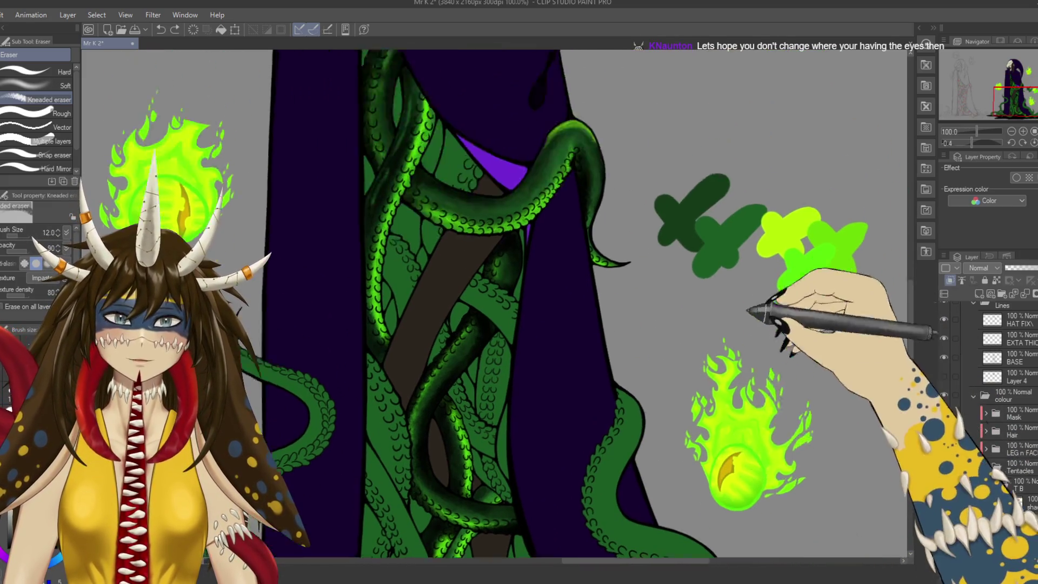
{"action": "left_click_drag", "start_coordinate": [737, 350], "coordinate": [660, 552]}
{"action": "mouse_move", "coordinate": [583, 306]}
{"action": "left_mouse_down"}
{"action": "mouse_move", "coordinate": [518, 145]}
{"action": "mouse_move", "coordinate": [506, 168]}
{"action": "left_mouse_up"}
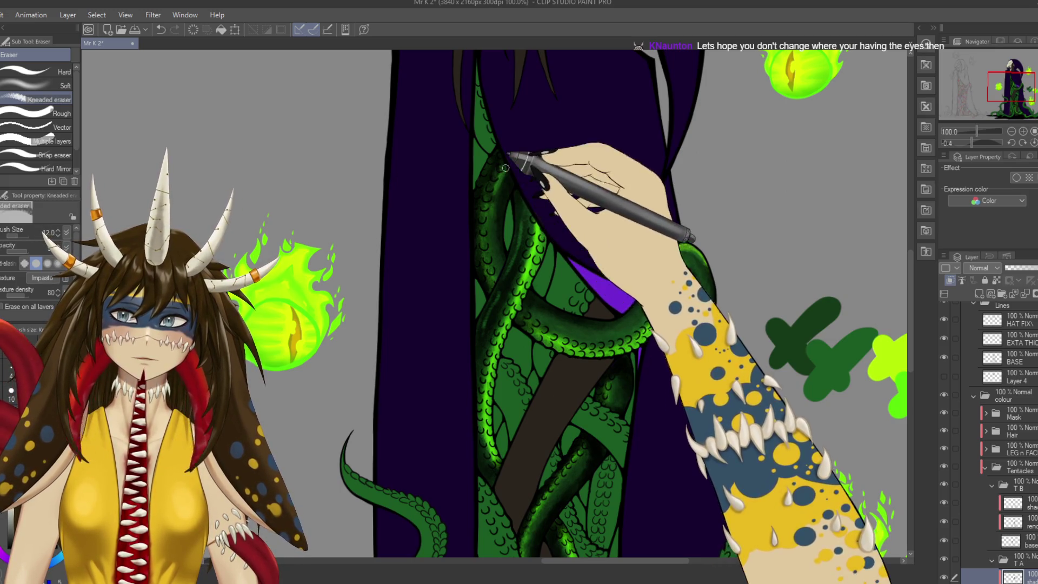
{"action": "left_click_drag", "start_coordinate": [530, 218], "coordinate": [434, 192]}
{"action": "key", "text": "b"}
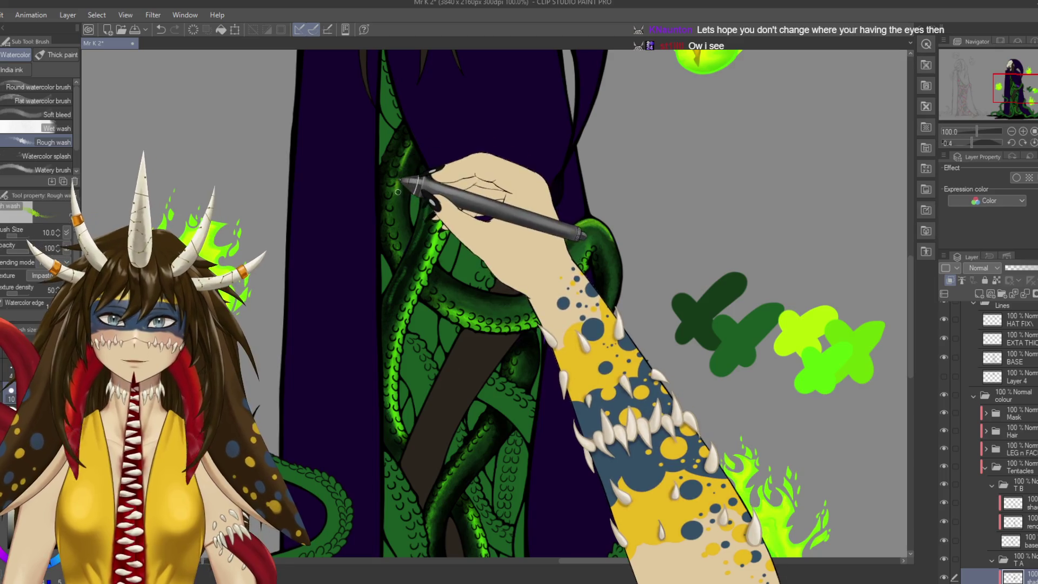
{"action": "key", "text": "ctrl+s"}
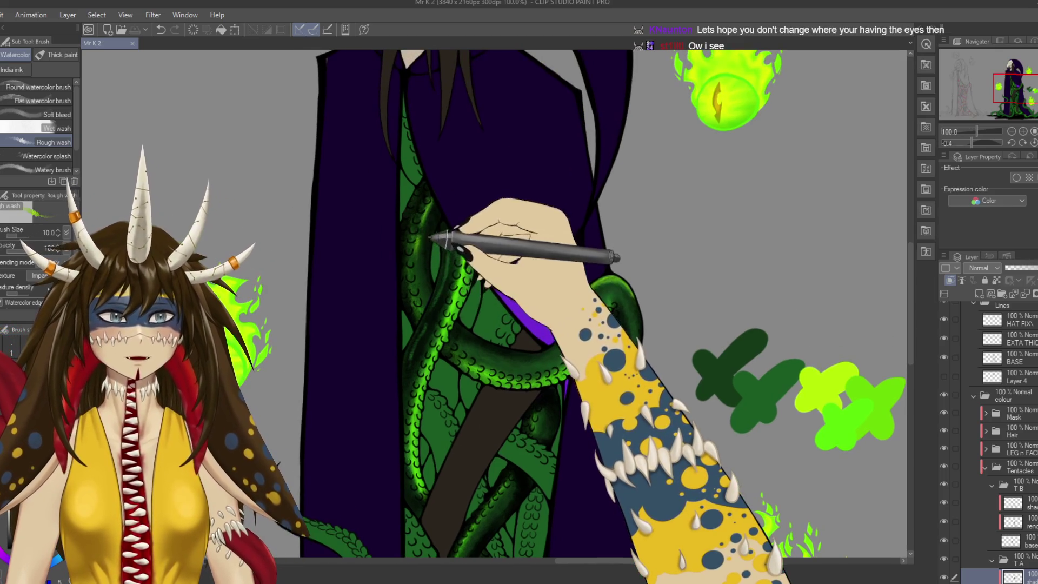
{"action": "left_click_drag", "start_coordinate": [444, 268], "coordinate": [414, 257]}
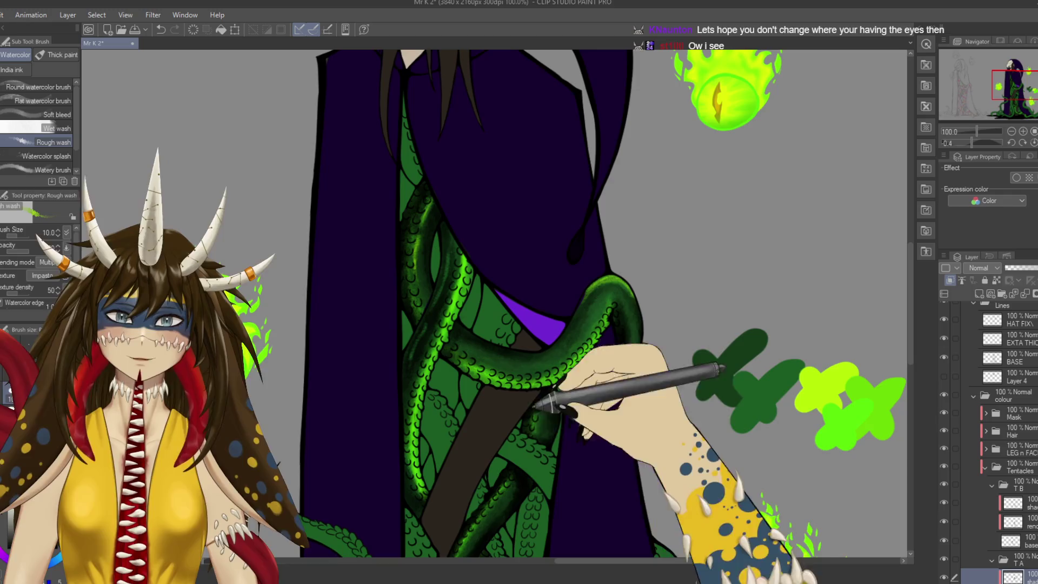
{"action": "key", "text": "ctrl+s"}
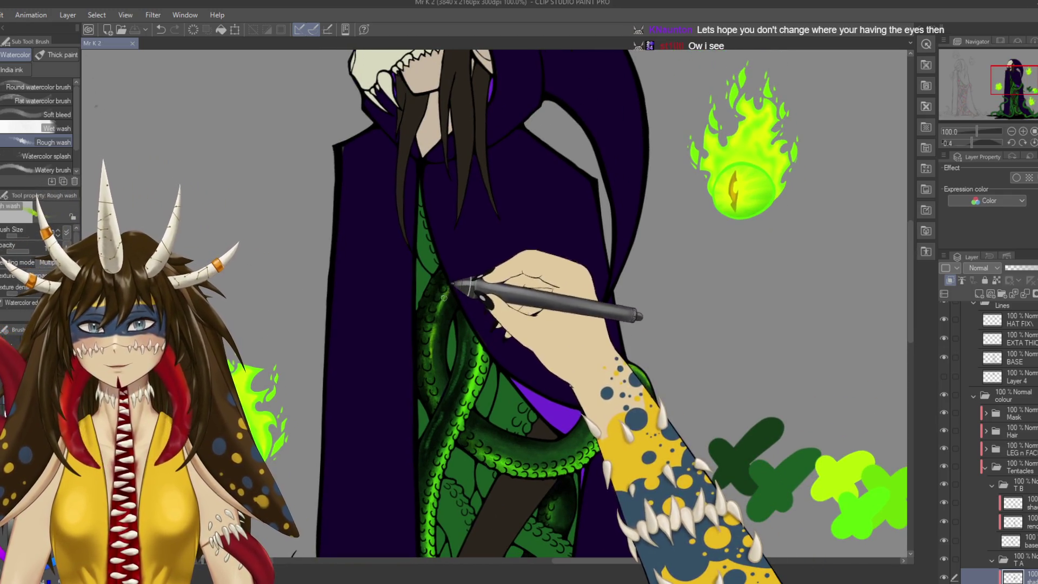
Darken the shading on the hanging tentacle's tip and save.
{"action": "scroll", "coordinate": [540, 389], "scroll_direction": "down", "scroll_amount": 3}
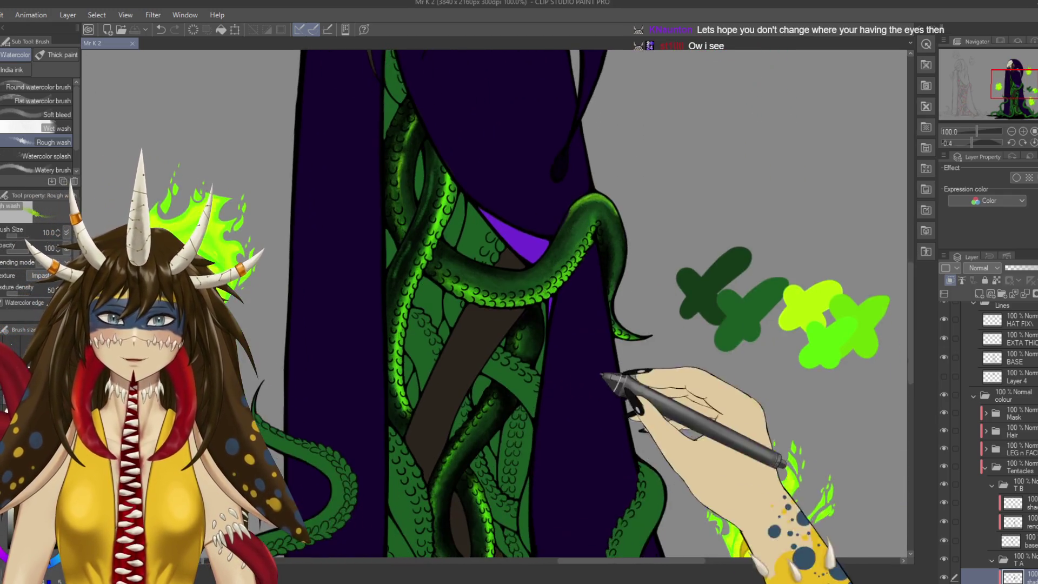
{"action": "scroll", "coordinate": [509, 303], "scroll_direction": "up", "scroll_amount": 1}
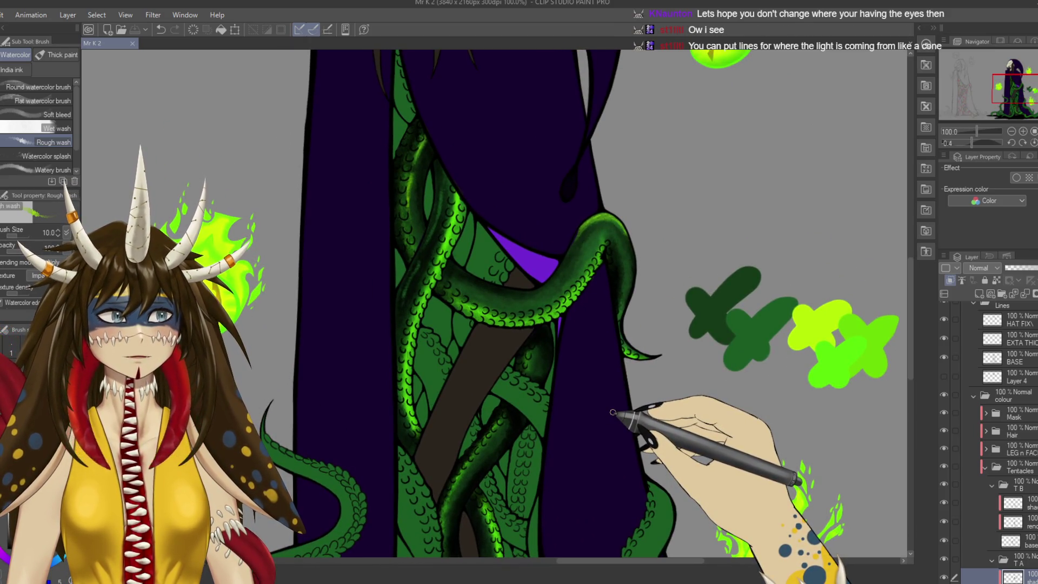
{"action": "scroll", "coordinate": [568, 351], "scroll_direction": "up", "scroll_amount": 2}
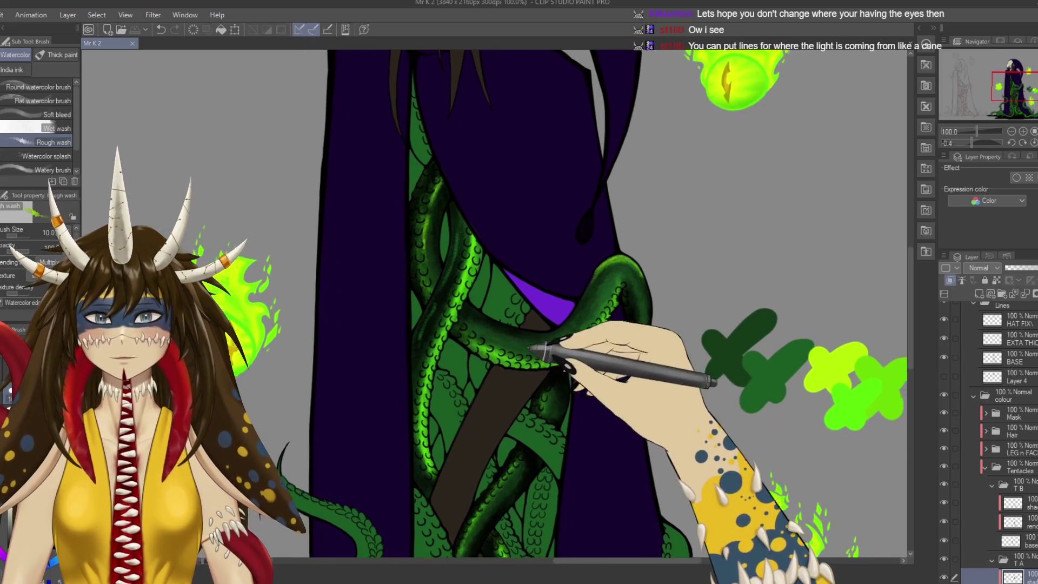
{"action": "mouse_move", "coordinate": [498, 336]}
{"action": "left_mouse_down"}
{"action": "mouse_move", "coordinate": [471, 332]}
{"action": "mouse_move", "coordinate": [533, 358]}
{"action": "mouse_move", "coordinate": [595, 338]}
{"action": "left_mouse_up"}
{"action": "key", "text": "ctrl+s"}
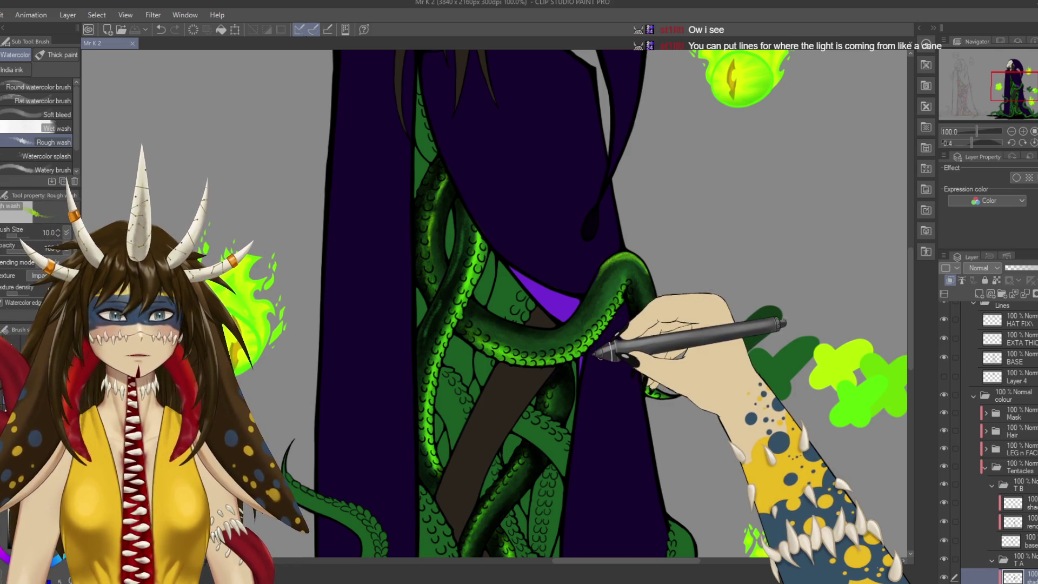
Save and look over the whole figure's cloak and tentacles.
{"action": "left_click_drag", "start_coordinate": [616, 372], "coordinate": [599, 359]}
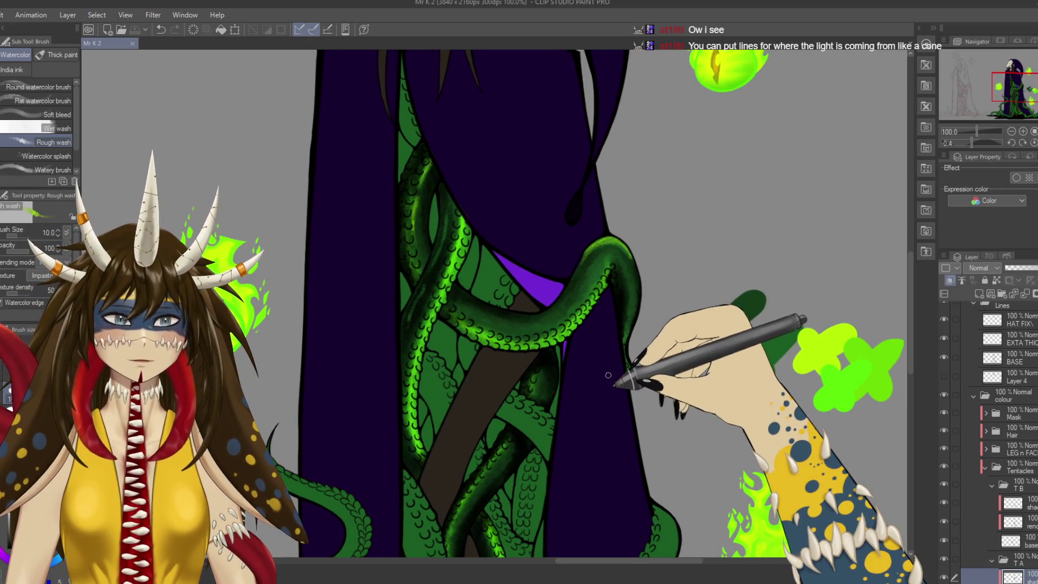
{"action": "scroll", "coordinate": [610, 383], "scroll_direction": "down", "scroll_amount": 2}
{"action": "scroll", "coordinate": [606, 365], "scroll_direction": "down", "scroll_amount": 1}
{"action": "mouse_move", "coordinate": [610, 363]}
{"action": "left_mouse_down"}
{"action": "mouse_move", "coordinate": [578, 327]}
{"action": "mouse_move", "coordinate": [671, 331]}
{"action": "left_mouse_up"}
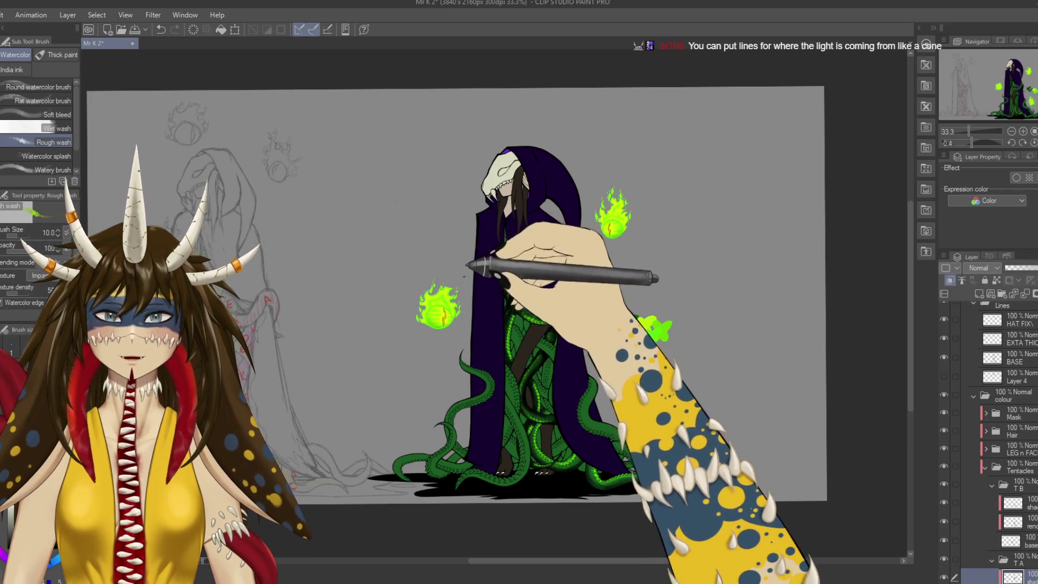
{"action": "key", "text": "ctrl+s"}
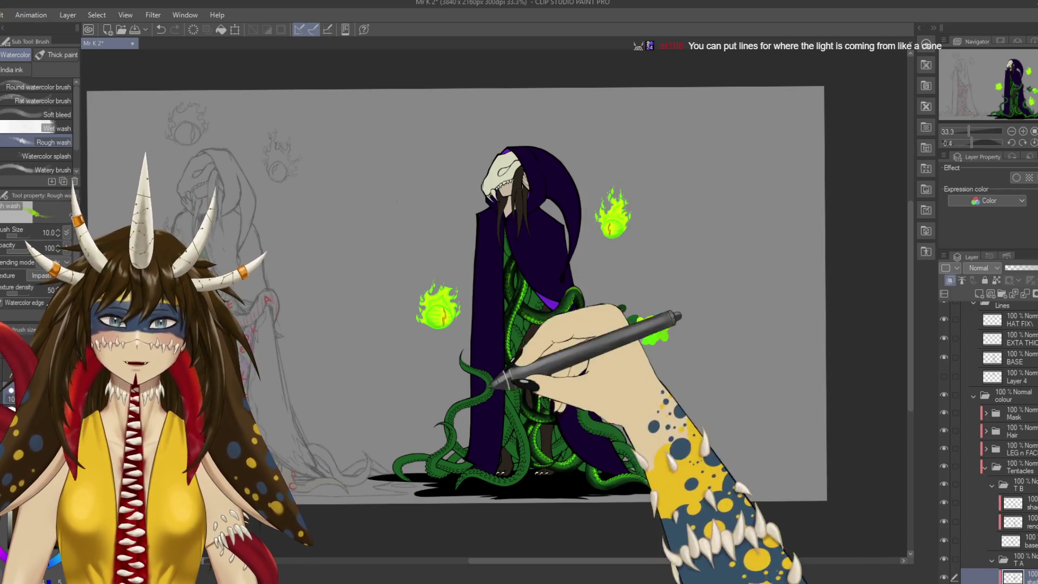
{"action": "scroll", "coordinate": [709, 289], "scroll_direction": "up", "scroll_amount": 2}
{"action": "left_click_drag", "start_coordinate": [520, 271], "coordinate": [652, 257]}
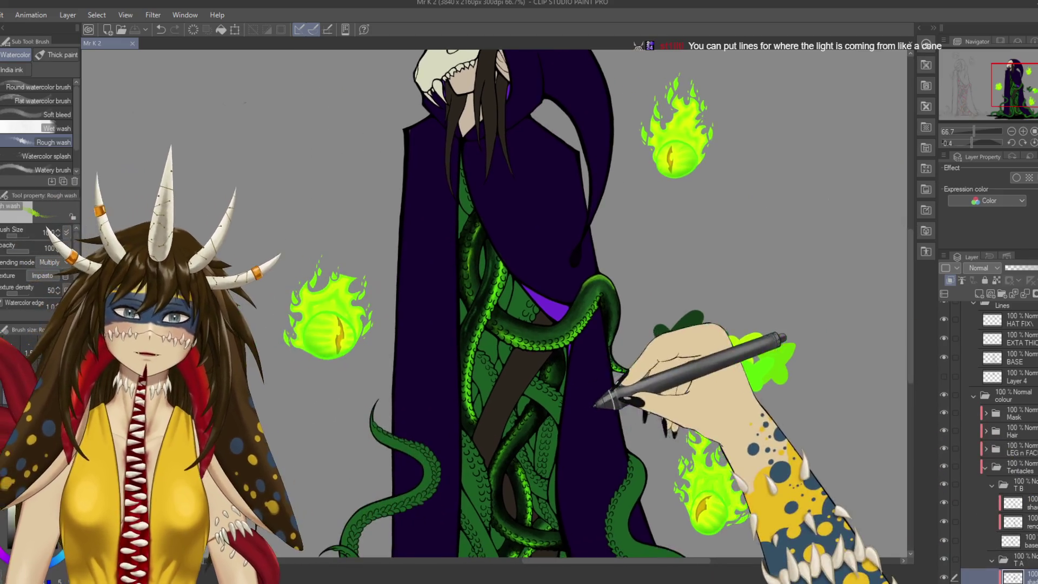
{"action": "left_click_drag", "start_coordinate": [395, 359], "coordinate": [476, 312]}
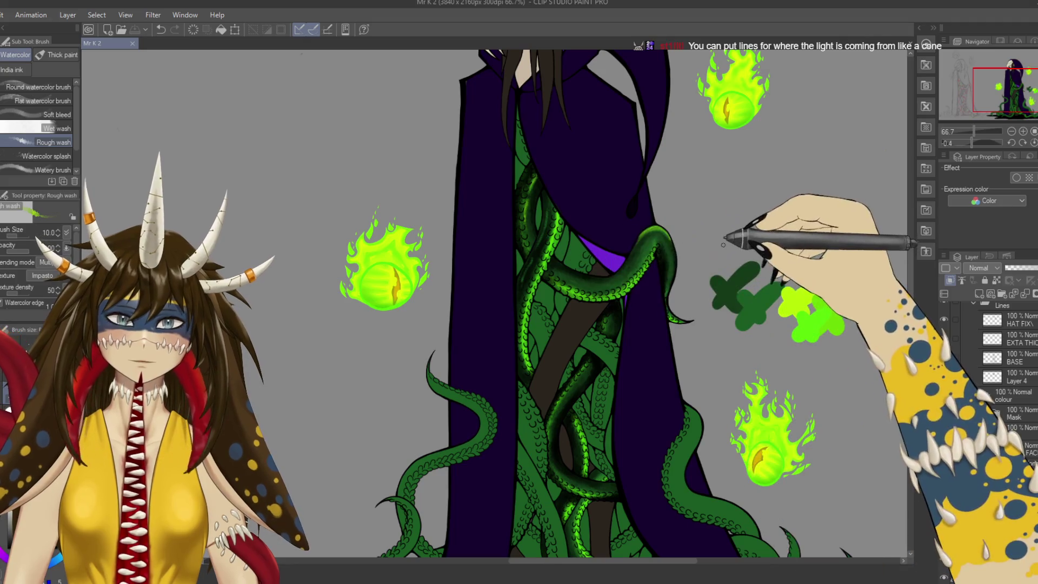
{"action": "left_click_drag", "start_coordinate": [733, 239], "coordinate": [671, 288]}
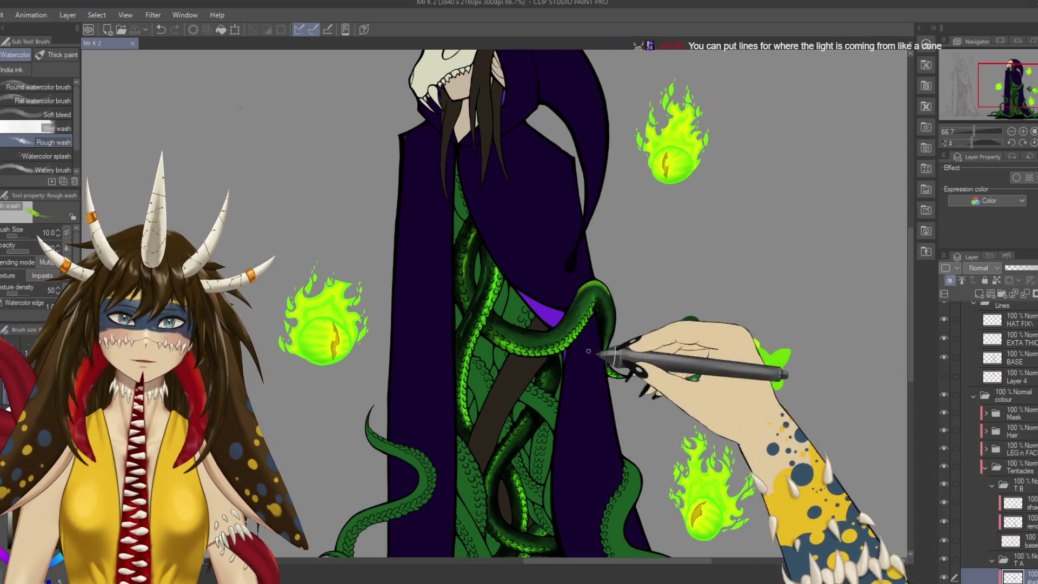
{"action": "left_click_drag", "start_coordinate": [598, 359], "coordinate": [549, 234]}
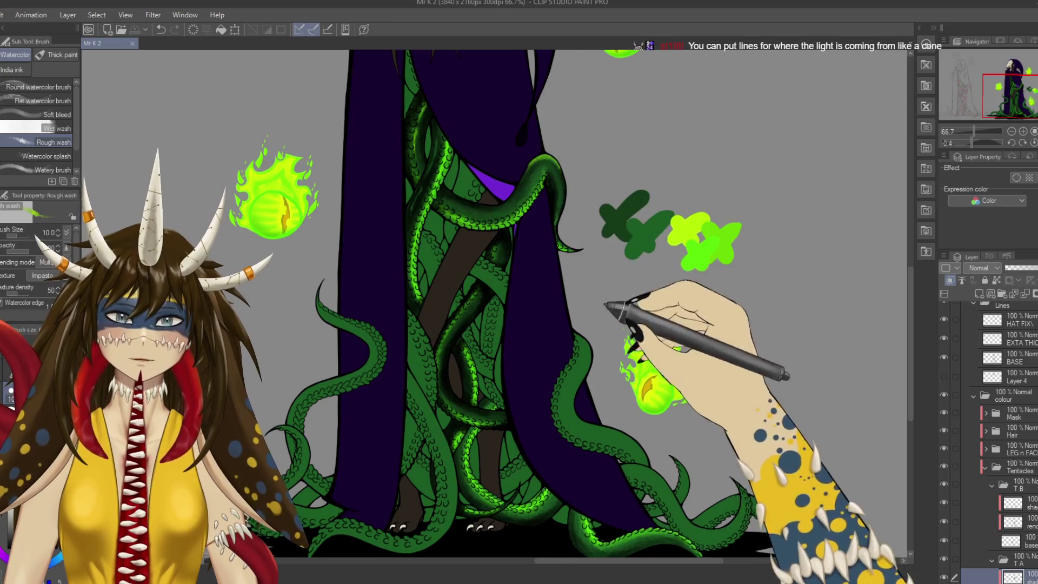
{"action": "left_click_drag", "start_coordinate": [411, 173], "coordinate": [464, 243]}
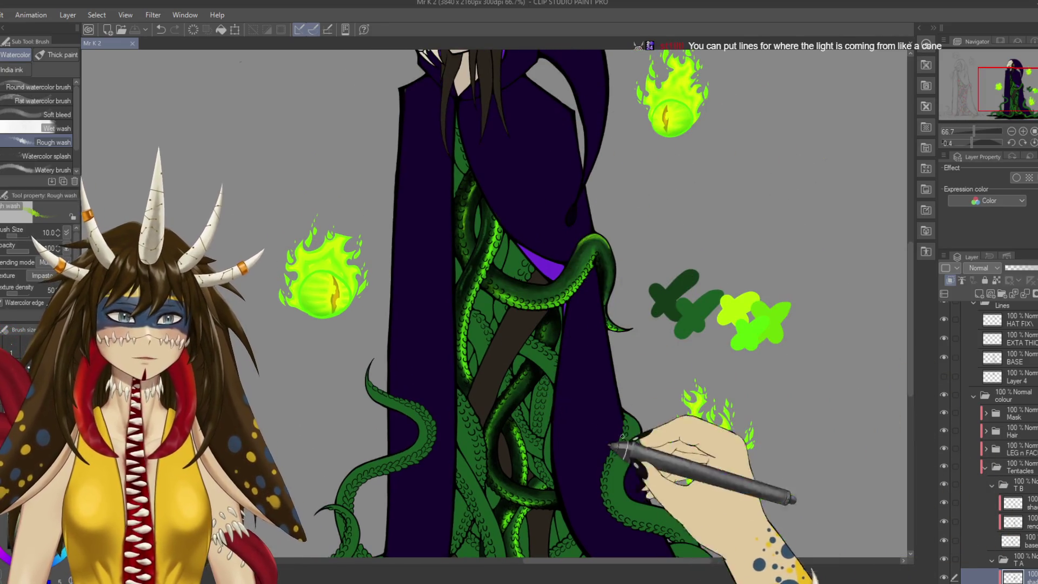
{"action": "left_click_drag", "start_coordinate": [794, 406], "coordinate": [788, 346]}
Expand the T B tentacle folder in the Layer panel to reach its shading layer.
{"action": "left_click", "coordinate": [992, 485]}
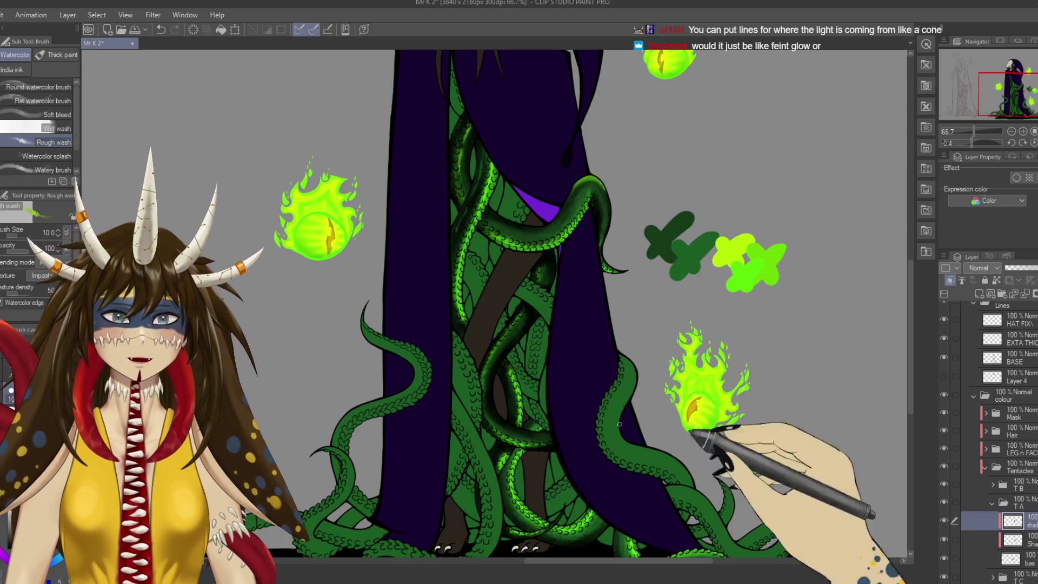
{"action": "left_click", "coordinate": [993, 486]}
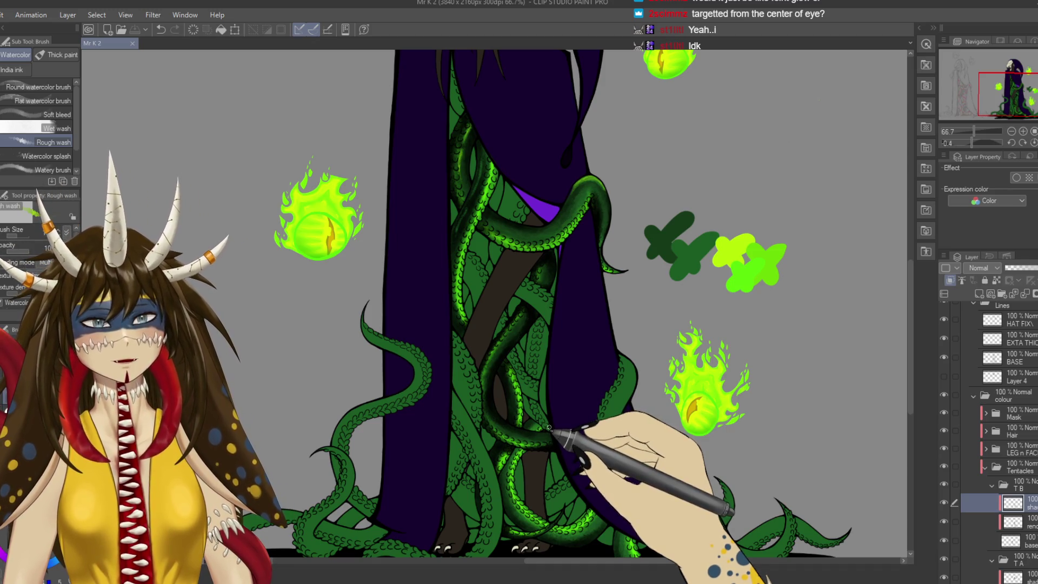
{"action": "scroll", "coordinate": [548, 429], "scroll_direction": "up", "scroll_amount": 1}
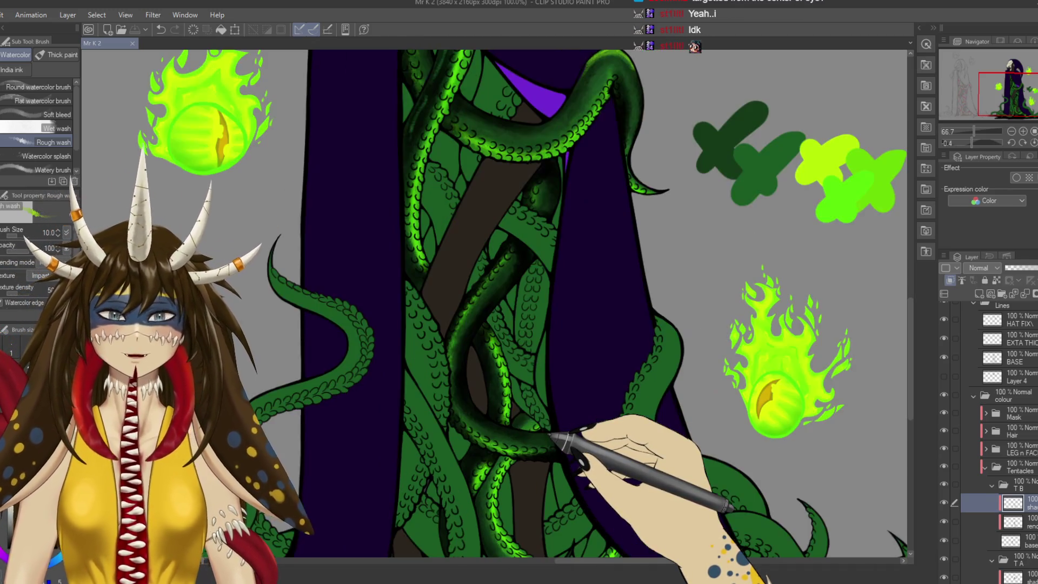
Raise the brush size to 20 and shade down the middle tentacle's edge.
{"action": "scroll", "coordinate": [548, 429], "scroll_direction": "up", "scroll_amount": 1}
{"action": "left_click_drag", "start_coordinate": [549, 433], "coordinate": [610, 374]}
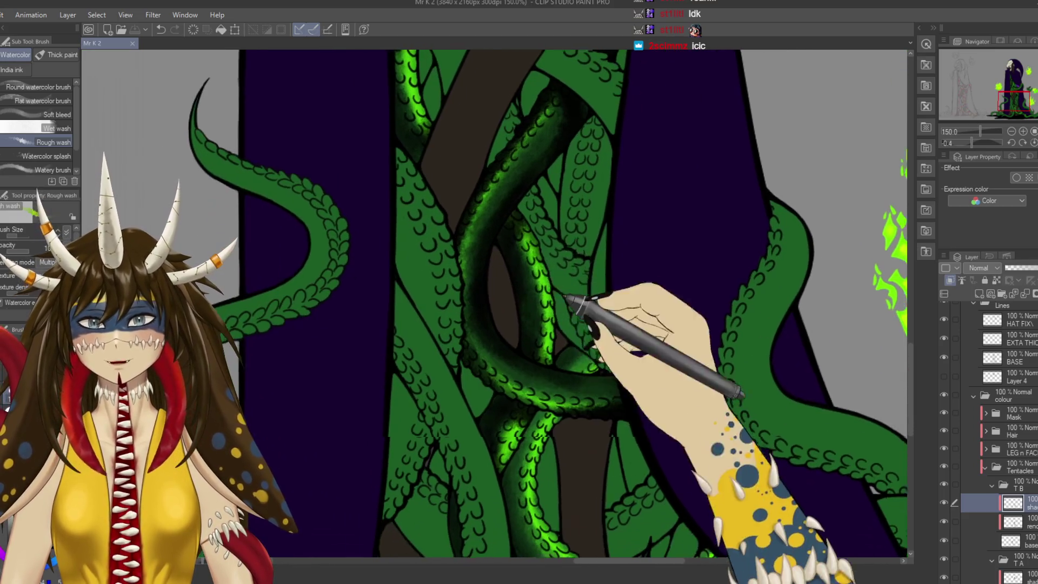
{"action": "mouse_move", "coordinate": [538, 282]}
{"action": "left_mouse_down"}
{"action": "mouse_move", "coordinate": [668, 227]}
{"action": "mouse_move", "coordinate": [672, 343]}
{"action": "mouse_move", "coordinate": [664, 182]}
{"action": "left_mouse_up"}
{"action": "left_click_drag", "start_coordinate": [449, 351], "coordinate": [599, 279]}
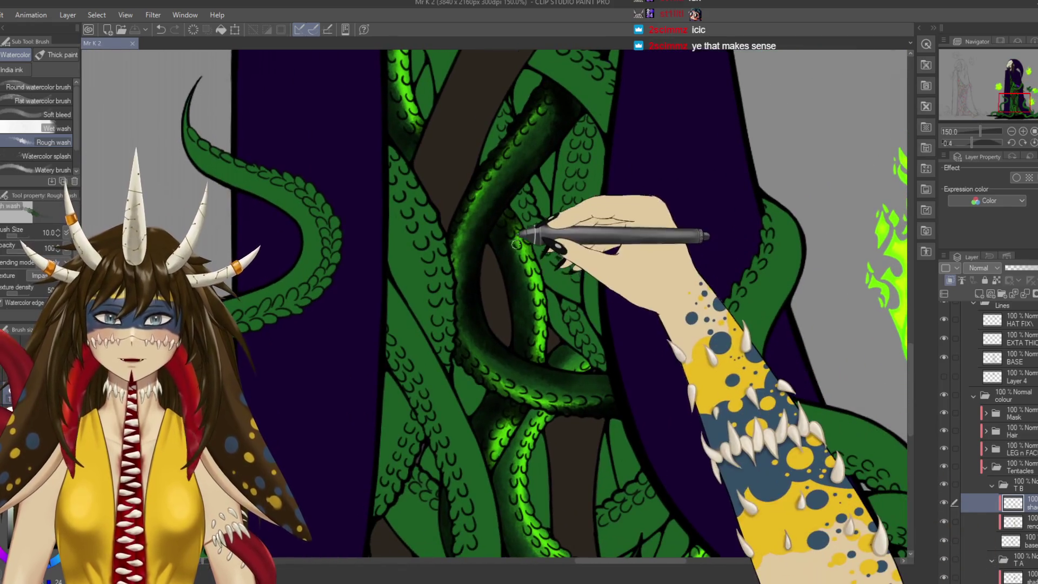
{"action": "key", "text": "bracketright"}
{"action": "key", "text": "bracketright"}
{"action": "key", "text": "bracketright"}
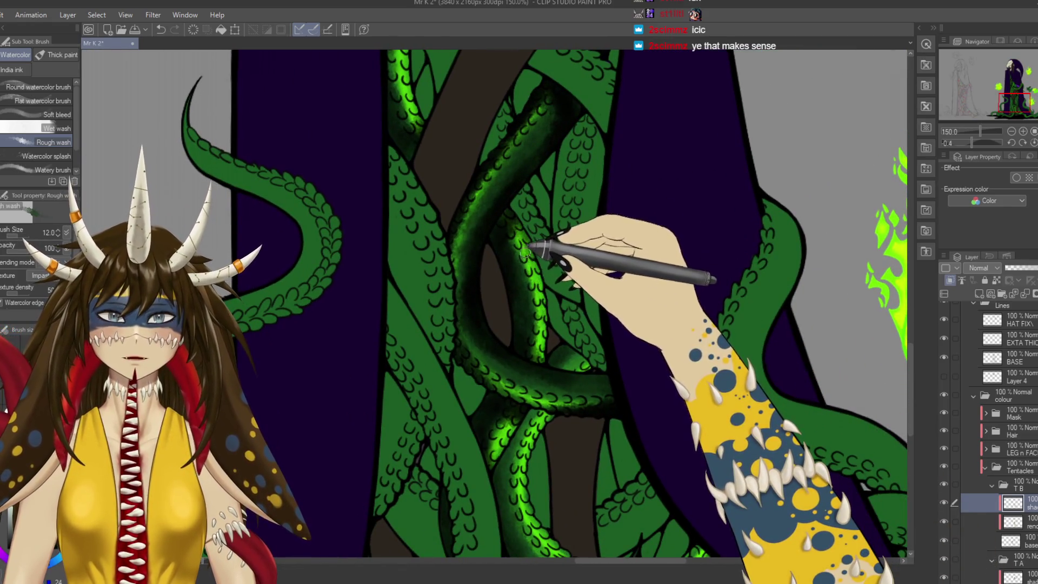
{"action": "left_click_drag", "start_coordinate": [520, 238], "coordinate": [536, 295]}
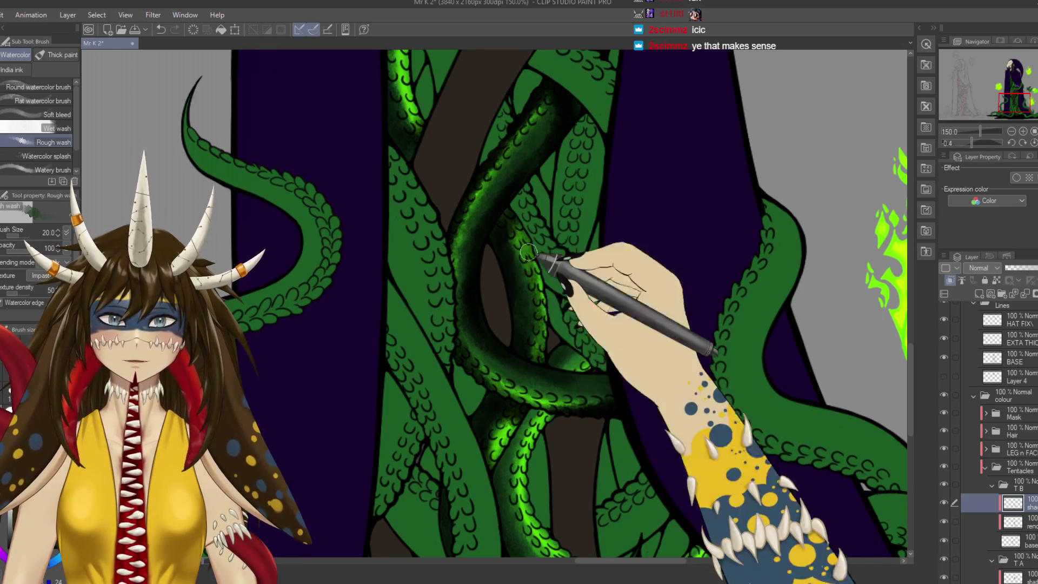
{"action": "left_click_drag", "start_coordinate": [536, 294], "coordinate": [552, 358]}
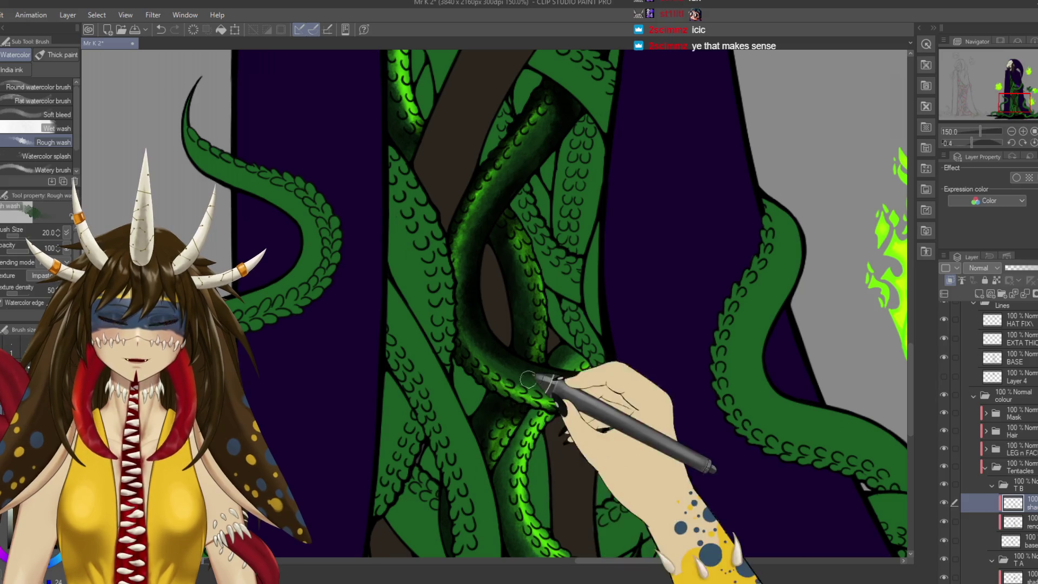
Shade along the lower tentacle, save, and zoom out to 50% to check the figure.
{"action": "scroll", "coordinate": [525, 390], "scroll_direction": "down", "scroll_amount": 5}
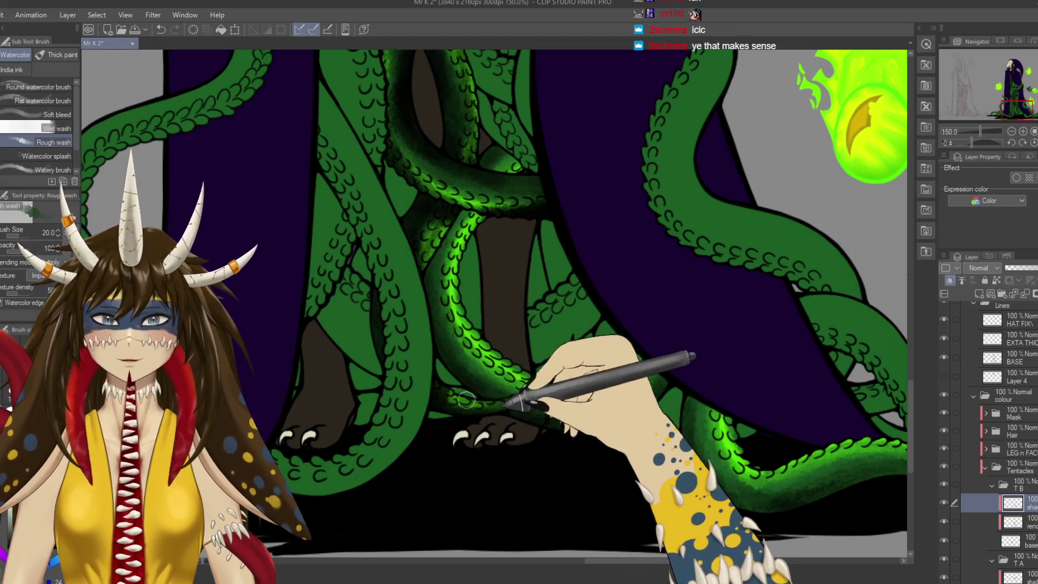
{"action": "scroll", "coordinate": [454, 357], "scroll_direction": "up", "scroll_amount": 3}
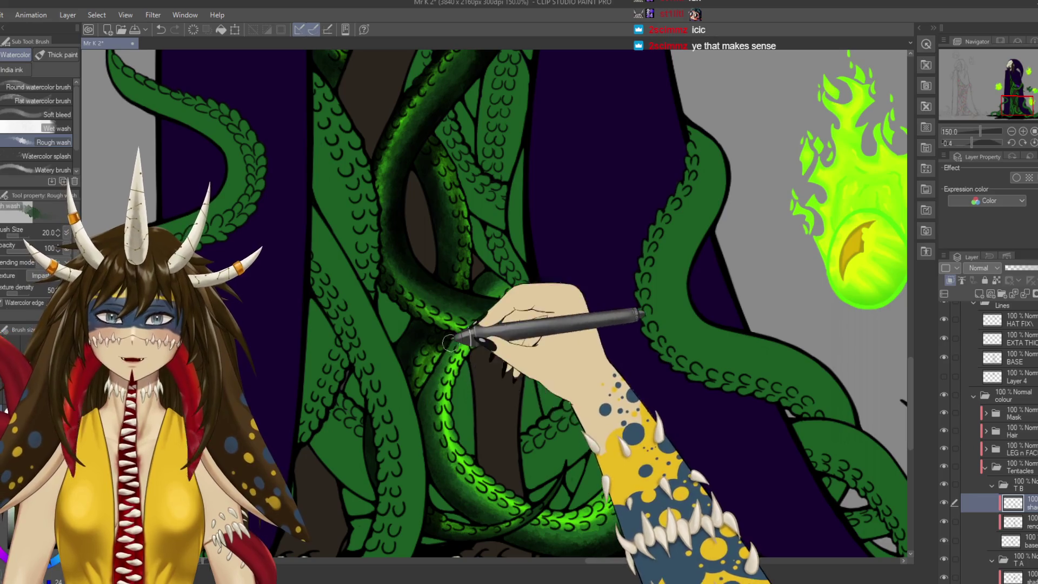
{"action": "scroll", "coordinate": [455, 346], "scroll_direction": "up", "scroll_amount": 3}
{"action": "mouse_move", "coordinate": [464, 331]}
{"action": "left_mouse_down"}
{"action": "mouse_move", "coordinate": [490, 414]}
{"action": "mouse_move", "coordinate": [549, 451]}
{"action": "left_mouse_up"}
{"action": "key", "text": "ctrl+s"}
{"action": "scroll", "coordinate": [494, 397], "scroll_direction": "down", "scroll_amount": 5}
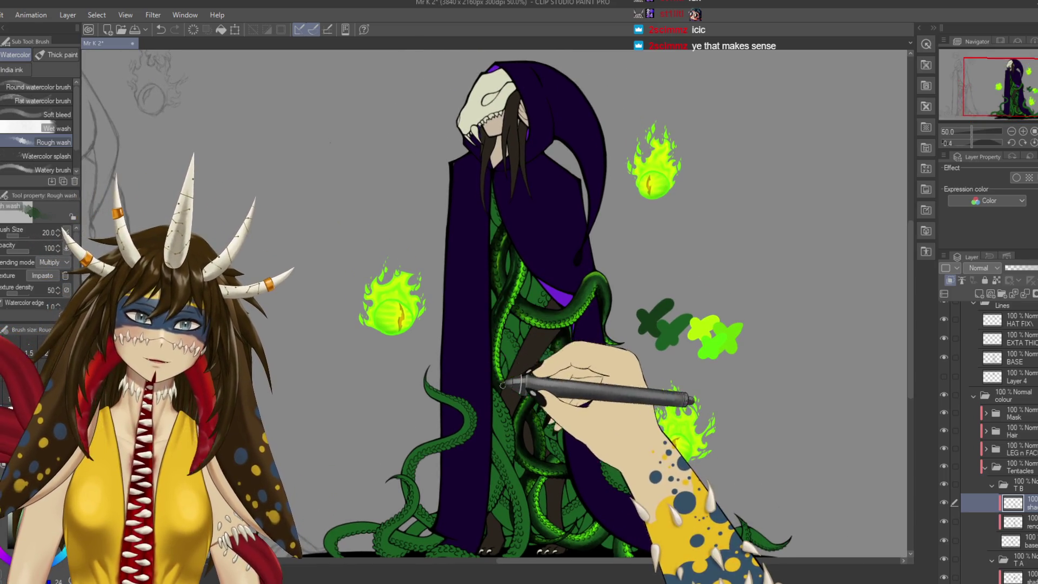
{"action": "key", "text": "ctrl+s"}
{"action": "scroll", "coordinate": [502, 346], "scroll_direction": "up", "scroll_amount": 5}
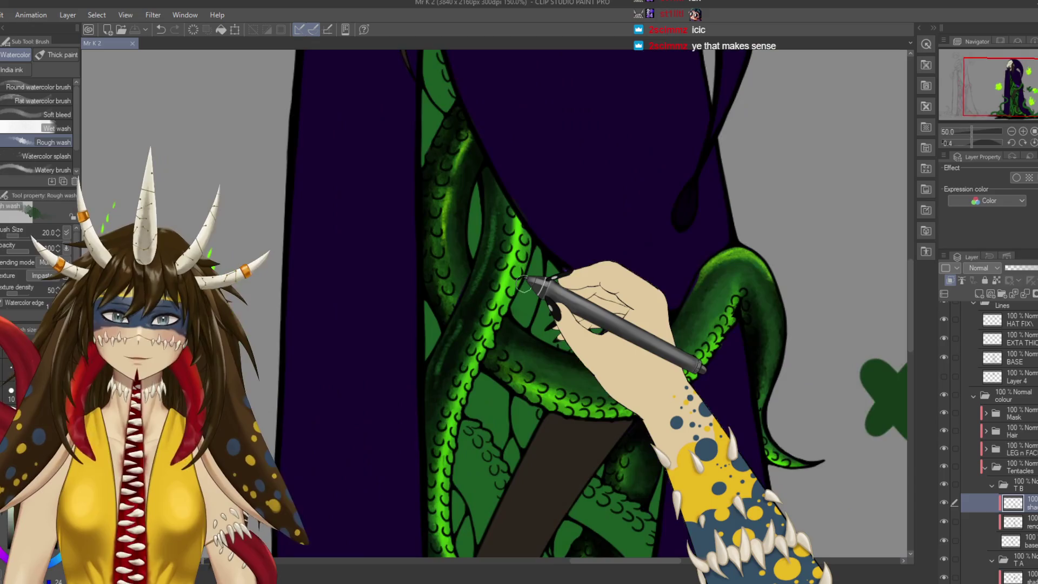
{"action": "left_click_drag", "start_coordinate": [484, 439], "coordinate": [495, 384]}
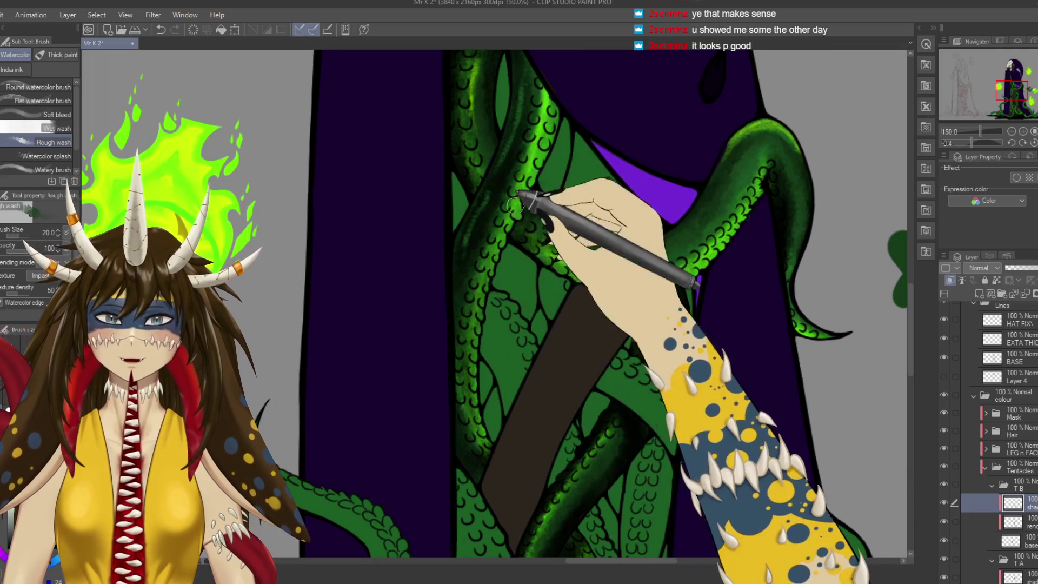
{"action": "left_click_drag", "start_coordinate": [508, 211], "coordinate": [500, 346]}
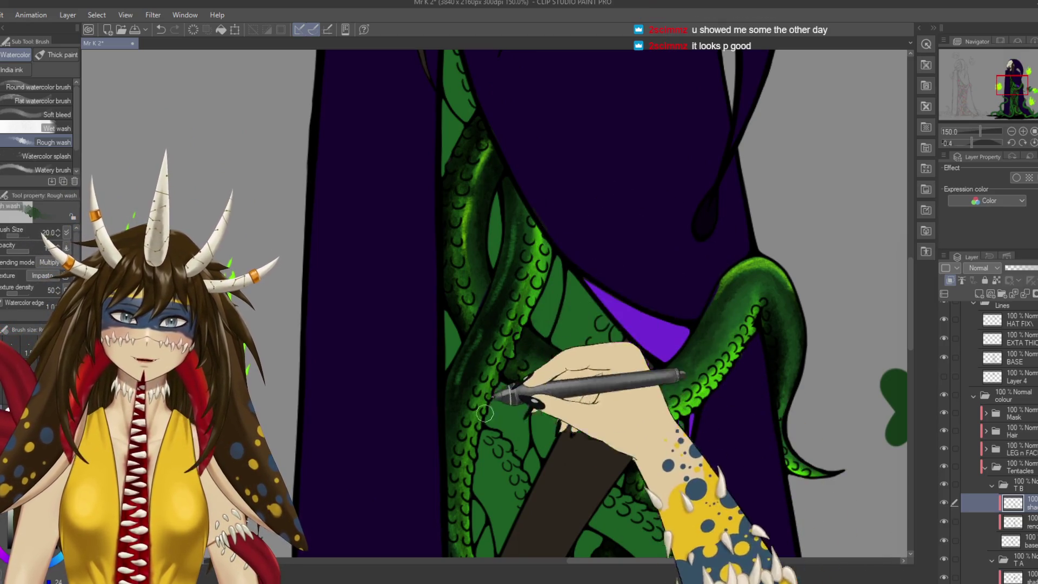
{"action": "key", "text": "ctrl+s"}
{"action": "key", "text": "ctrl+minus"}
{"action": "key", "text": "ctrl+minus"}
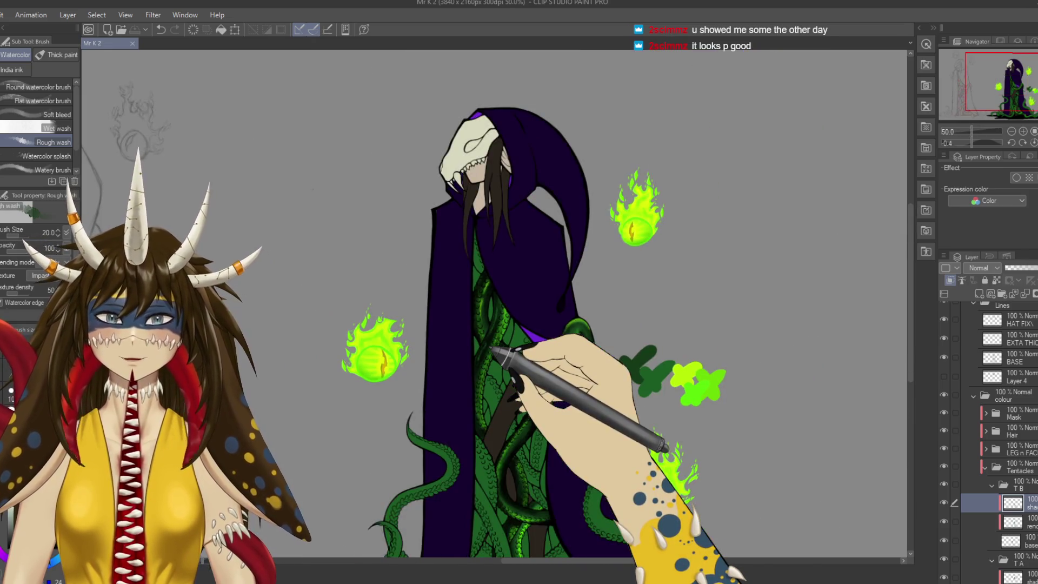
Paint green highlights on the tentacles at the figure's base and save.
{"action": "left_click_drag", "start_coordinate": [492, 349], "coordinate": [552, 200]}
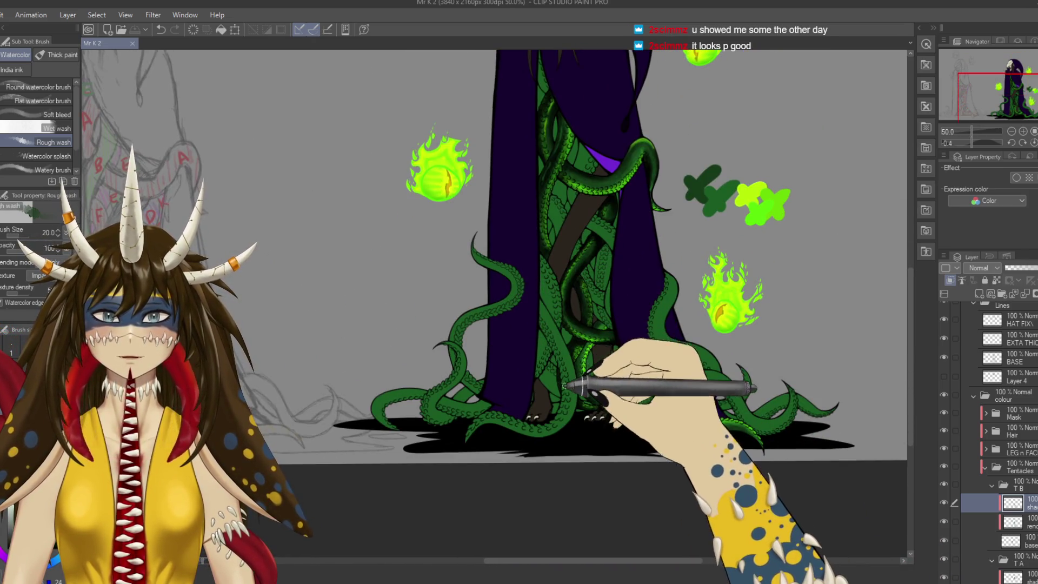
{"action": "left_click_drag", "start_coordinate": [564, 386], "coordinate": [597, 365]}
{"action": "scroll", "coordinate": [945, 524], "scroll_direction": "down", "scroll_amount": 5}
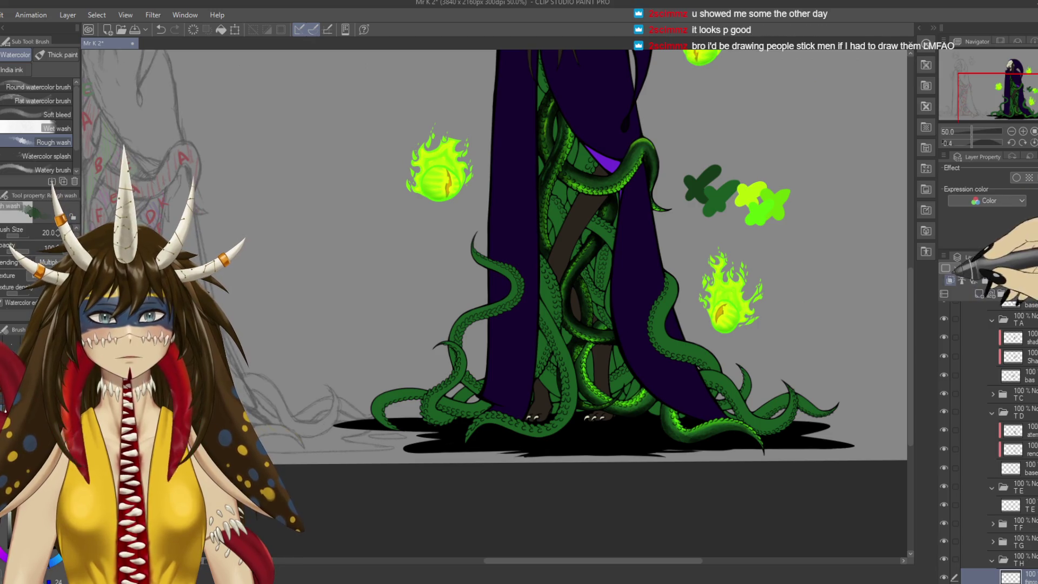
{"action": "key", "text": "ctrl+s"}
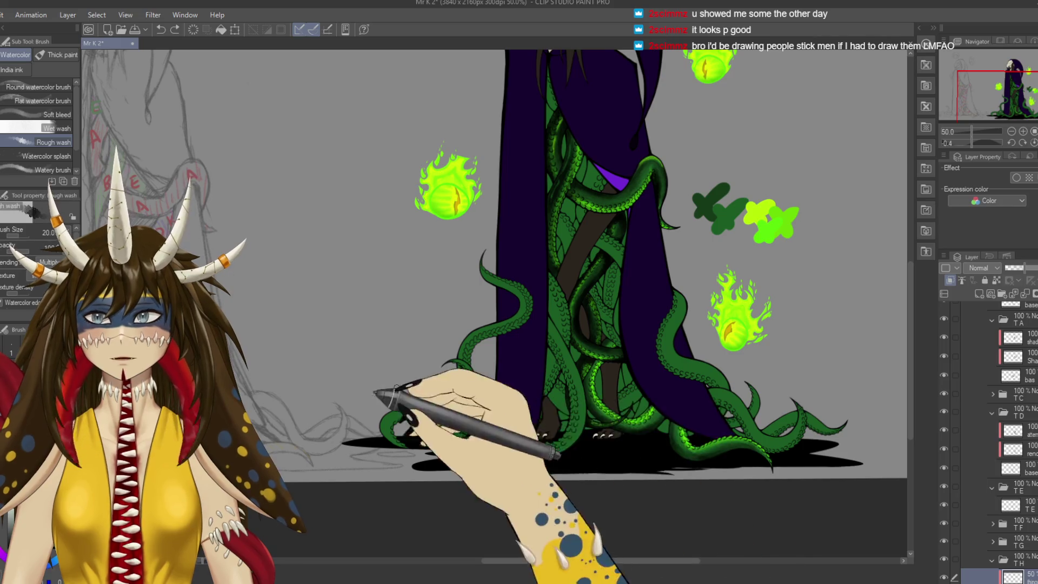
{"action": "key", "text": "b"}
{"action": "key", "text": "p"}
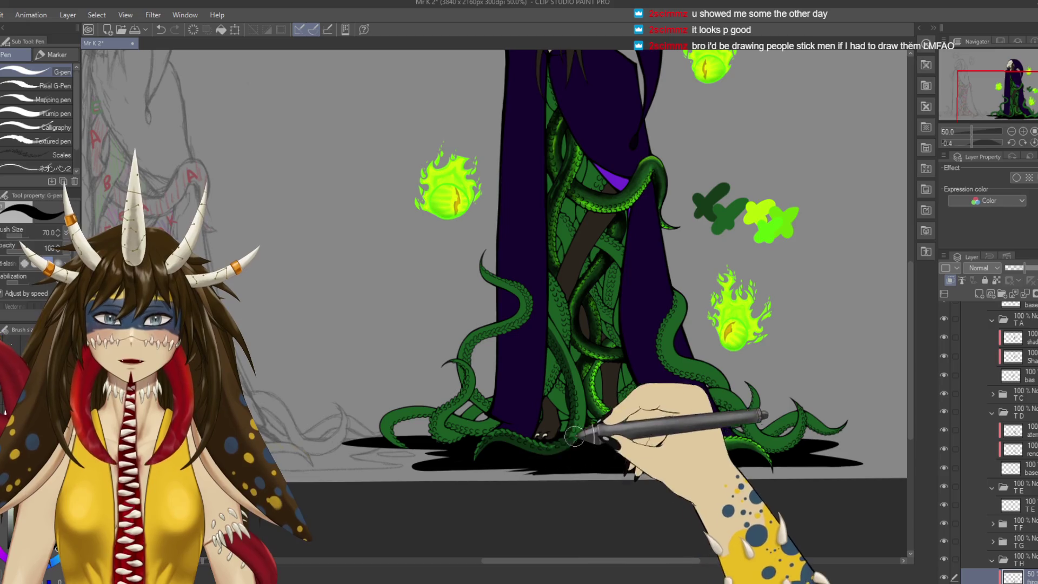
{"action": "key", "text": "e"}
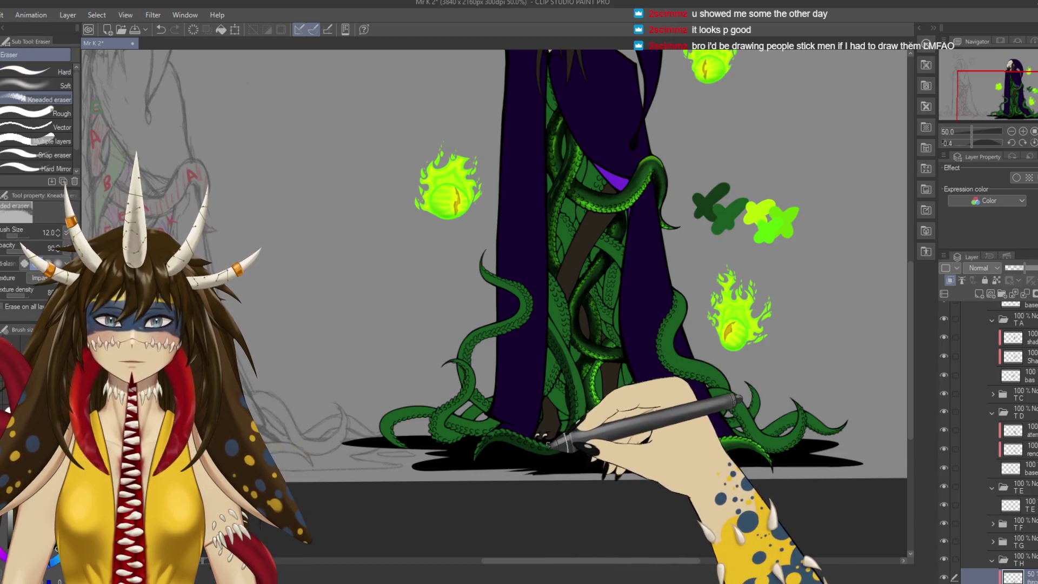
{"action": "left_click", "coordinate": [37, 71]}
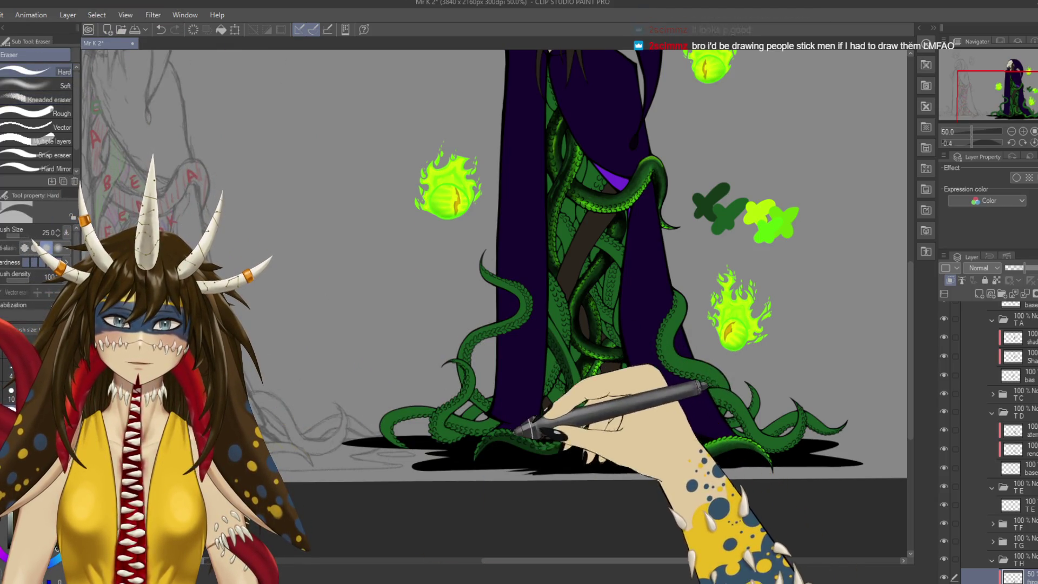
{"action": "mouse_move", "coordinate": [566, 432]}
{"action": "left_mouse_down"}
{"action": "mouse_move", "coordinate": [539, 457]}
{"action": "mouse_move", "coordinate": [574, 411]}
{"action": "left_mouse_up"}
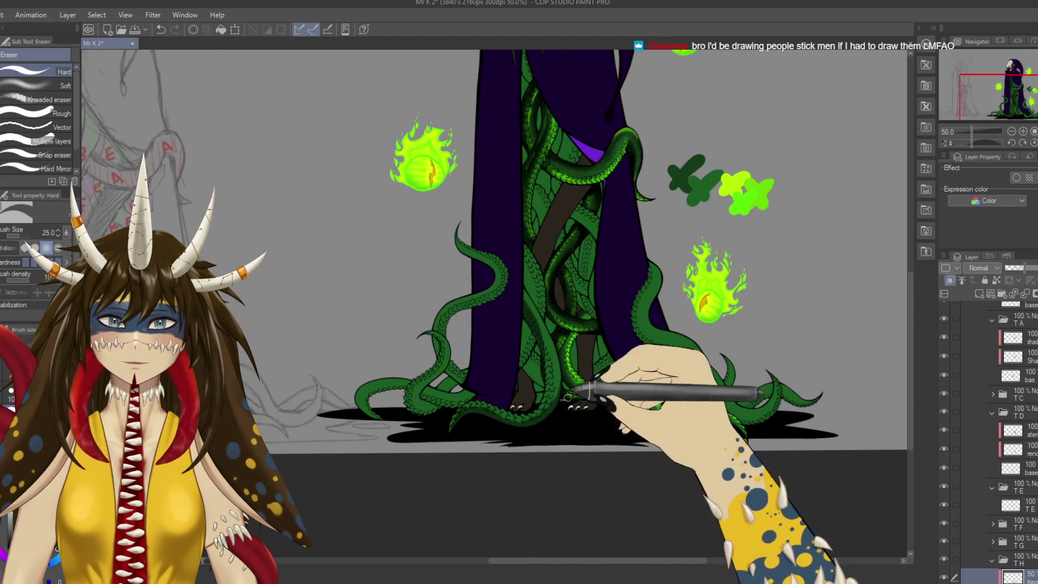
{"action": "left_click_drag", "start_coordinate": [598, 436], "coordinate": [614, 395]}
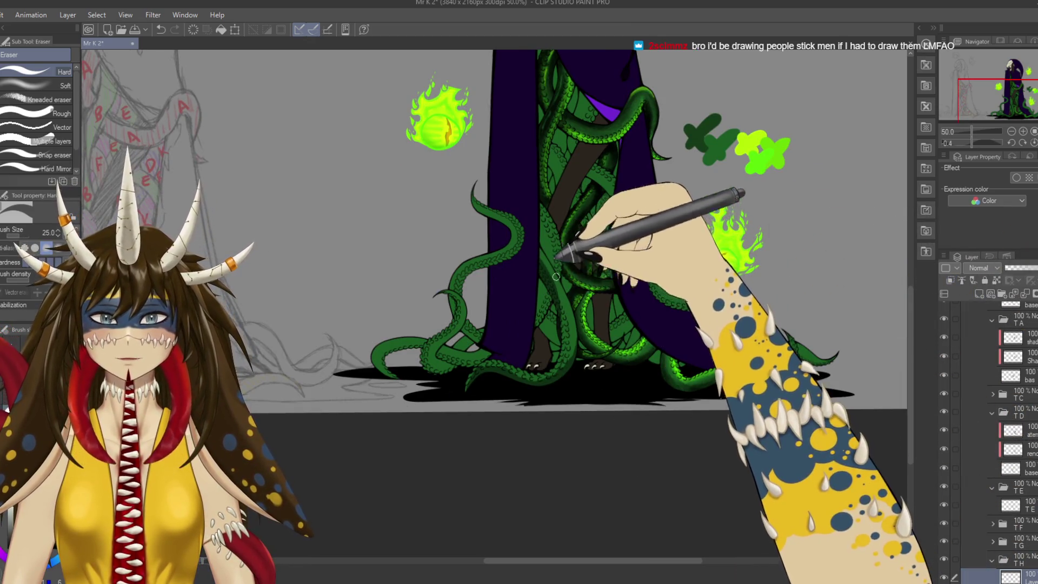
{"action": "key", "text": "p"}
{"action": "left_click_drag", "start_coordinate": [536, 252], "coordinate": [569, 324]}
{"action": "left_click_drag", "start_coordinate": [515, 367], "coordinate": [470, 395]}
{"action": "left_click_drag", "start_coordinate": [657, 405], "coordinate": [652, 490]}
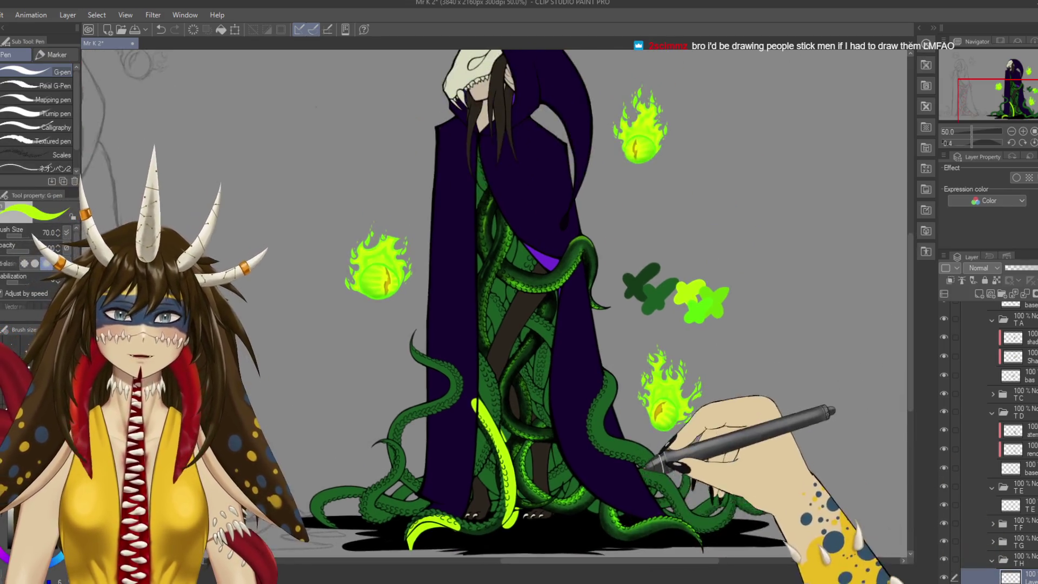
{"action": "key", "text": "ctrl+z"}
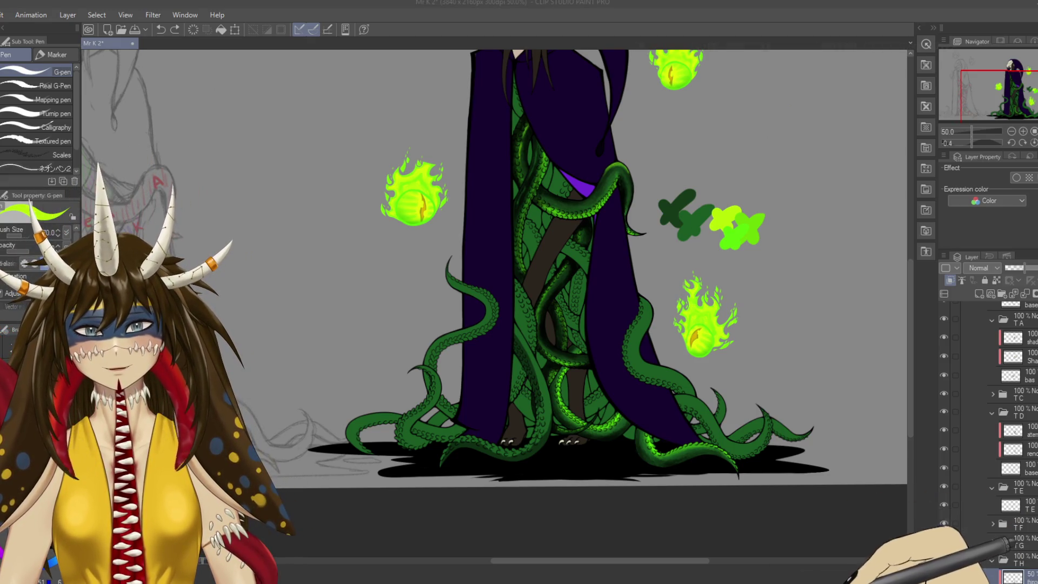
{"action": "scroll", "coordinate": [990, 443], "scroll_direction": "down", "scroll_amount": 3}
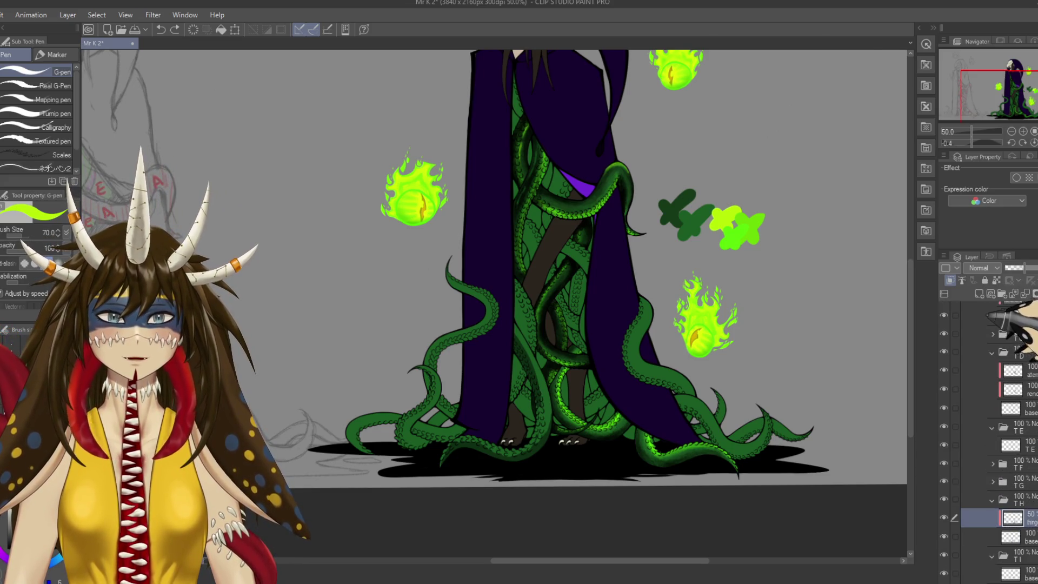
Add a new empty layer and zoom in to 150% on the tentacles.
{"action": "scroll", "coordinate": [990, 318], "scroll_direction": "up", "scroll_amount": 2}
{"action": "scroll", "coordinate": [1006, 378], "scroll_direction": "up", "scroll_amount": 2}
{"action": "scroll", "coordinate": [1027, 432], "scroll_direction": "up", "scroll_amount": 1}
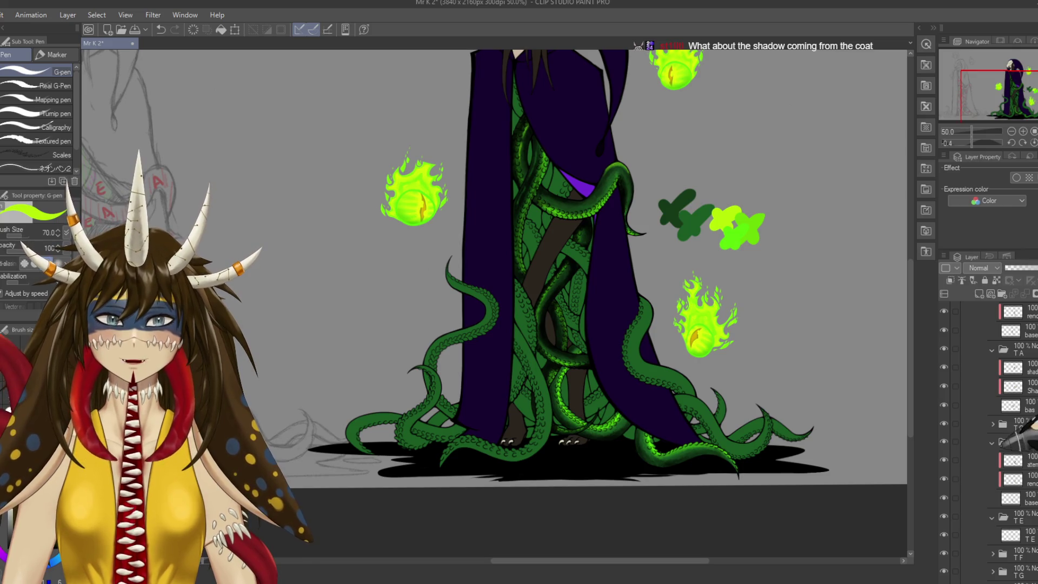
{"action": "left_click_drag", "start_coordinate": [593, 436], "coordinate": [546, 436]}
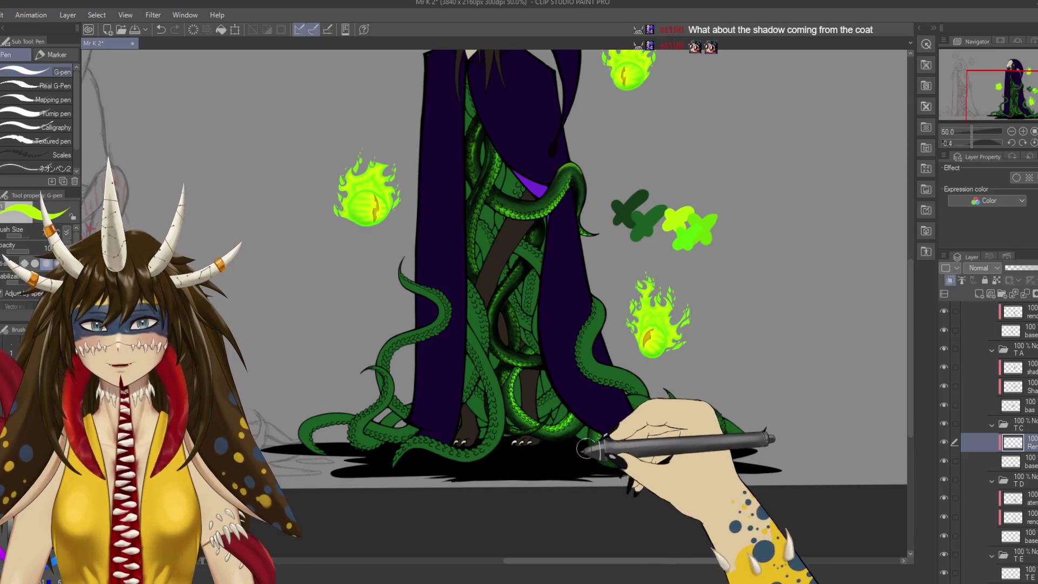
{"action": "key", "text": "ctrl+shift+n"}
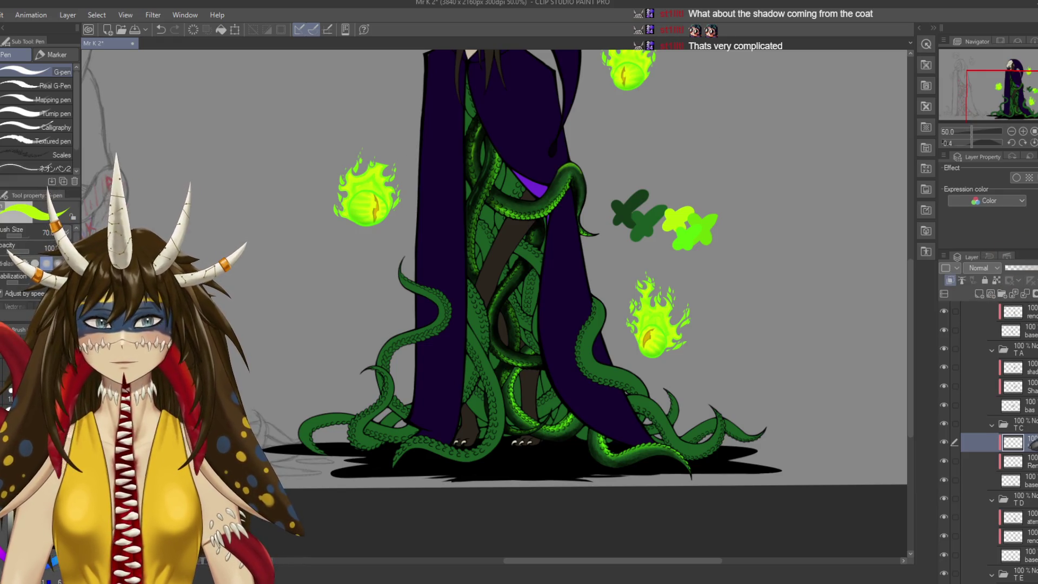
{"action": "scroll", "coordinate": [508, 244], "scroll_direction": "up", "scroll_amount": 3}
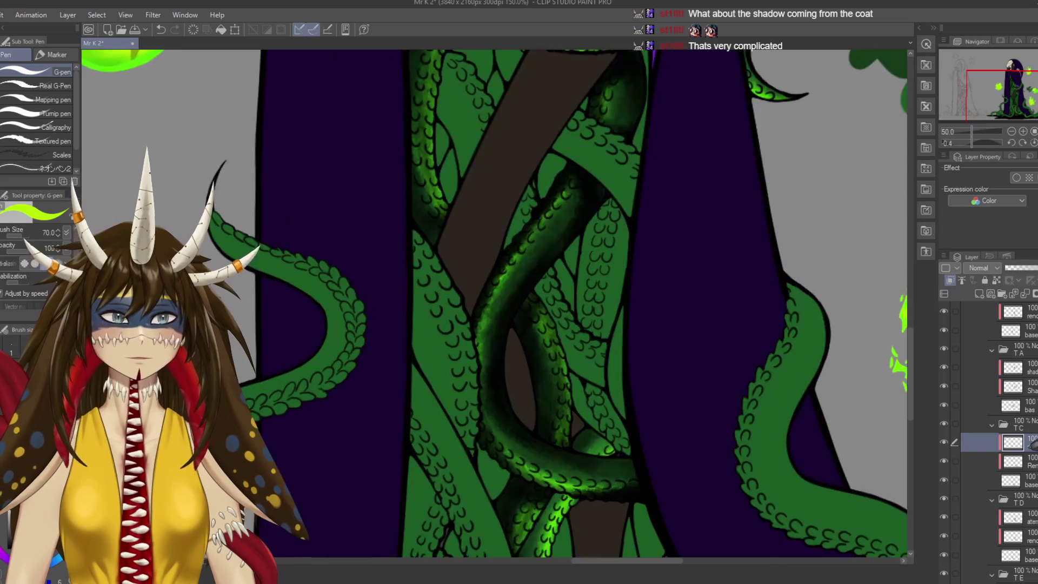
{"action": "left_click_drag", "start_coordinate": [568, 427], "coordinate": [511, 284]}
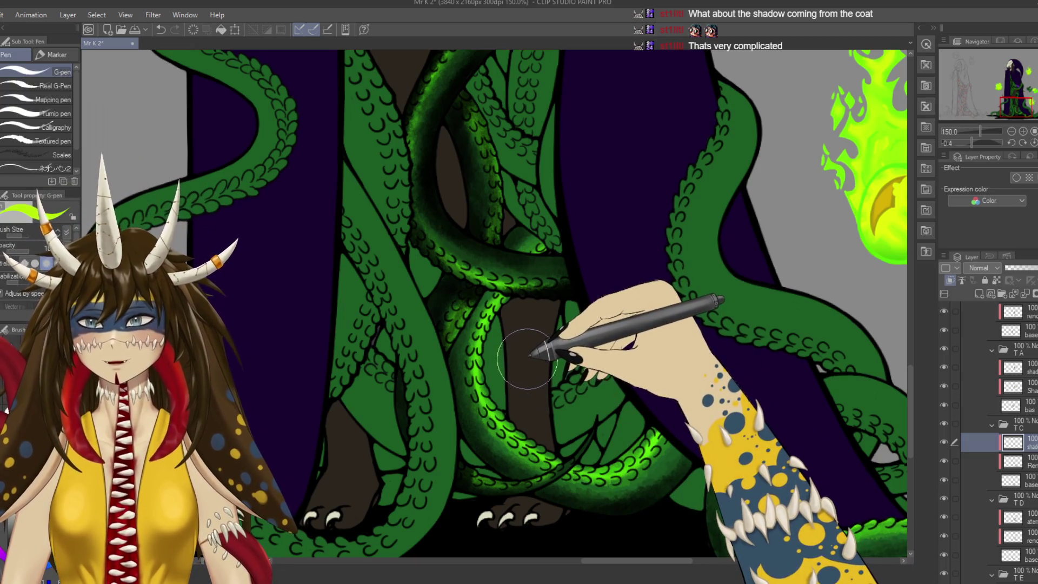
Switch to Rough wash at size 25 and darken the central tentacle's lit scales.
{"action": "key", "text": "b"}
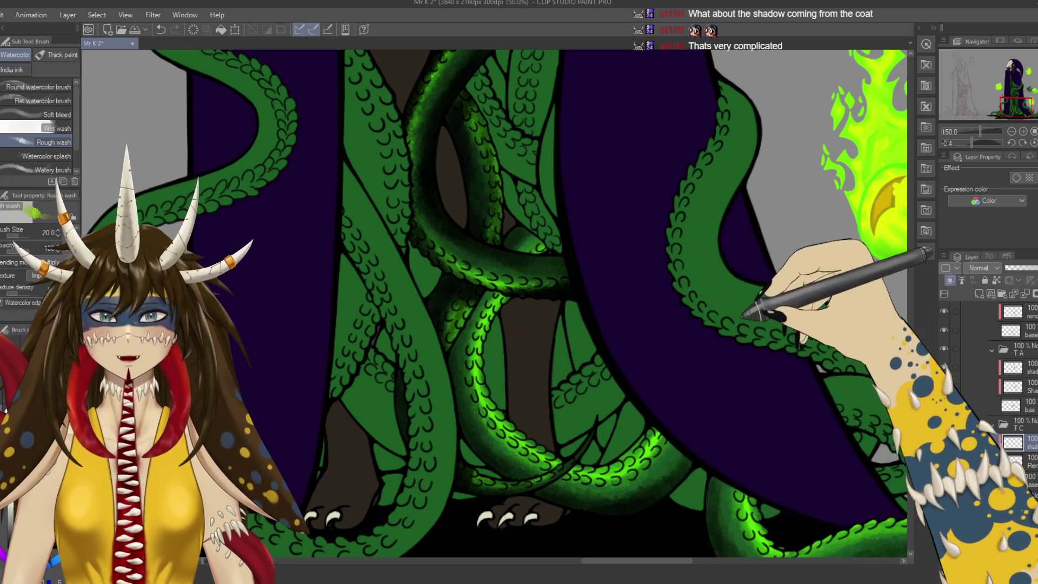
{"action": "left_click_drag", "start_coordinate": [746, 317], "coordinate": [661, 336]}
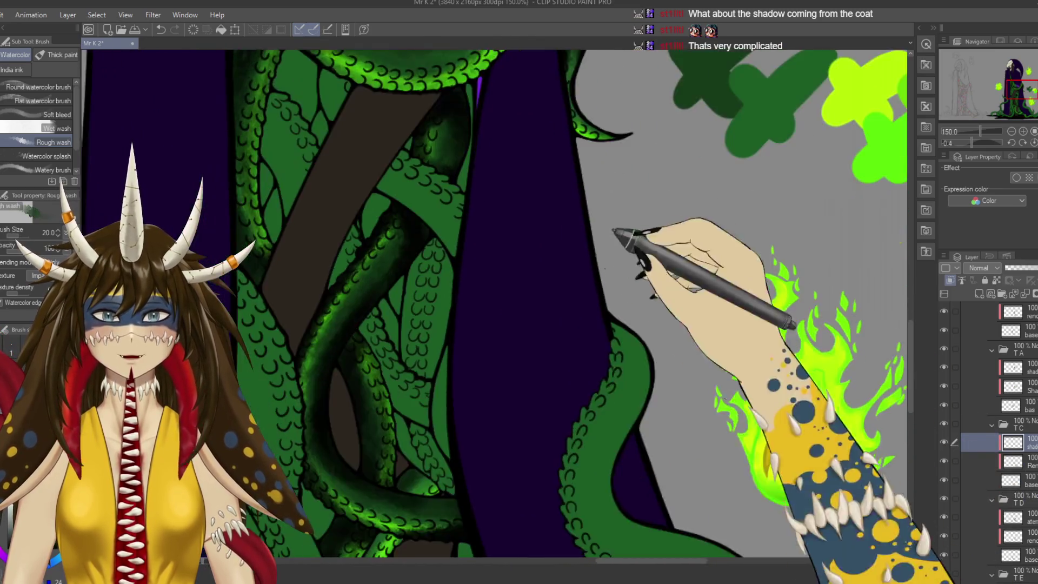
{"action": "mouse_move", "coordinate": [625, 232]}
{"action": "left_mouse_down"}
{"action": "mouse_move", "coordinate": [584, 357]}
{"action": "mouse_move", "coordinate": [589, 338]}
{"action": "left_mouse_up"}
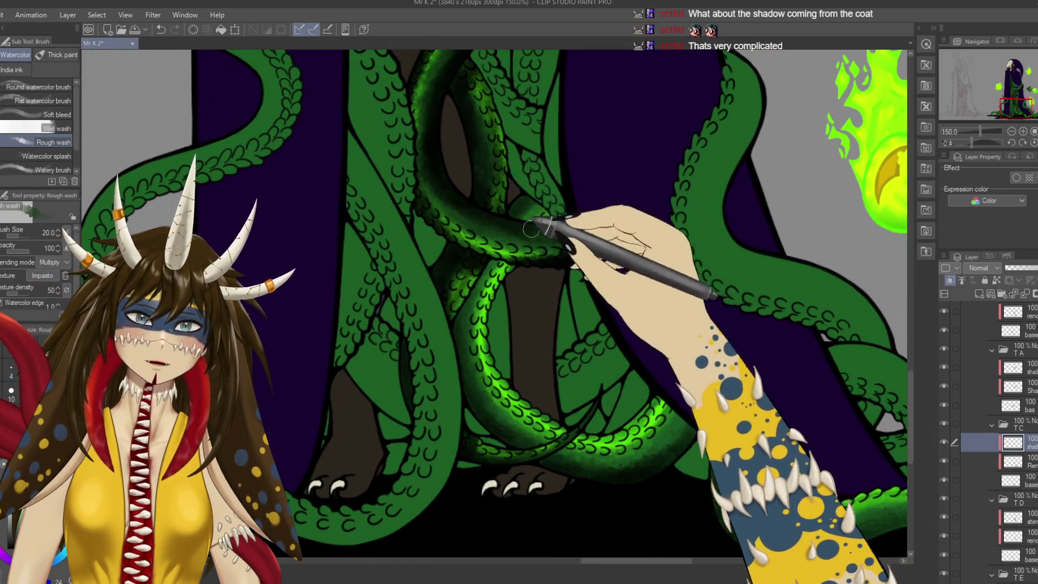
{"action": "key", "text": "bracketright"}
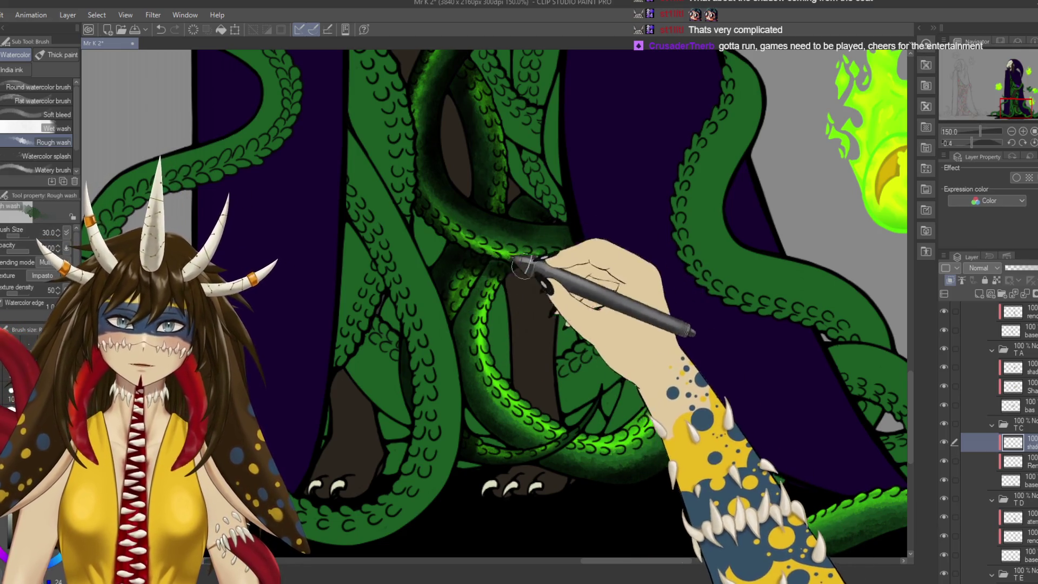
{"action": "mouse_move", "coordinate": [542, 291]}
{"action": "left_mouse_down"}
{"action": "mouse_move", "coordinate": [541, 382]}
{"action": "mouse_move", "coordinate": [476, 308]}
{"action": "left_mouse_up"}
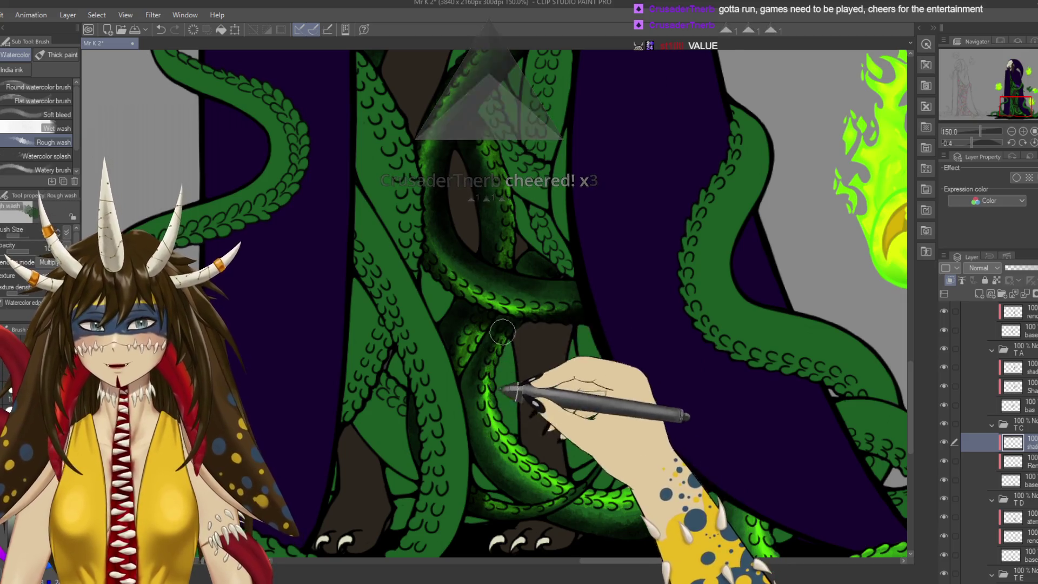
{"action": "left_click_drag", "start_coordinate": [500, 406], "coordinate": [492, 395]}
{"action": "key", "text": "ctrl+minus"}
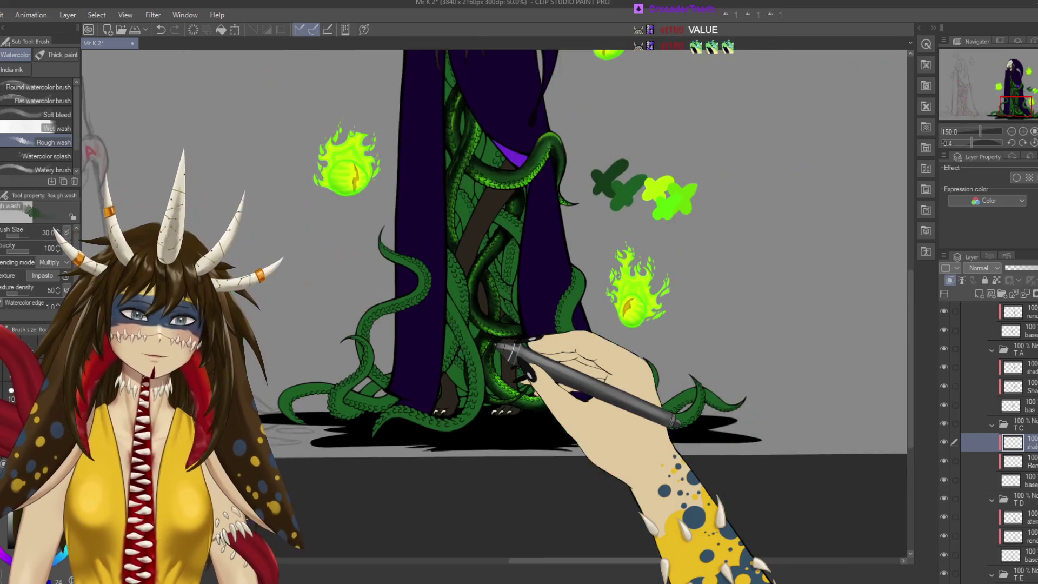
Save, show the Hue layer 'Layer 7' to check greyscale values, then hide it.
{"action": "left_click_drag", "start_coordinate": [498, 346], "coordinate": [530, 436]}
{"action": "key", "text": "ctrl+s"}
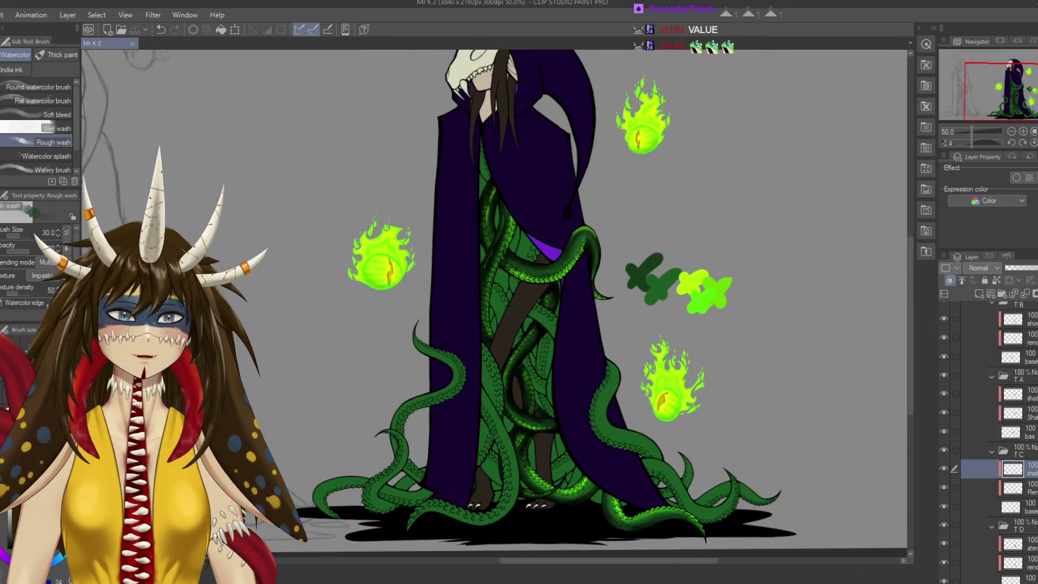
{"action": "left_click", "coordinate": [944, 311]}
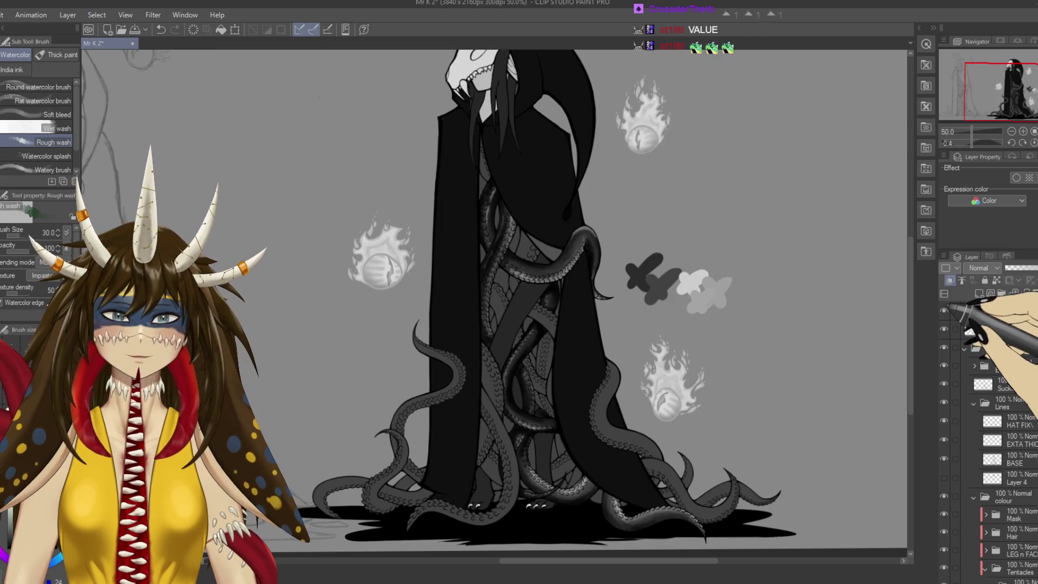
{"action": "left_click_drag", "start_coordinate": [487, 325], "coordinate": [533, 265]}
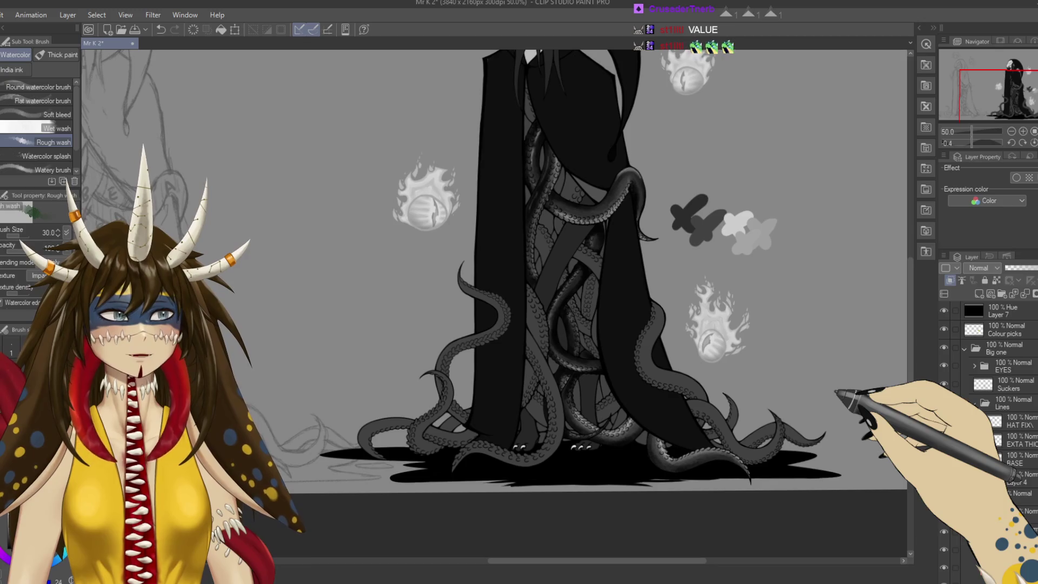
{"action": "mouse_move", "coordinate": [541, 270]}
{"action": "left_mouse_down"}
{"action": "mouse_move", "coordinate": [487, 349]}
{"action": "mouse_move", "coordinate": [494, 303]}
{"action": "left_mouse_up"}
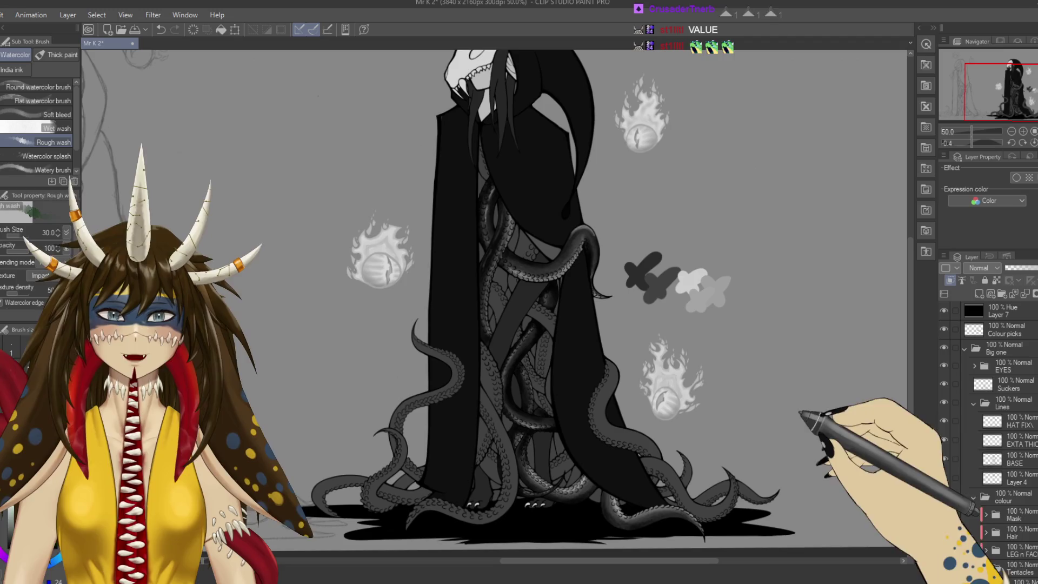
{"action": "left_click", "coordinate": [944, 311]}
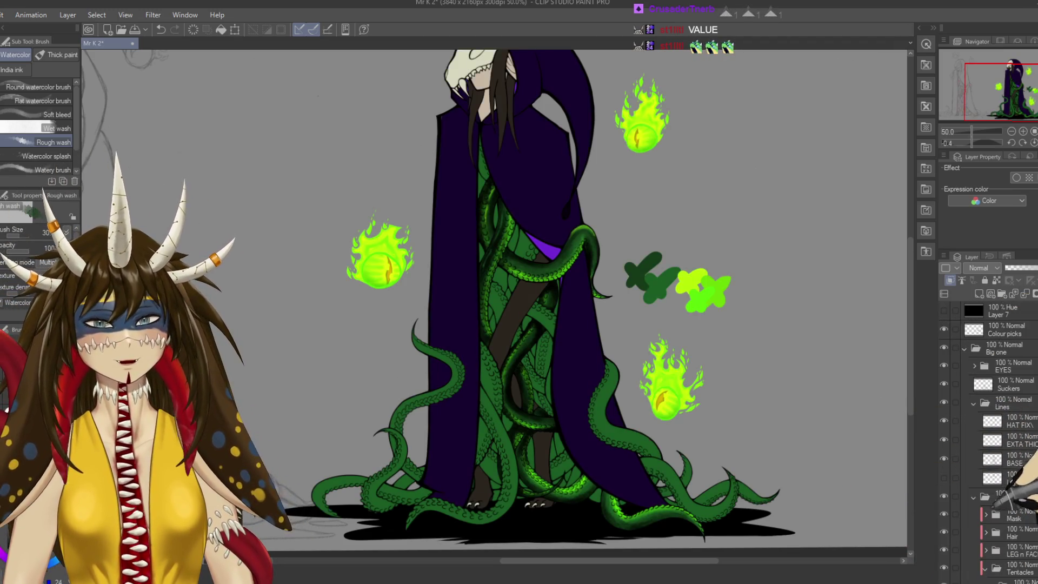
Brush dark green Rough wash shading along the lower tentacle looping past the clawed feet.
{"action": "scroll", "coordinate": [595, 465], "scroll_direction": "up", "scroll_amount": 2}
{"action": "scroll", "coordinate": [595, 466], "scroll_direction": "up", "scroll_amount": 2}
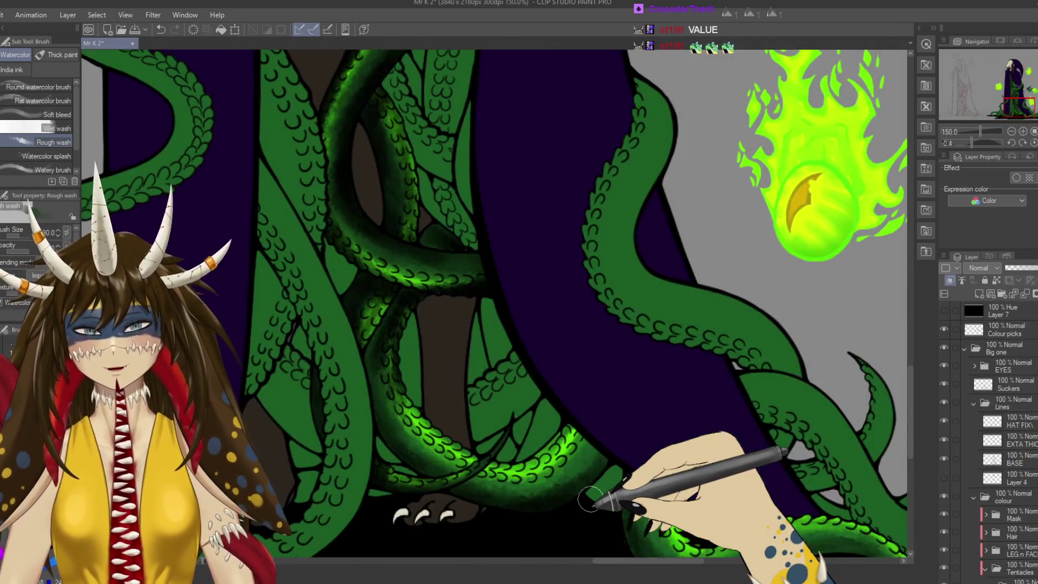
{"action": "scroll", "coordinate": [990, 432], "scroll_direction": "down", "scroll_amount": 5}
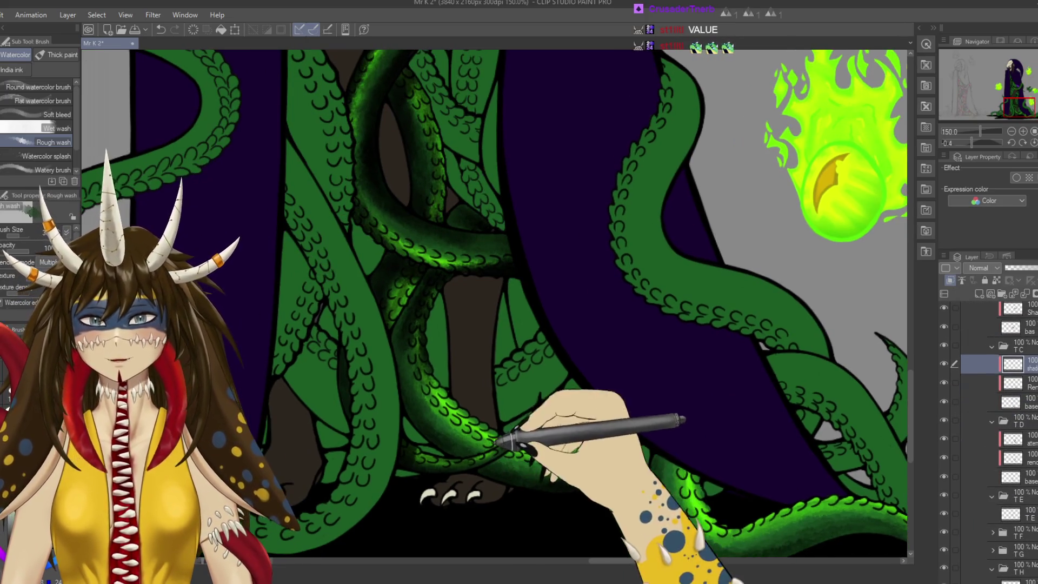
{"action": "left_click_drag", "start_coordinate": [395, 342], "coordinate": [421, 323]}
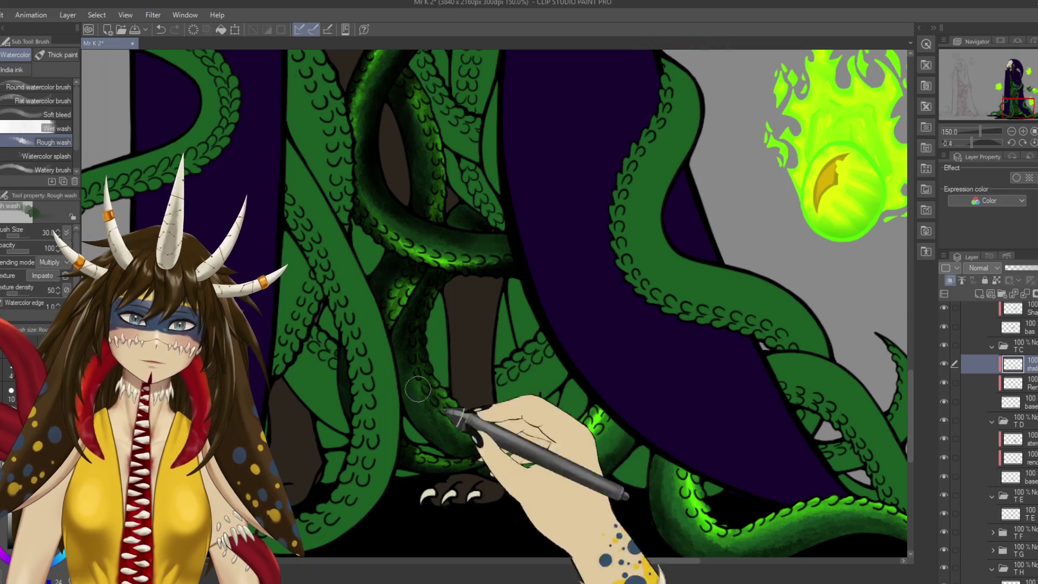
{"action": "left_click_drag", "start_coordinate": [411, 395], "coordinate": [382, 433]}
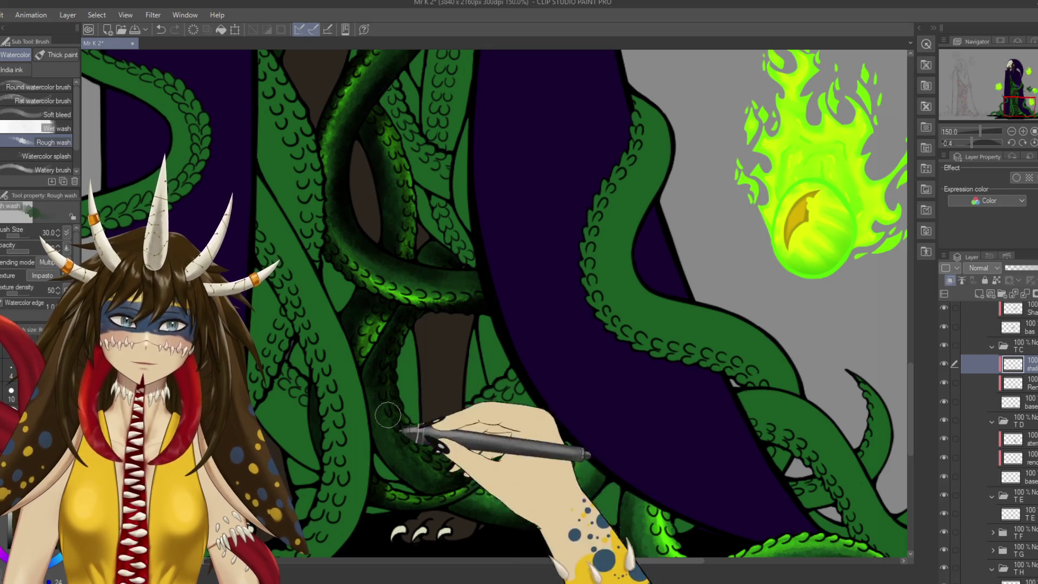
{"action": "left_click_drag", "start_coordinate": [442, 496], "coordinate": [539, 460]}
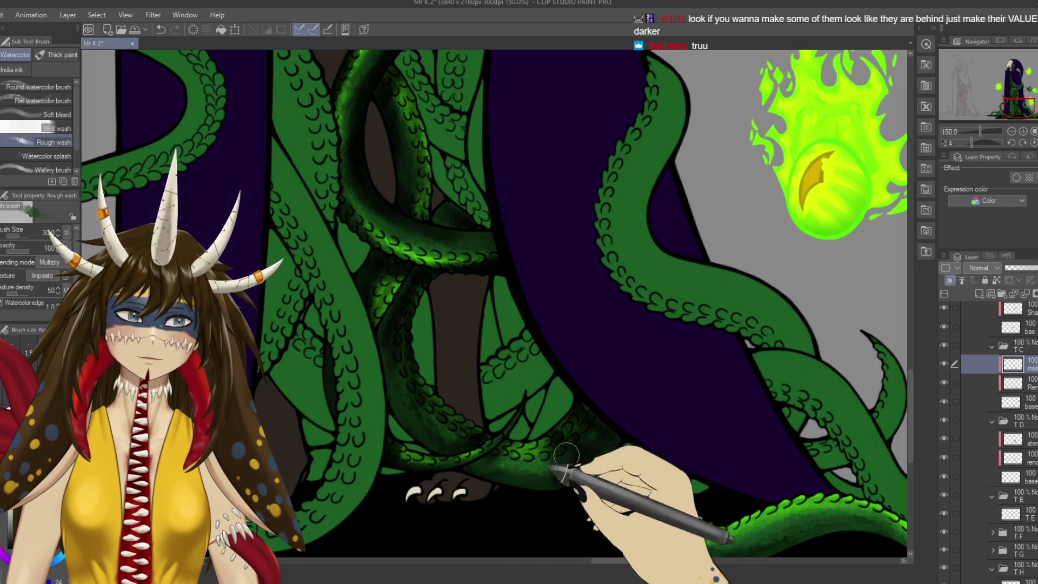
{"action": "left_click_drag", "start_coordinate": [626, 441], "coordinate": [640, 468]}
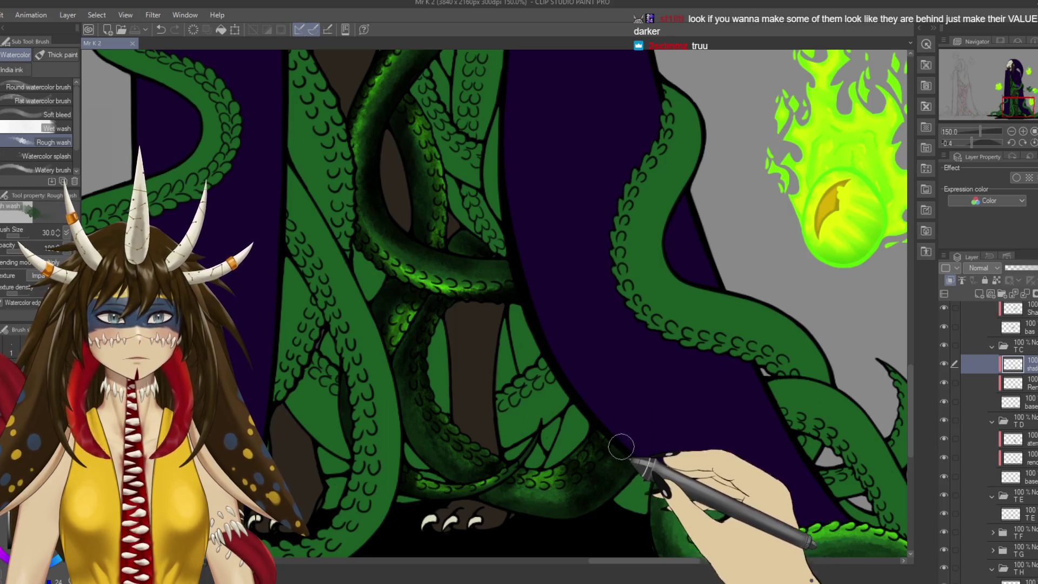
{"action": "left_click_drag", "start_coordinate": [598, 444], "coordinate": [557, 467]}
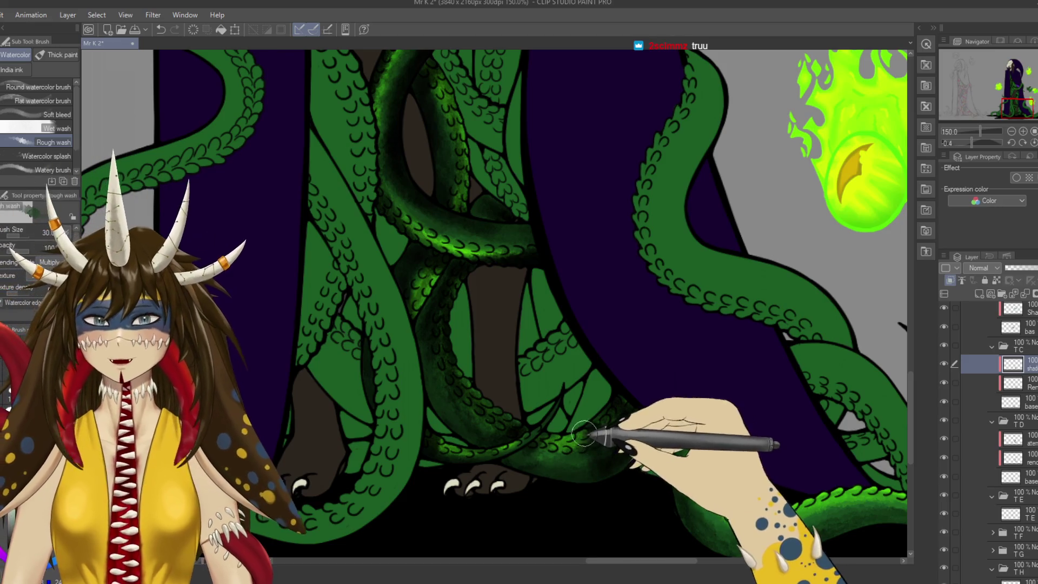
Return to the Rough wash brush and lay a darker green stroke along the lower tentacle.
{"action": "key", "text": "e"}
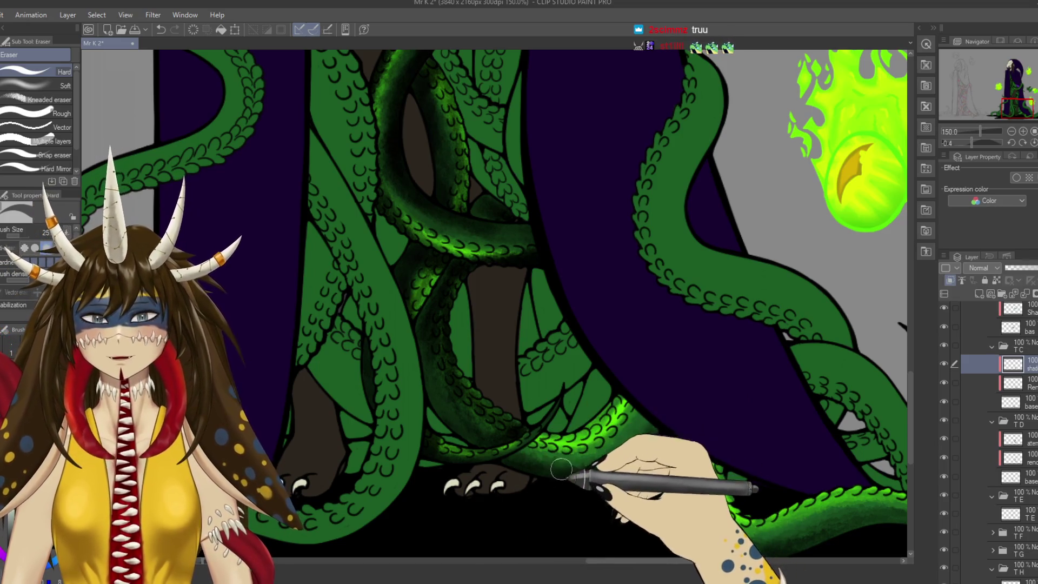
{"action": "key", "text": "b"}
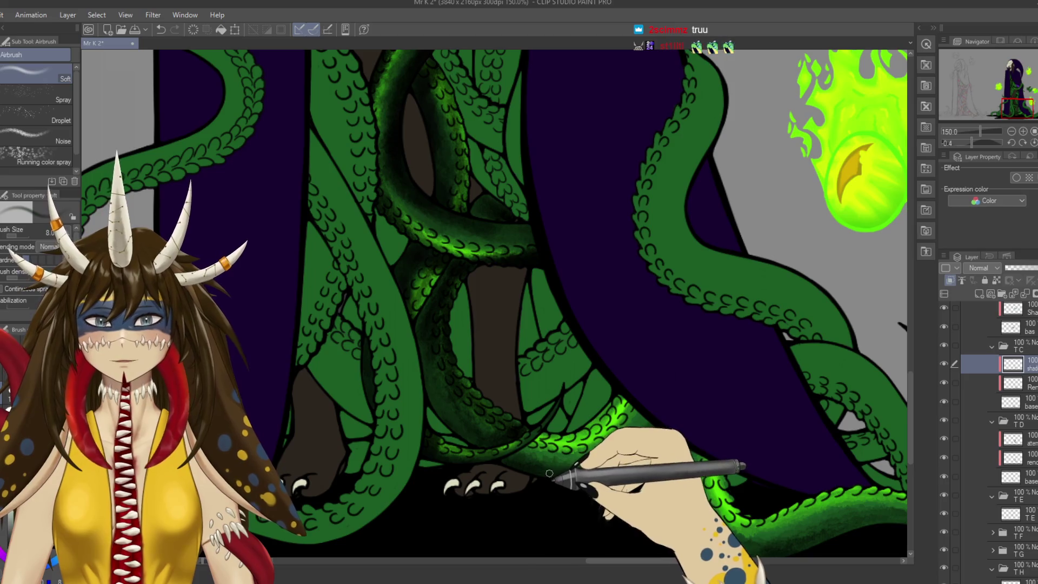
{"action": "key", "text": "b"}
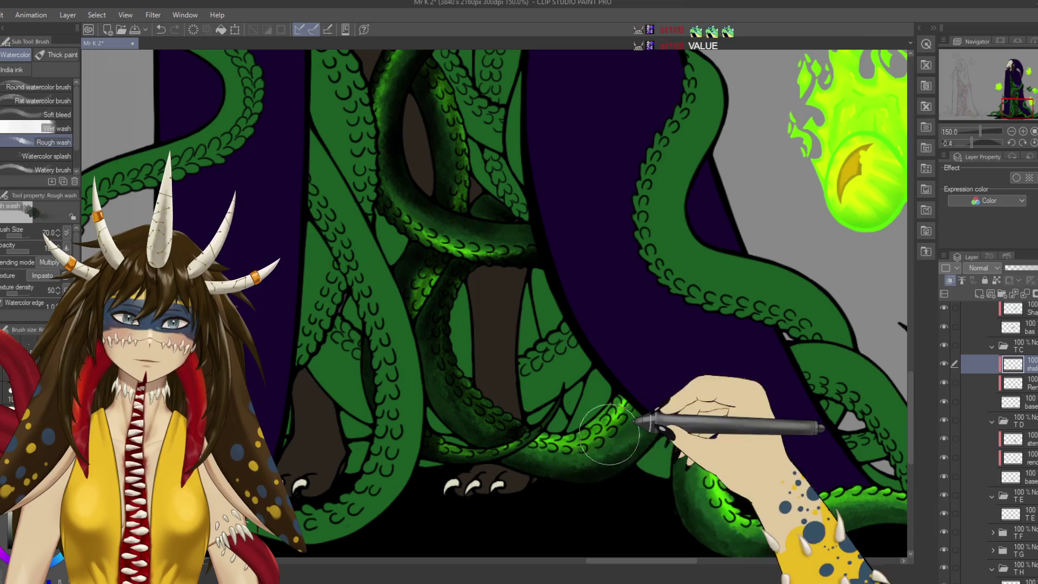
{"action": "mouse_move", "coordinate": [638, 417]}
{"action": "left_mouse_down"}
{"action": "mouse_move", "coordinate": [560, 455]}
{"action": "mouse_move", "coordinate": [536, 454]}
{"action": "mouse_move", "coordinate": [566, 414]}
{"action": "left_mouse_up"}
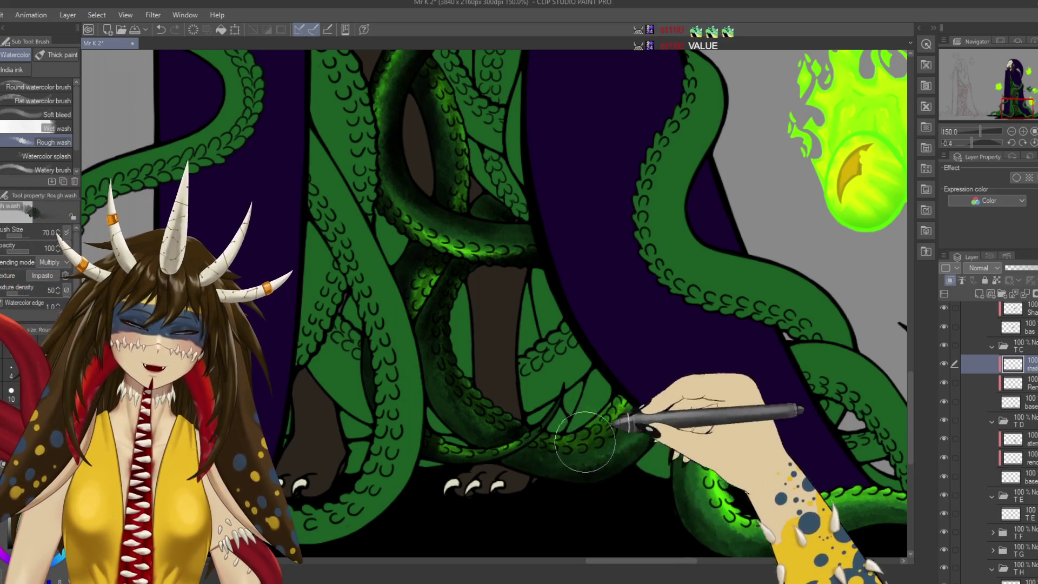
Add more darker green shading strokes over the lower tentacle, including its newly revealed edge.
{"action": "mouse_move", "coordinate": [627, 430]}
{"action": "left_mouse_down"}
{"action": "mouse_move", "coordinate": [649, 535]}
{"action": "mouse_move", "coordinate": [644, 427]}
{"action": "left_mouse_up"}
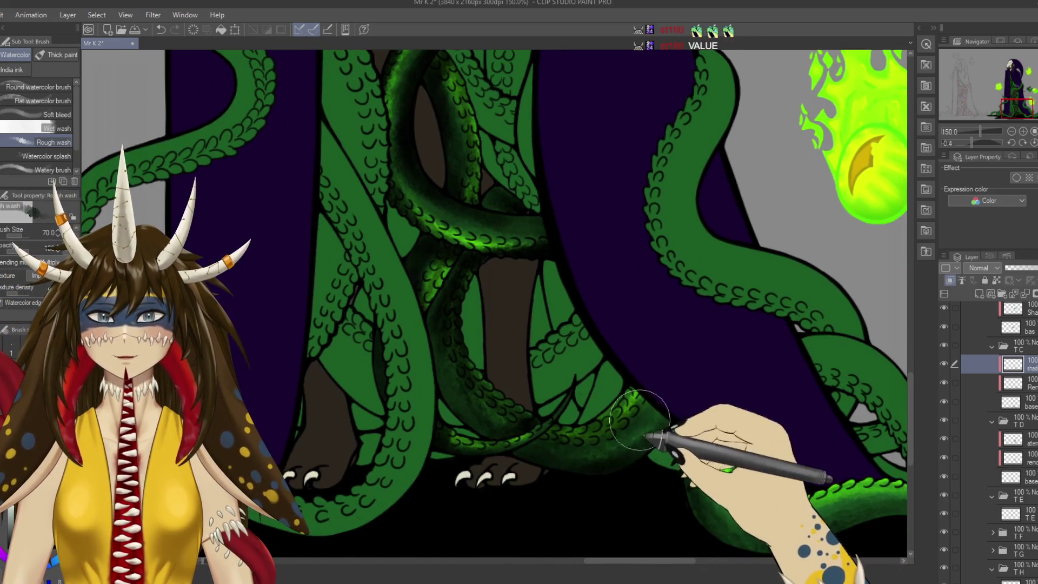
{"action": "mouse_move", "coordinate": [571, 477]}
{"action": "left_mouse_down"}
{"action": "mouse_move", "coordinate": [661, 413]}
{"action": "mouse_move", "coordinate": [533, 434]}
{"action": "mouse_move", "coordinate": [440, 343]}
{"action": "mouse_move", "coordinate": [627, 394]}
{"action": "left_mouse_up"}
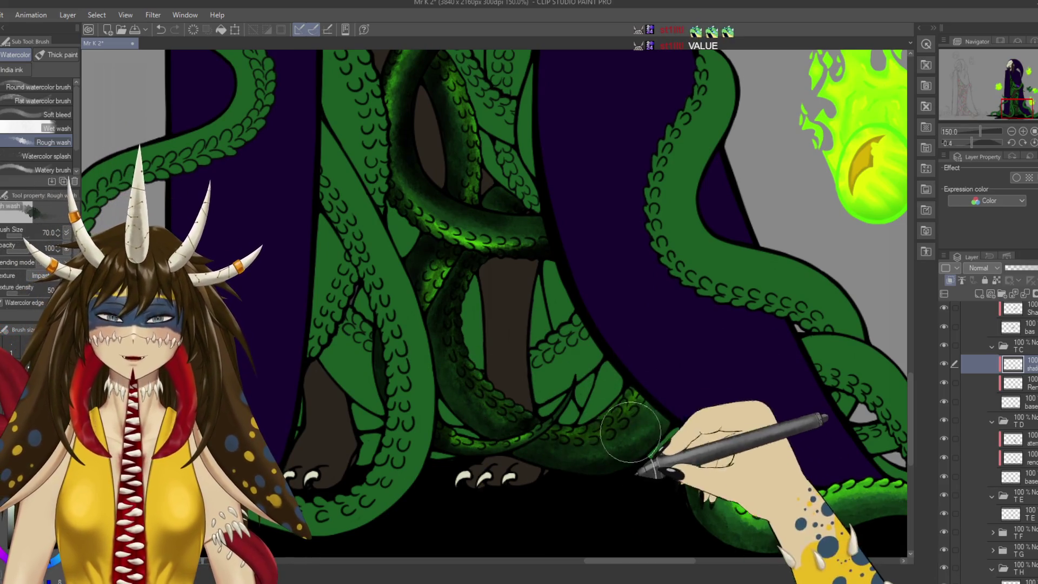
{"action": "left_click_drag", "start_coordinate": [627, 346], "coordinate": [654, 417]}
{"action": "mouse_move", "coordinate": [521, 280]}
{"action": "left_mouse_down"}
{"action": "mouse_move", "coordinate": [545, 232]}
{"action": "mouse_move", "coordinate": [464, 348]}
{"action": "mouse_move", "coordinate": [573, 468]}
{"action": "mouse_move", "coordinate": [468, 315]}
{"action": "left_mouse_up"}
{"action": "mouse_move", "coordinate": [568, 399]}
{"action": "left_mouse_down"}
{"action": "mouse_move", "coordinate": [626, 359]}
{"action": "mouse_move", "coordinate": [632, 340]}
{"action": "mouse_move", "coordinate": [647, 367]}
{"action": "left_mouse_up"}
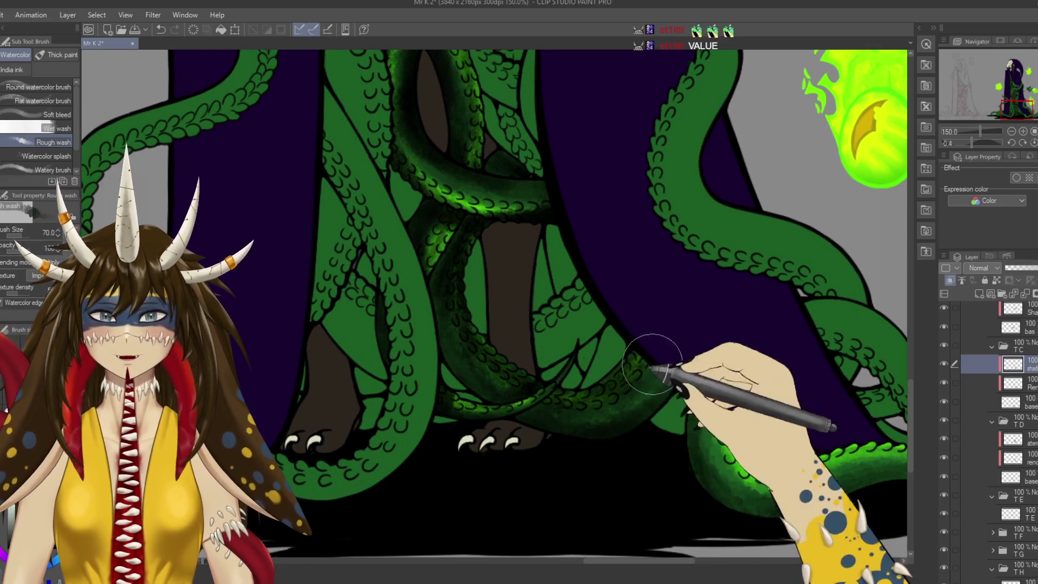
{"action": "left_click_drag", "start_coordinate": [615, 412], "coordinate": [631, 521]}
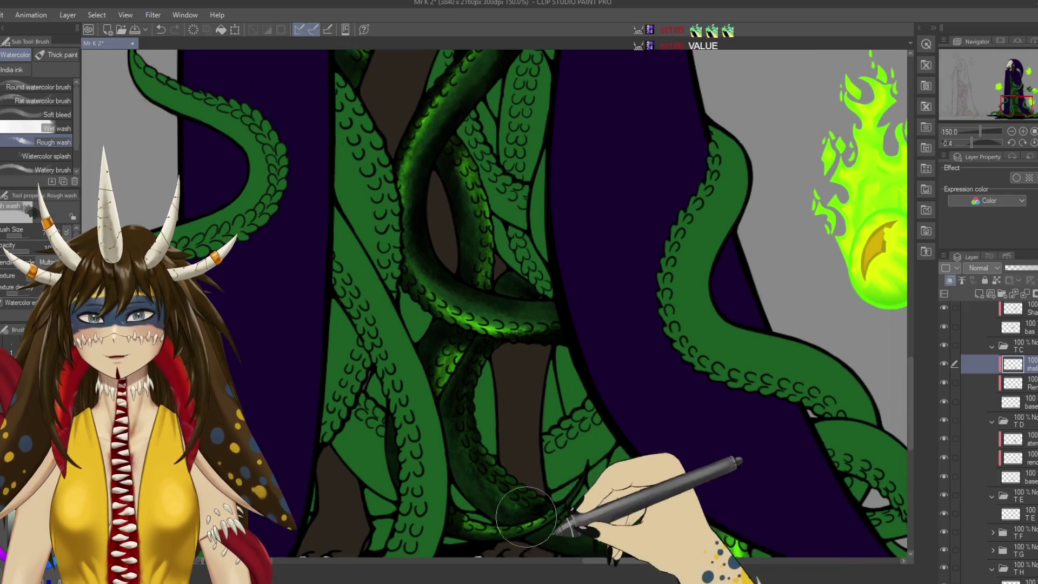
{"action": "scroll", "coordinate": [995, 432], "scroll_direction": "up", "scroll_amount": 10}
{"action": "left_click", "coordinate": [944, 310]}
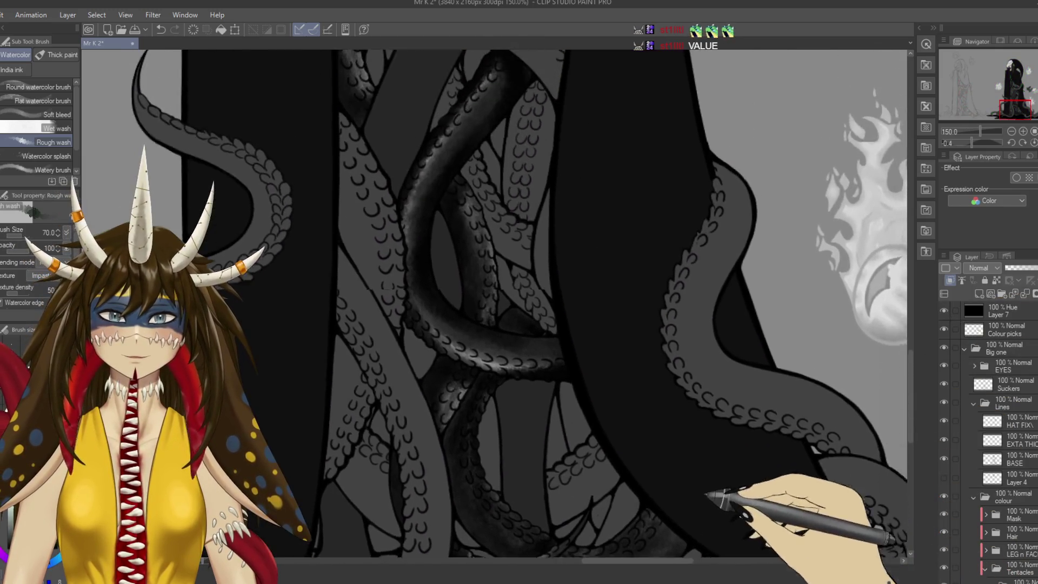
{"action": "left_click_drag", "start_coordinate": [541, 216], "coordinate": [578, 487]}
{"action": "left_click_drag", "start_coordinate": [749, 573], "coordinate": [723, 506]}
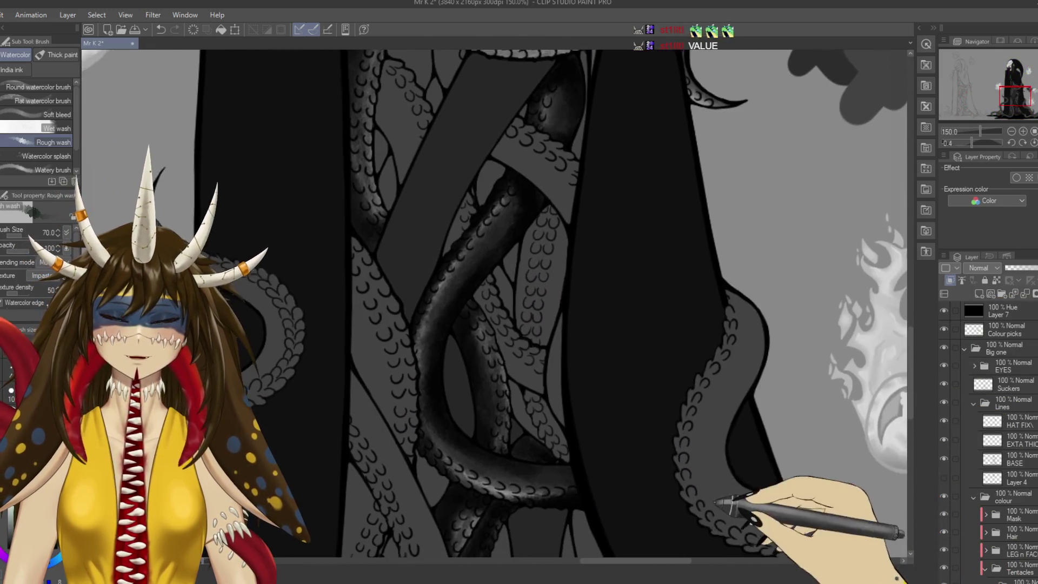
{"action": "mouse_move", "coordinate": [600, 495]}
{"action": "left_mouse_down"}
{"action": "mouse_move", "coordinate": [607, 371]}
{"action": "mouse_move", "coordinate": [599, 348]}
{"action": "mouse_move", "coordinate": [607, 395]}
{"action": "mouse_move", "coordinate": [598, 427]}
{"action": "left_mouse_up"}
{"action": "scroll", "coordinate": [598, 427], "scroll_direction": "down", "scroll_amount": 2}
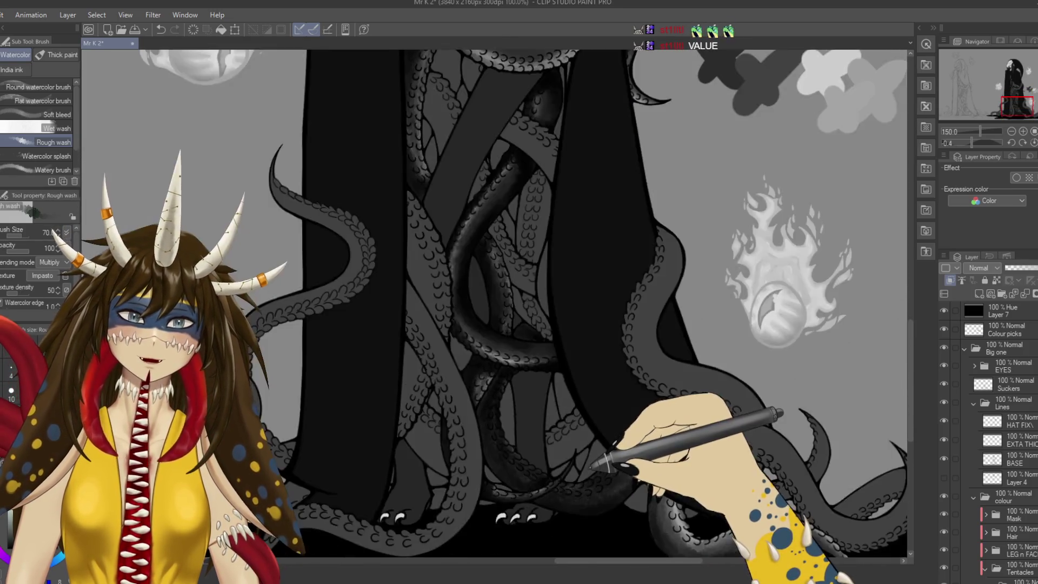
{"action": "scroll", "coordinate": [595, 449], "scroll_direction": "down", "scroll_amount": 2}
{"action": "scroll", "coordinate": [593, 468], "scroll_direction": "up", "scroll_amount": 2}
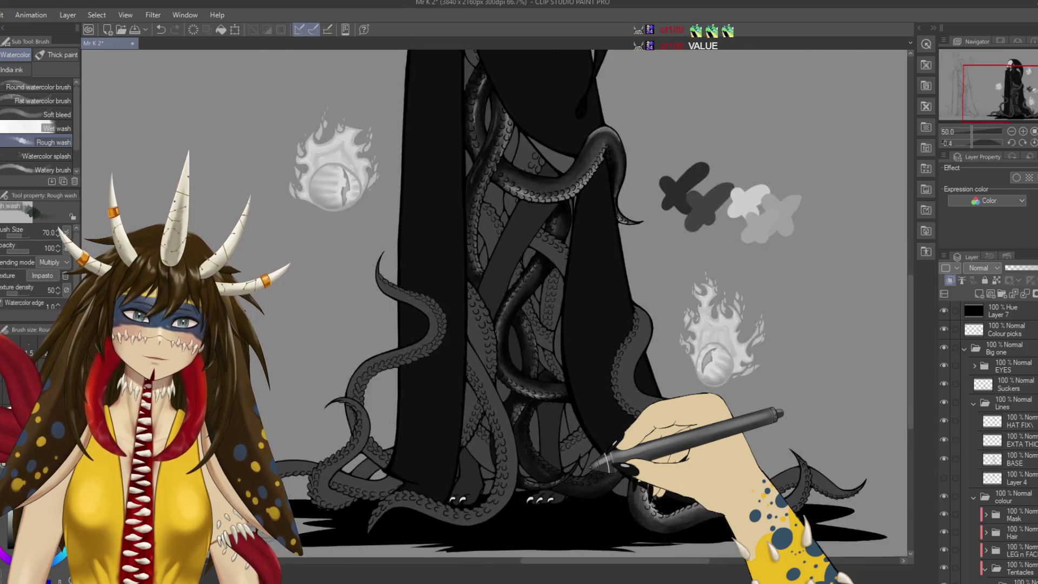
{"action": "scroll", "coordinate": [590, 468], "scroll_direction": "up", "scroll_amount": 2}
{"action": "left_click_drag", "start_coordinate": [587, 462], "coordinate": [625, 392]}
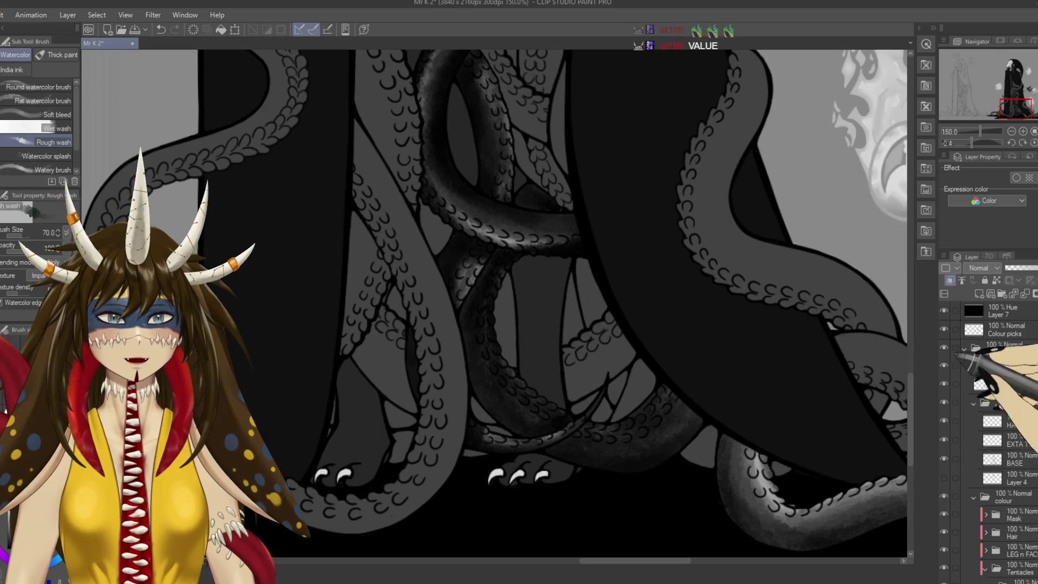
{"action": "left_click", "coordinate": [944, 310]}
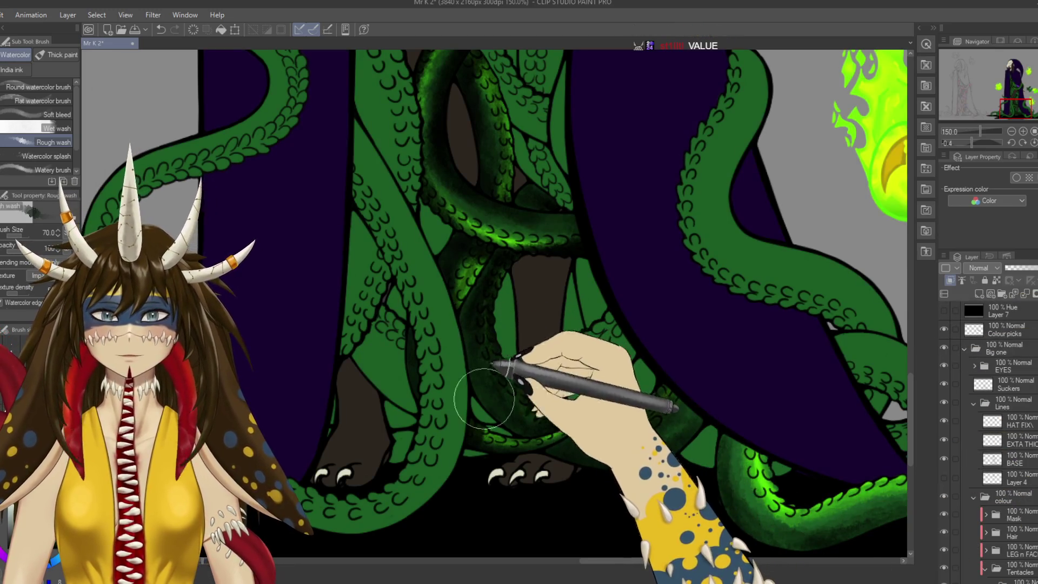
Soften the upper tentacle's green highlight with the Kneaded eraser on its shading layer, then save.
{"action": "key", "text": "b"}
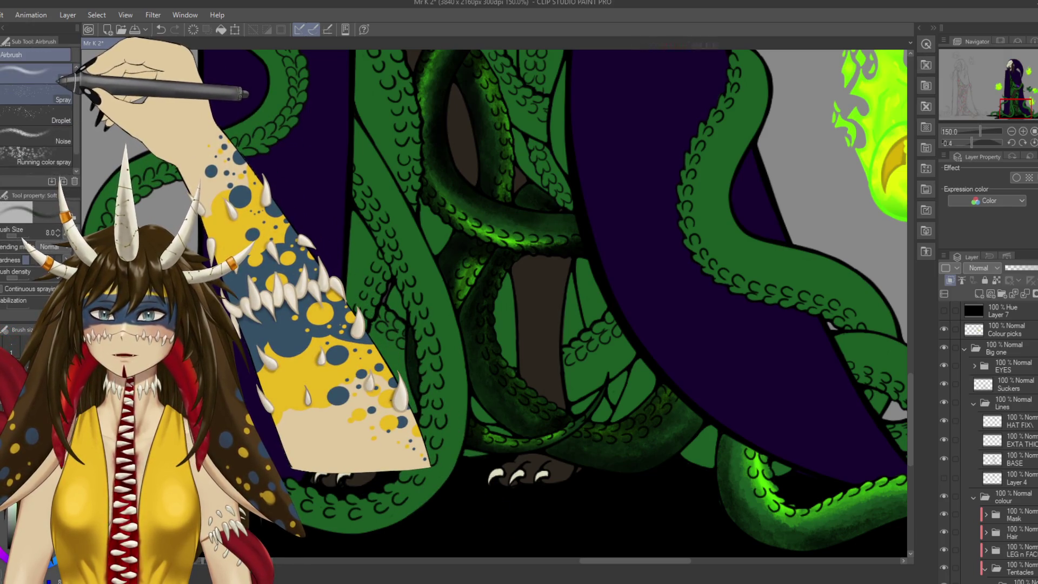
{"action": "left_click", "coordinate": [51, 100]}
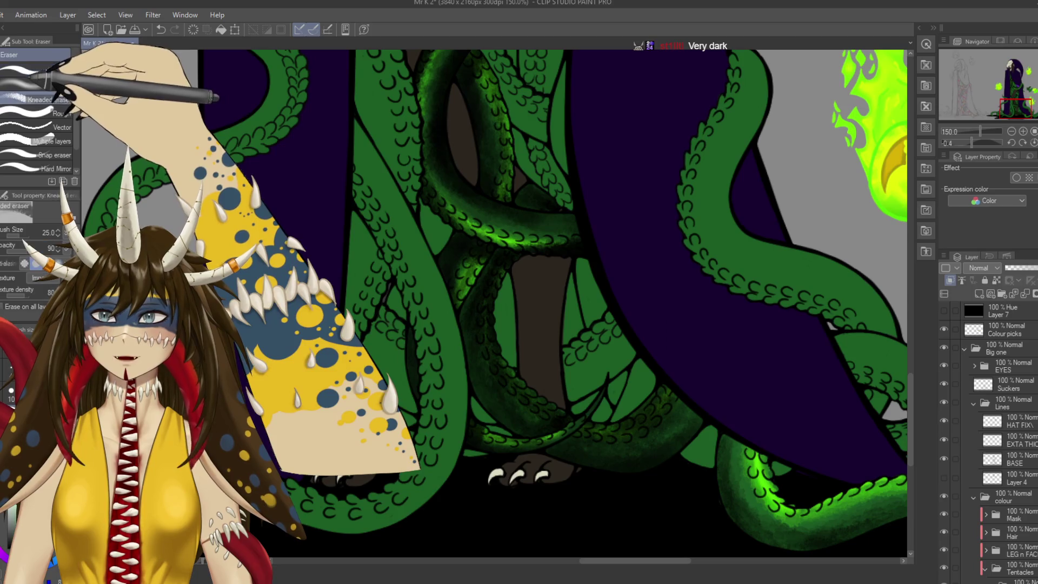
{"action": "left_click", "coordinate": [451, 252], "text": "ctrl+shift"}
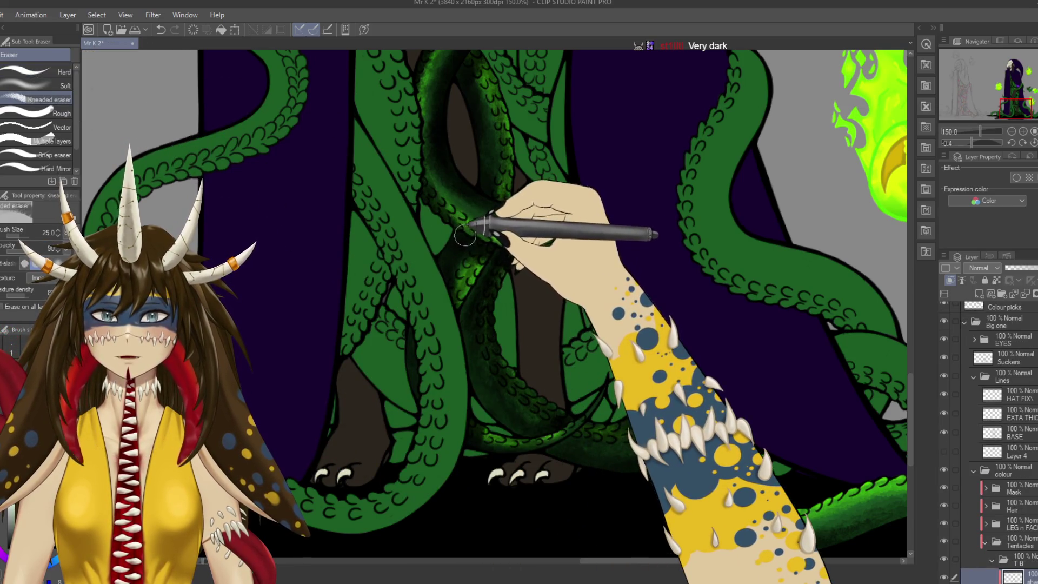
{"action": "mouse_move", "coordinate": [448, 262]}
{"action": "left_mouse_down"}
{"action": "mouse_move", "coordinate": [478, 234]}
{"action": "mouse_move", "coordinate": [484, 435]}
{"action": "left_mouse_up"}
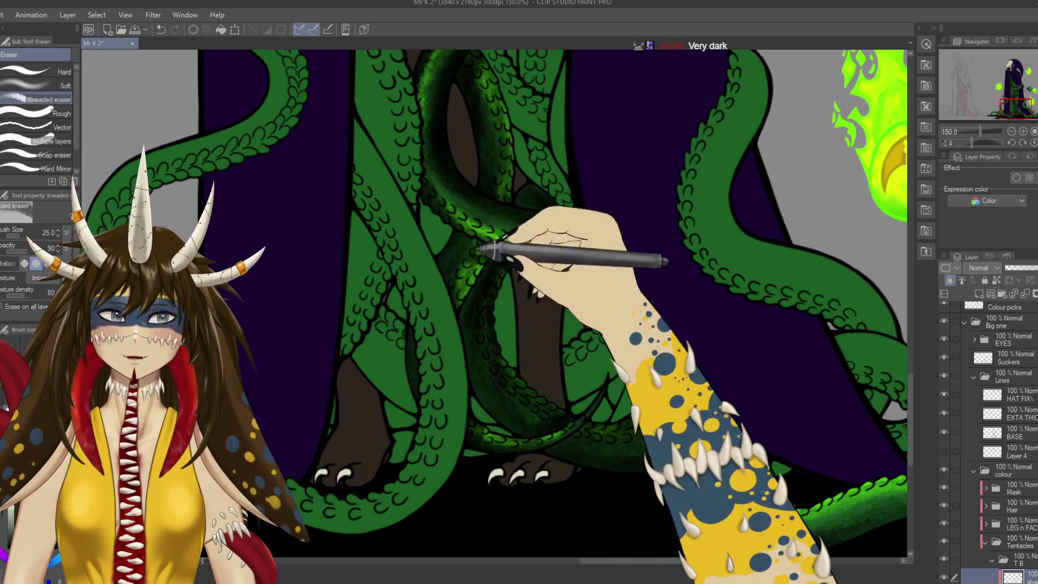
{"action": "key", "text": "ctrl+s"}
Bring the tentacle beside the hood into view and add a new layer in the tentacle group.
{"action": "left_click_drag", "start_coordinate": [511, 280], "coordinate": [452, 328]}
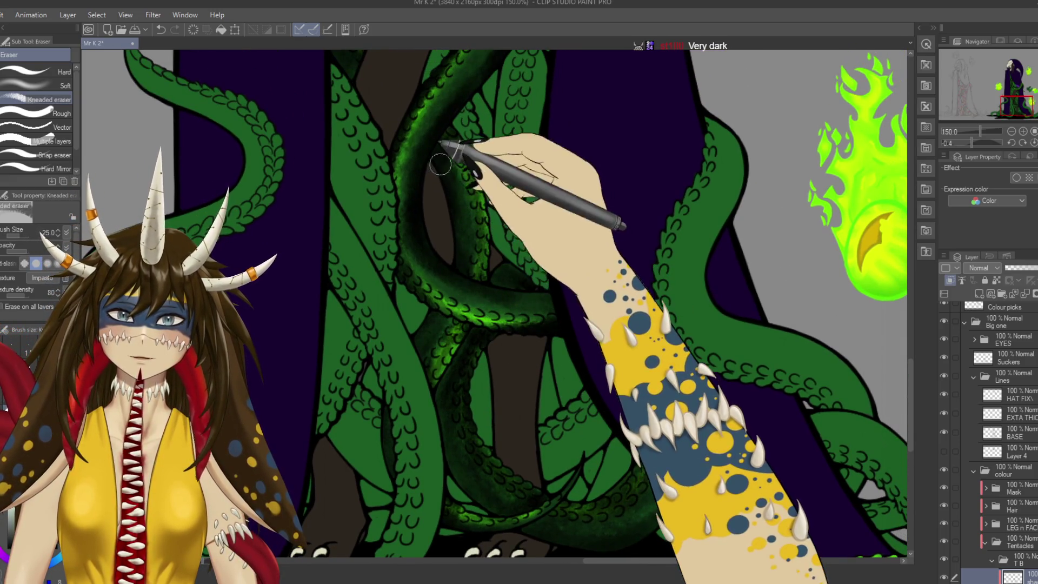
{"action": "left_click_drag", "start_coordinate": [457, 182], "coordinate": [469, 234]}
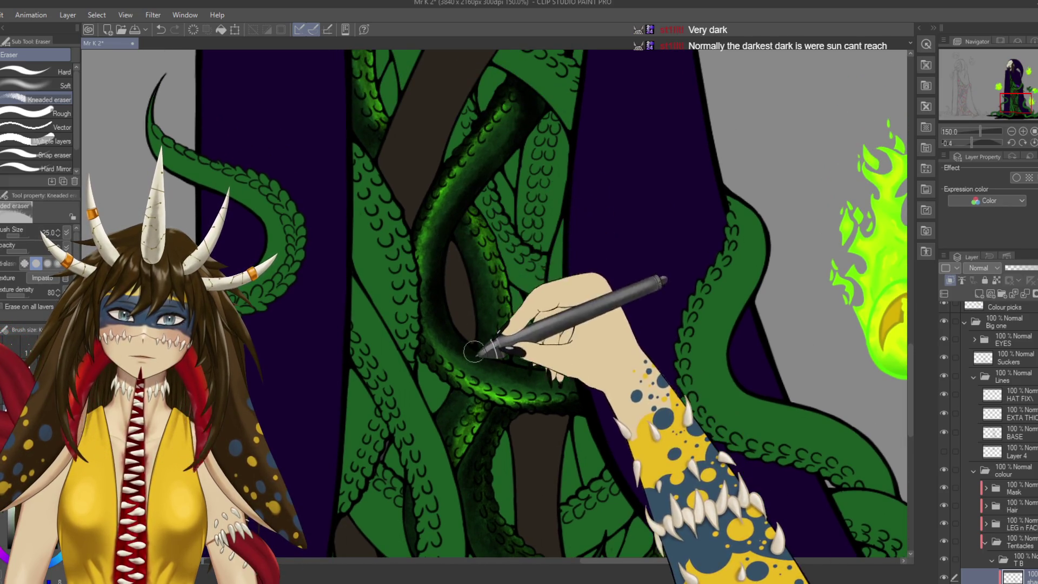
{"action": "scroll", "coordinate": [457, 290], "scroll_direction": "down", "scroll_amount": 3}
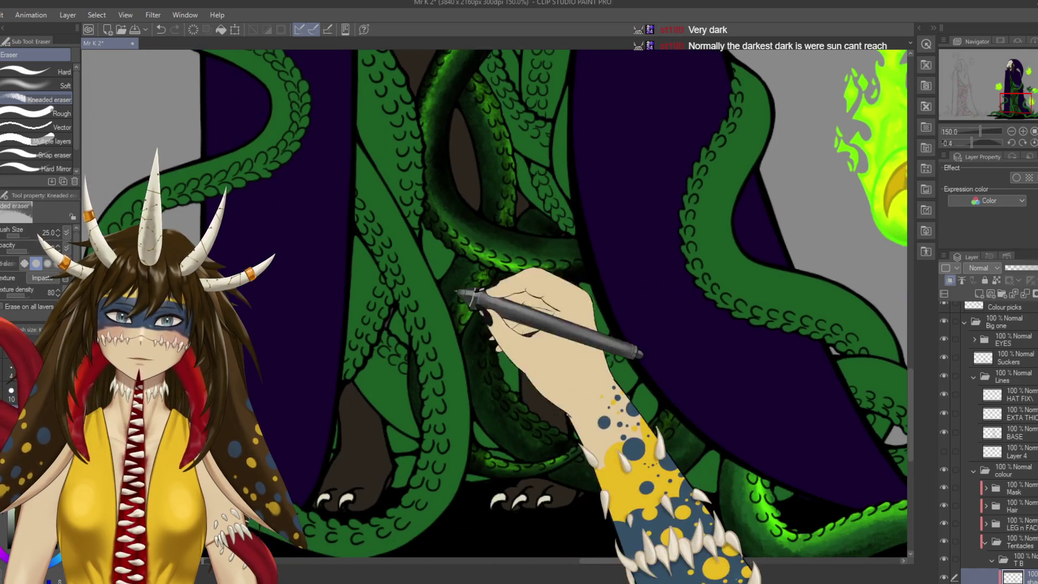
{"action": "scroll", "coordinate": [418, 381], "scroll_direction": "right", "scroll_amount": 5}
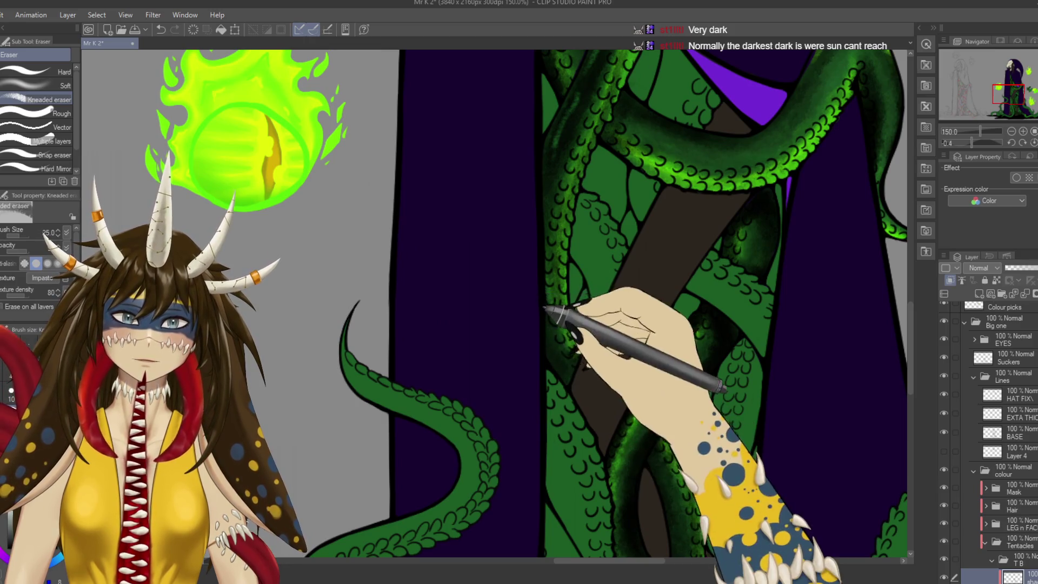
{"action": "scroll", "coordinate": [511, 334], "scroll_direction": "up", "scroll_amount": 2}
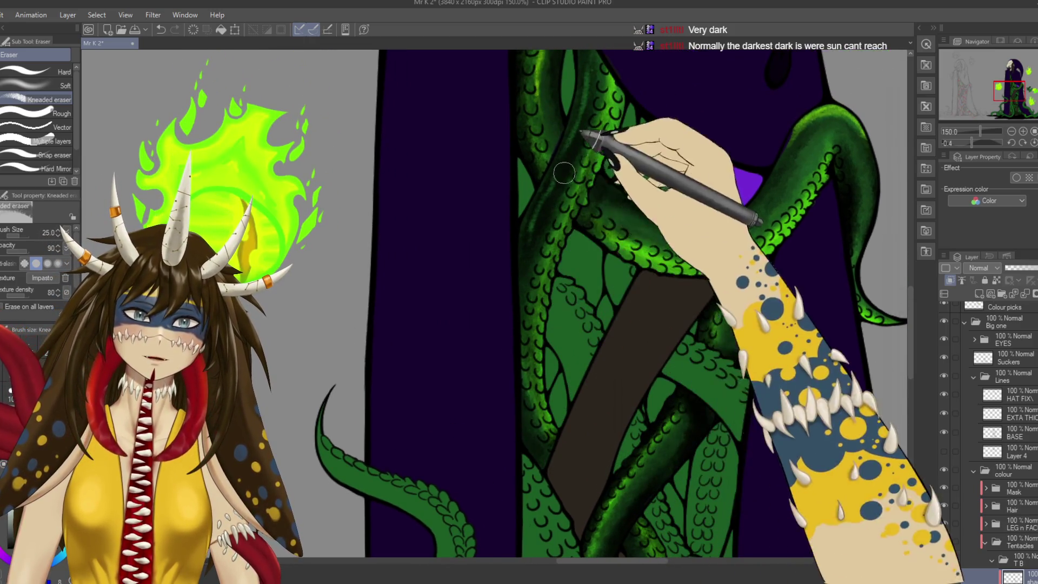
{"action": "left_click_drag", "start_coordinate": [568, 164], "coordinate": [516, 291]}
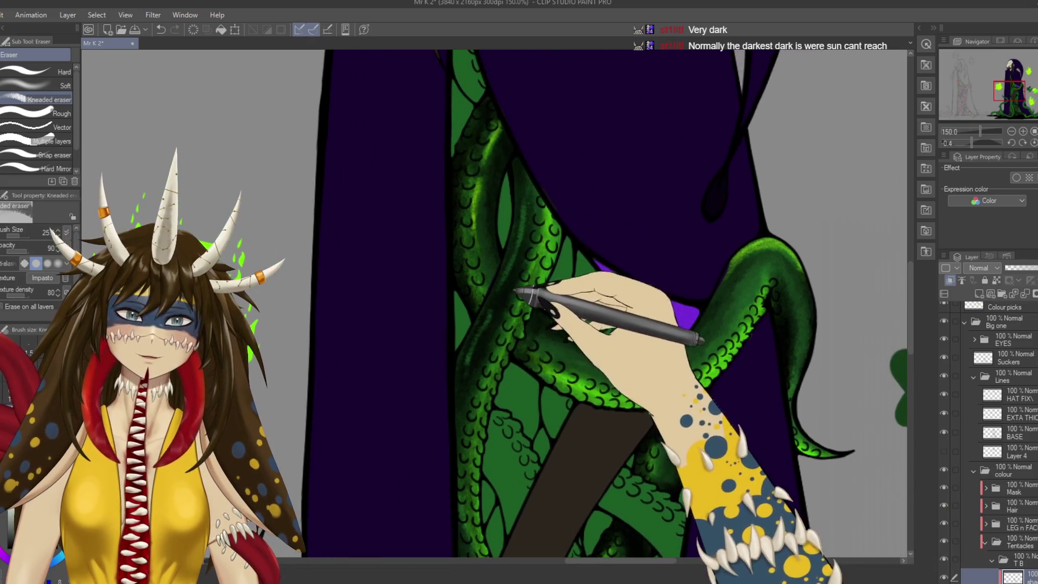
{"action": "key", "text": "ctrl+shift+n"}
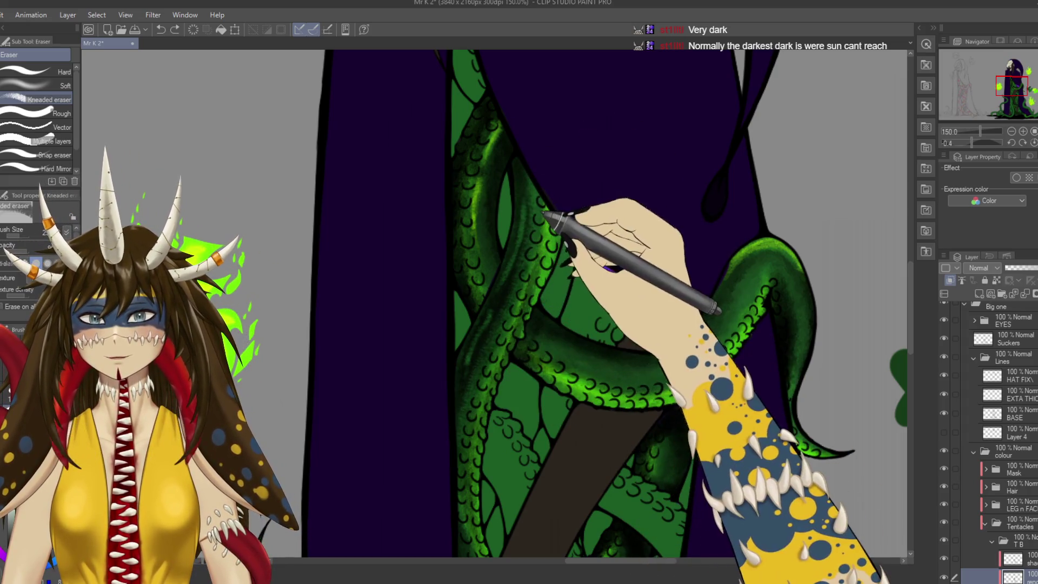
Save the drawing and return the view to the feet and claws.
{"action": "key", "text": "ctrl+s"}
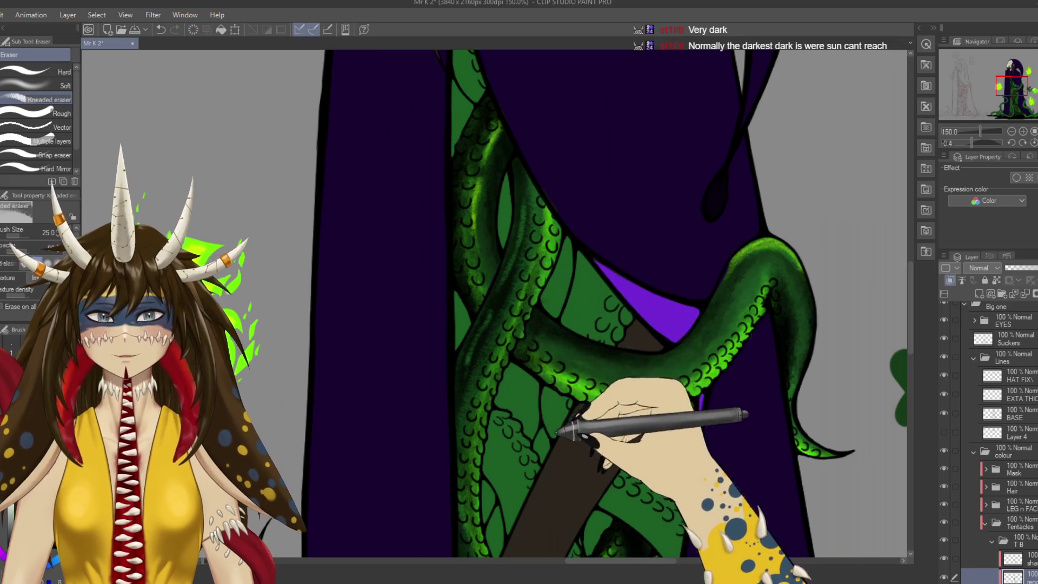
{"action": "scroll", "coordinate": [575, 371], "scroll_direction": "down", "scroll_amount": 3}
{"action": "mouse_move", "coordinate": [591, 410]}
{"action": "left_mouse_down"}
{"action": "mouse_move", "coordinate": [598, 394]}
{"action": "mouse_move", "coordinate": [580, 353]}
{"action": "mouse_move", "coordinate": [607, 290]}
{"action": "mouse_move", "coordinate": [601, 250]}
{"action": "left_mouse_up"}
{"action": "scroll", "coordinate": [602, 249], "scroll_direction": "down", "scroll_amount": 2}
{"action": "scroll", "coordinate": [598, 290], "scroll_direction": "up", "scroll_amount": 4}
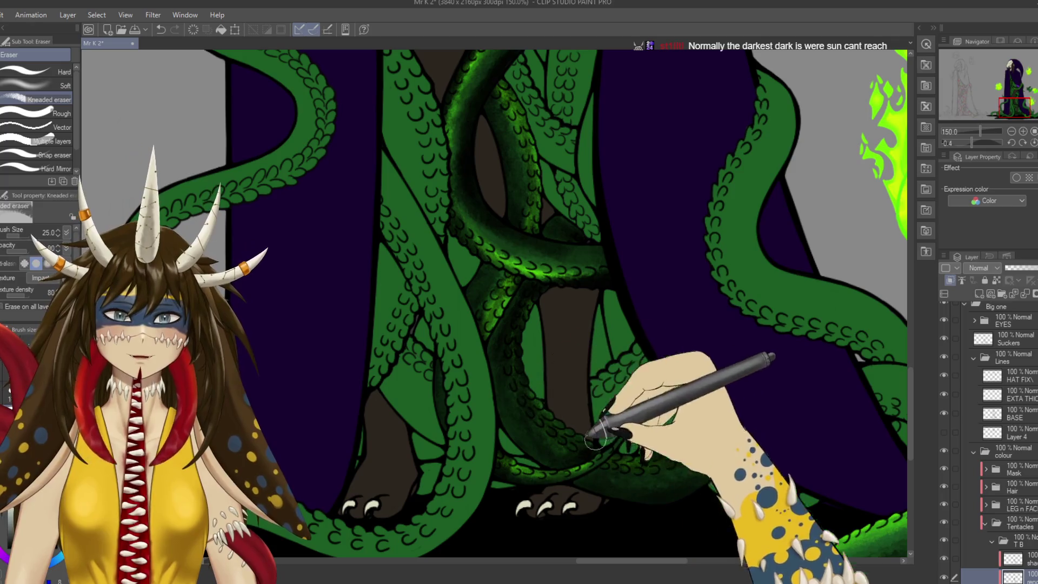
{"action": "scroll", "coordinate": [995, 433], "scroll_direction": "up", "scroll_amount": 2}
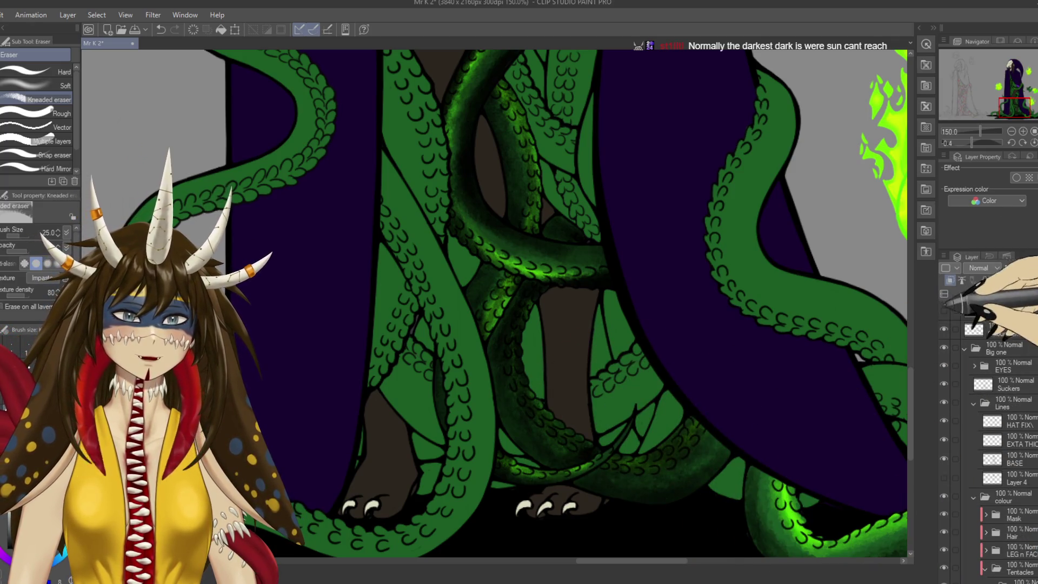
Save, zoom in on the tentacles and soften one tentacle's shading with the Kneaded eraser.
{"action": "key", "text": "ctrl+minus"}
{"action": "key", "text": "ctrl+minus"}
{"action": "key", "text": "ctrl+minus"}
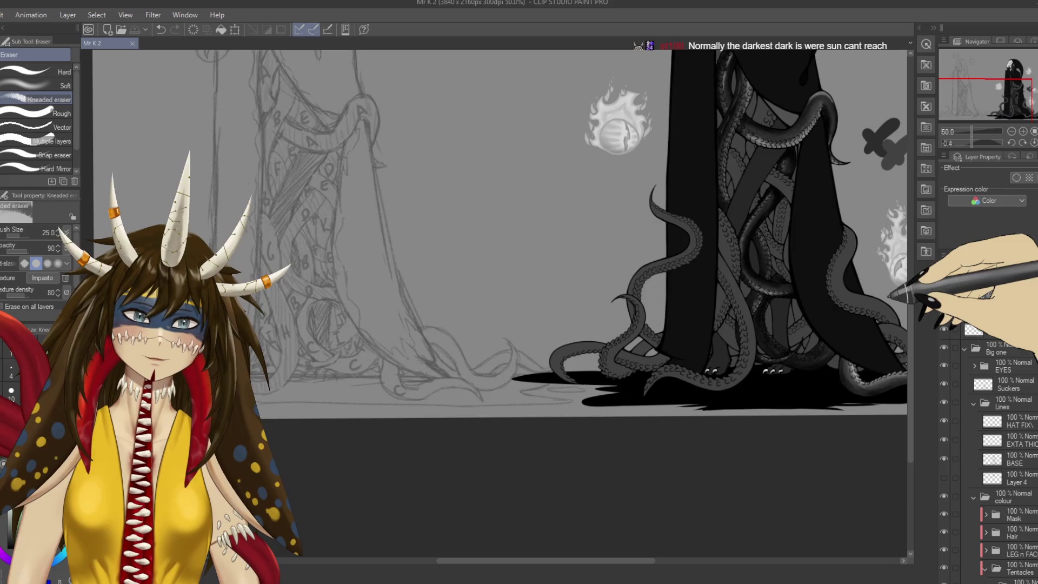
{"action": "key", "text": "ctrl+s"}
{"action": "mouse_move", "coordinate": [660, 424]}
{"action": "left_mouse_down"}
{"action": "mouse_move", "coordinate": [557, 354]}
{"action": "mouse_move", "coordinate": [626, 288]}
{"action": "left_mouse_up"}
{"action": "key", "text": "ctrl+plus"}
{"action": "key", "text": "ctrl+plus"}
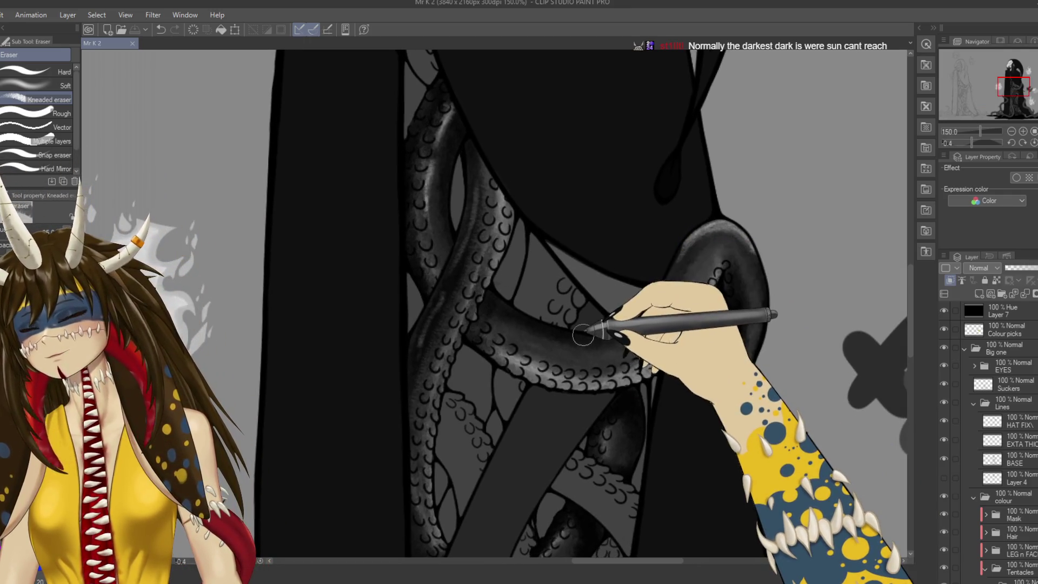
{"action": "left_click_drag", "start_coordinate": [583, 336], "coordinate": [586, 346]}
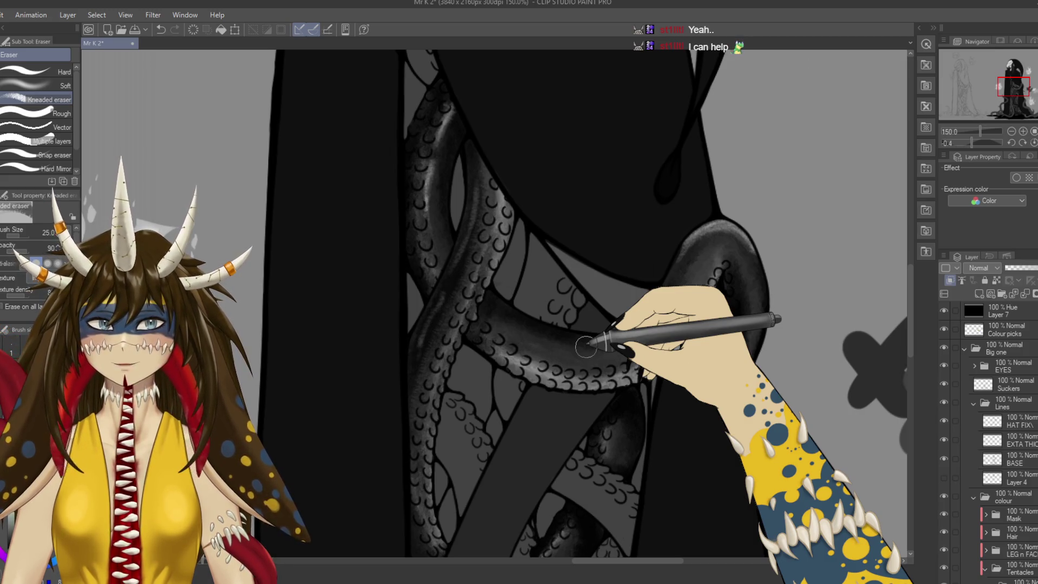
Hide Layer 7 to leave the greyscale check and see the figure in colour.
{"action": "scroll", "coordinate": [586, 347], "scroll_direction": "down", "scroll_amount": 5}
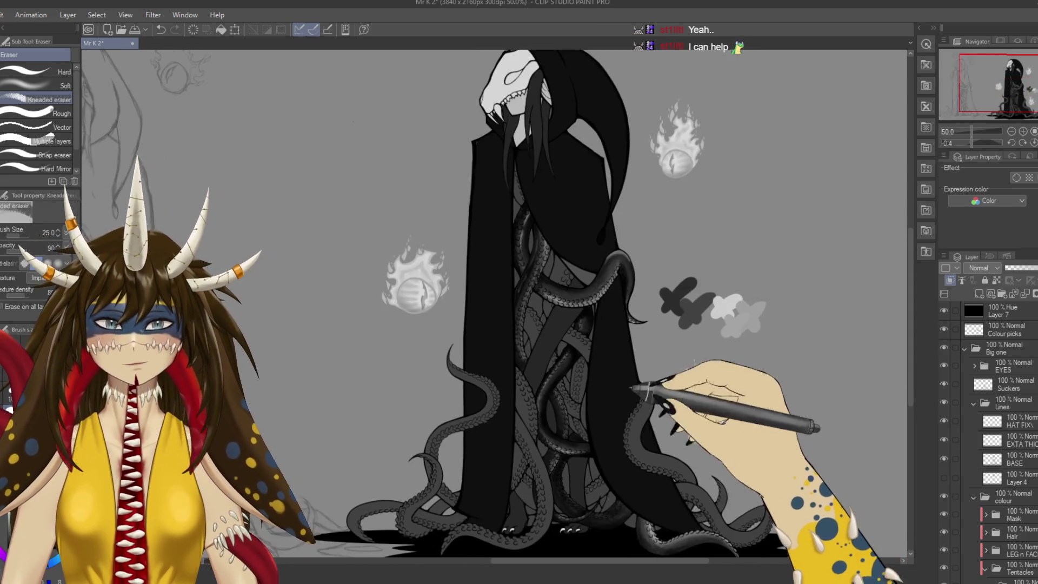
{"action": "left_click", "coordinate": [944, 310]}
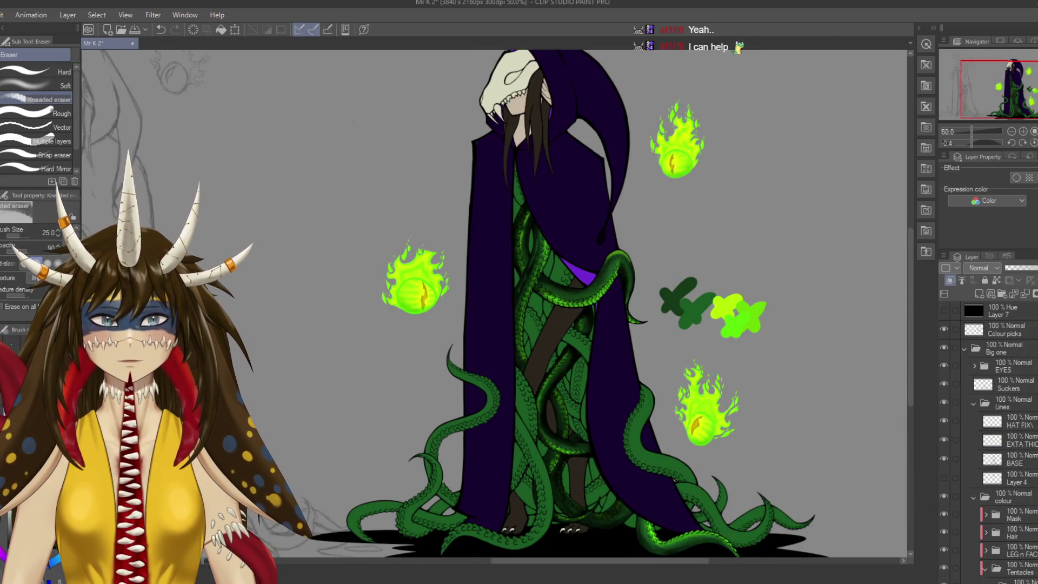
{"action": "scroll", "coordinate": [988, 444], "scroll_direction": "down", "scroll_amount": 3}
{"action": "scroll", "coordinate": [988, 443], "scroll_direction": "down", "scroll_amount": 3}
{"action": "scroll", "coordinate": [989, 443], "scroll_direction": "down", "scroll_amount": 3}
{"action": "scroll", "coordinate": [988, 444], "scroll_direction": "down", "scroll_amount": 3}
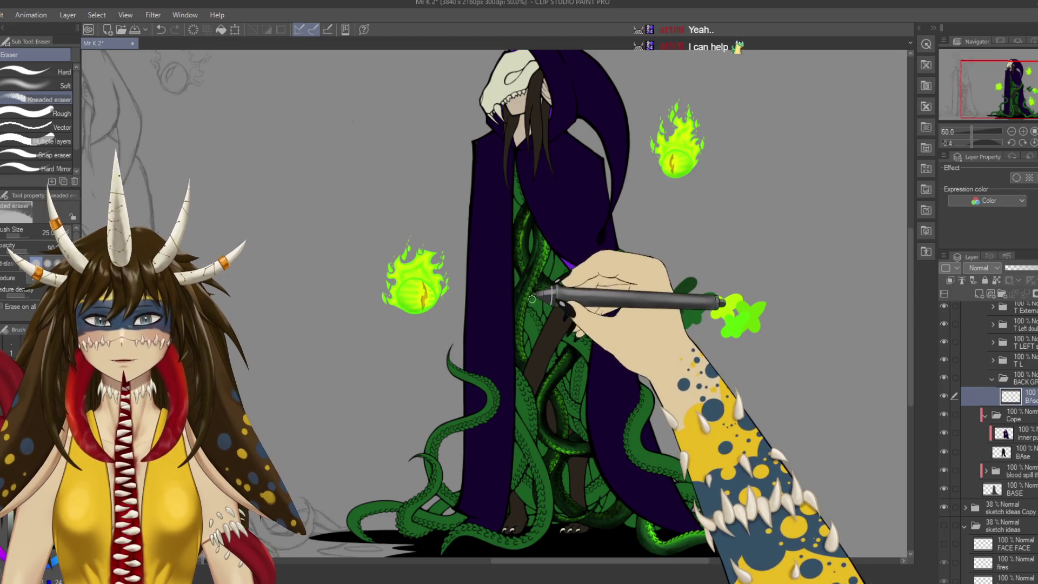
Switch to the G-pen and enlarge the brush to size 400.
{"action": "key", "text": "p"}
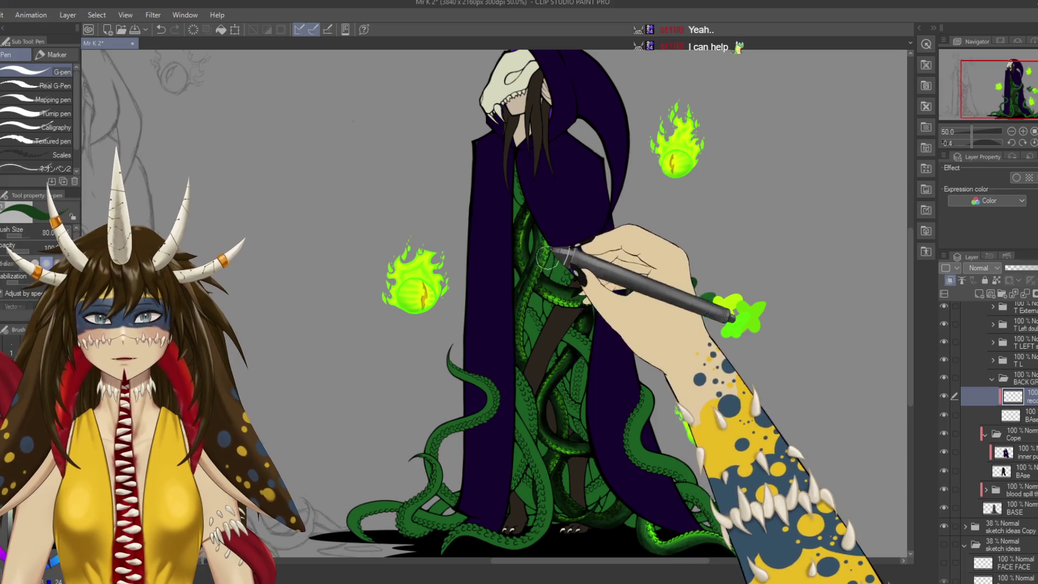
{"action": "key", "text": "bracketright"}
{"action": "key", "text": "bracketright"}
{"action": "key", "text": "bracketright"}
{"action": "left_click_drag", "start_coordinate": [589, 480], "coordinate": [577, 411]}
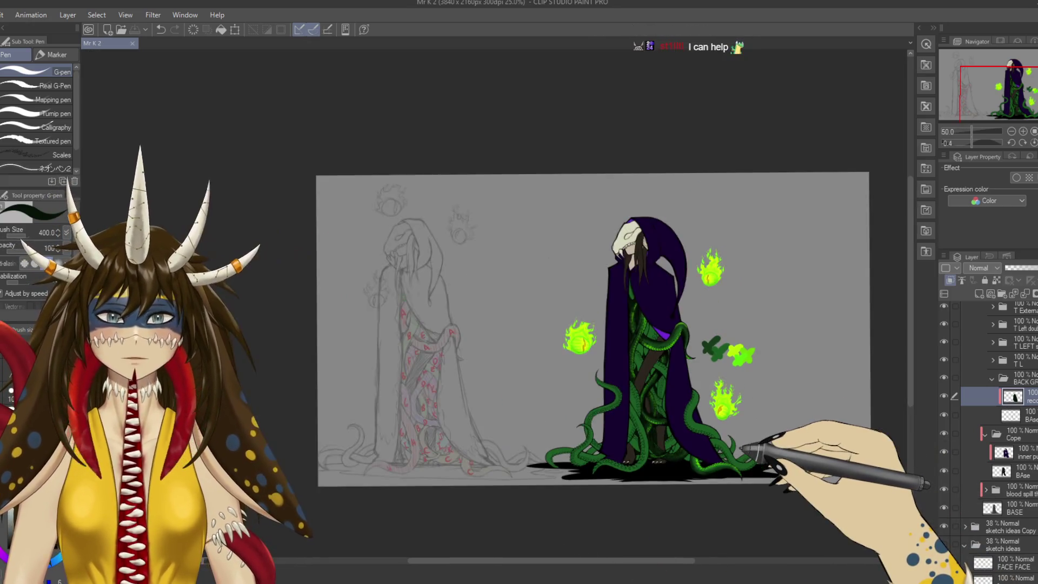
{"action": "scroll", "coordinate": [741, 437], "scroll_direction": "up", "scroll_amount": 4}
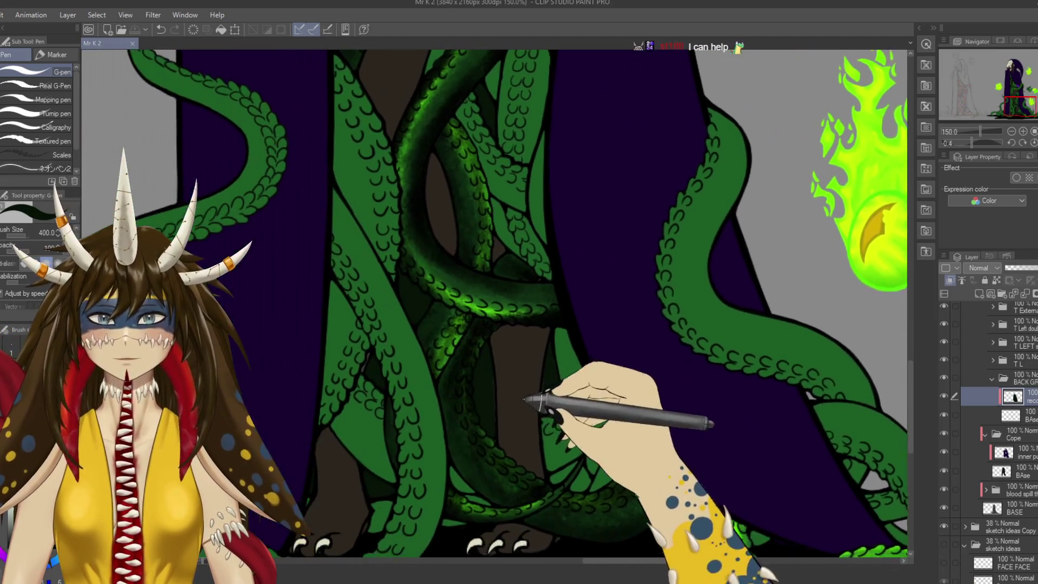
{"action": "scroll", "coordinate": [531, 381], "scroll_direction": "up", "scroll_amount": 4}
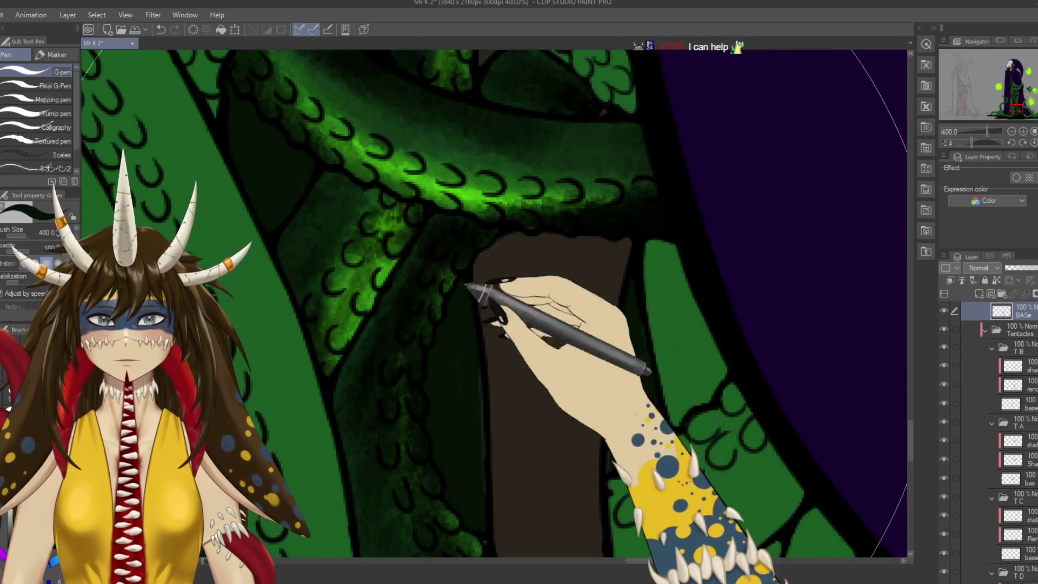
{"action": "key", "text": "e"}
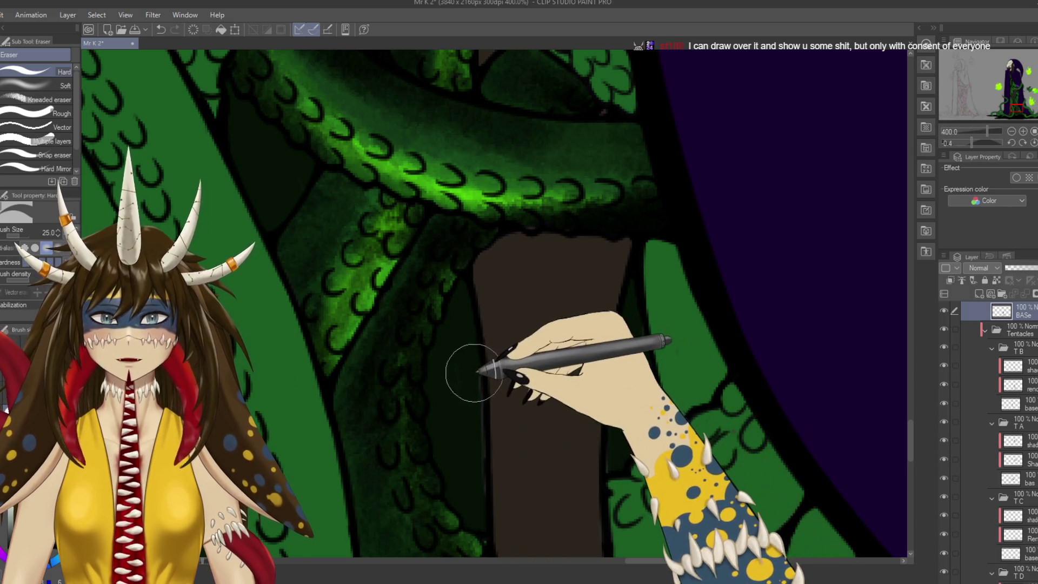
{"action": "left_click_drag", "start_coordinate": [475, 364], "coordinate": [482, 463]}
{"action": "key", "text": "ctrl+z"}
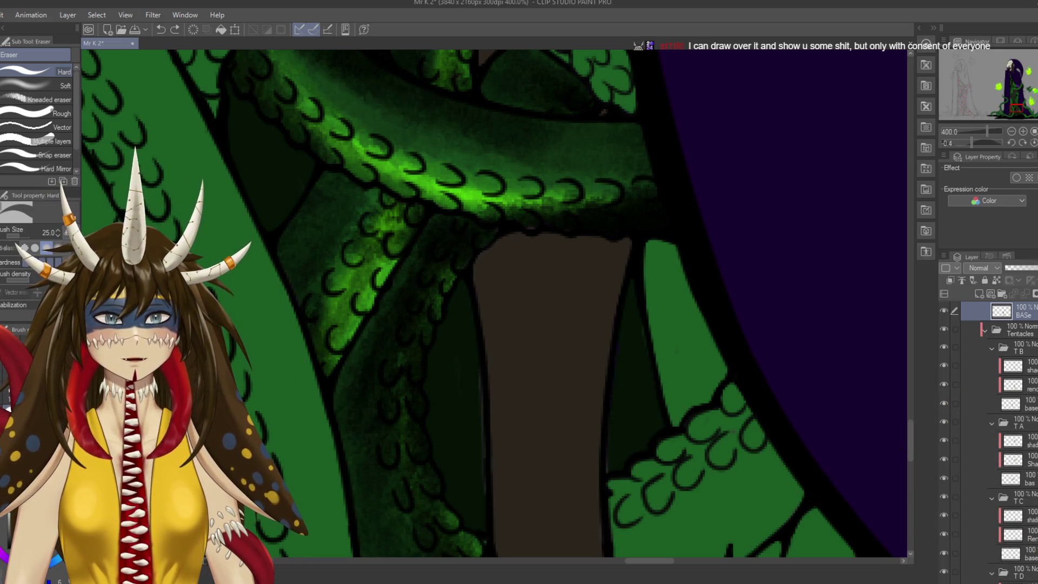
{"action": "scroll", "coordinate": [1033, 458], "scroll_direction": "down", "scroll_amount": 3}
{"action": "scroll", "coordinate": [1033, 457], "scroll_direction": "down", "scroll_amount": 5}
{"action": "scroll", "coordinate": [1033, 458], "scroll_direction": "down", "scroll_amount": 5}
{"action": "scroll", "coordinate": [1033, 457], "scroll_direction": "down", "scroll_amount": 3}
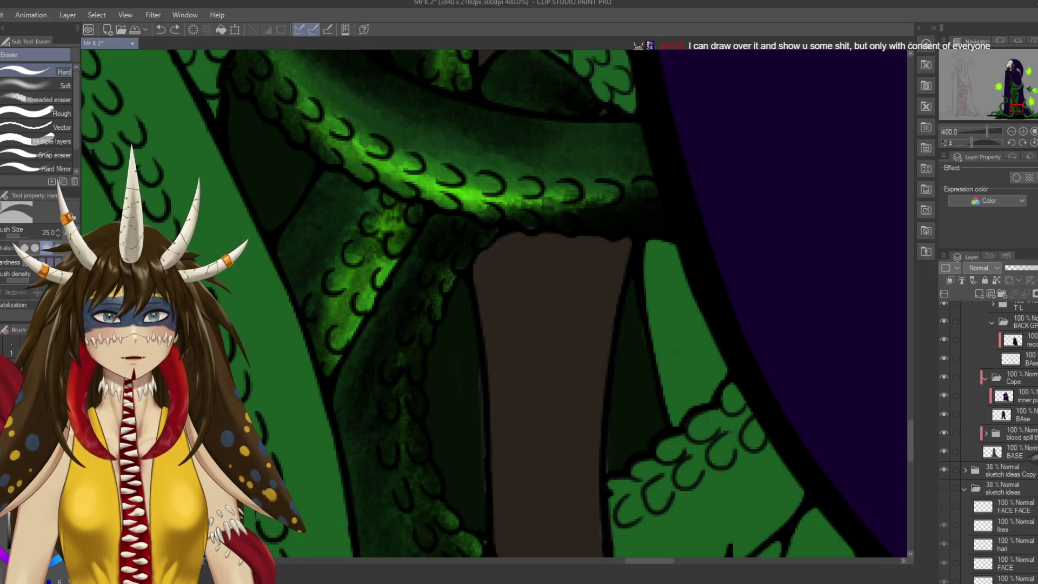
{"action": "left_click", "coordinate": [1019, 415]}
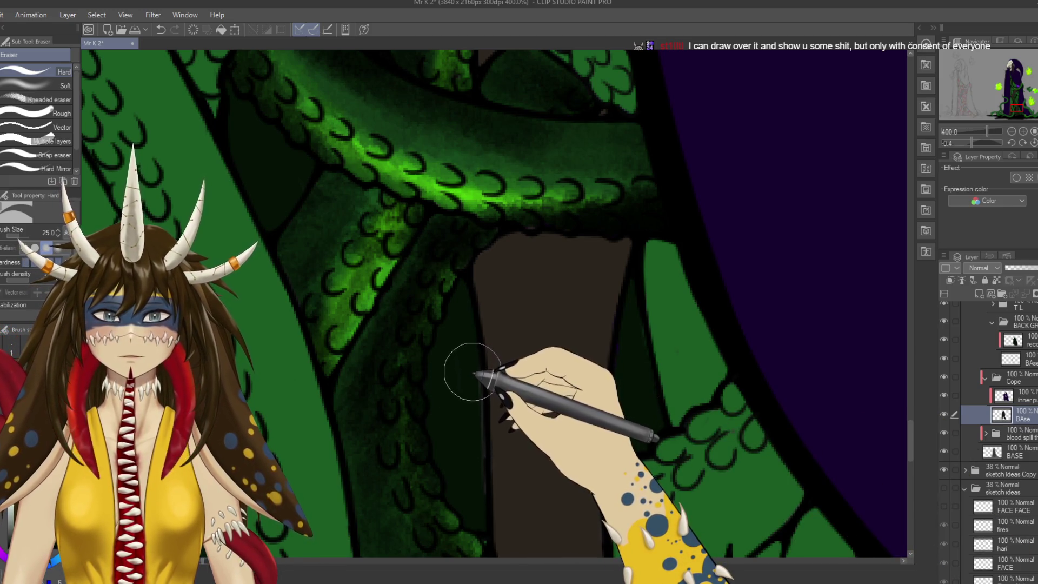
{"action": "key", "text": "p"}
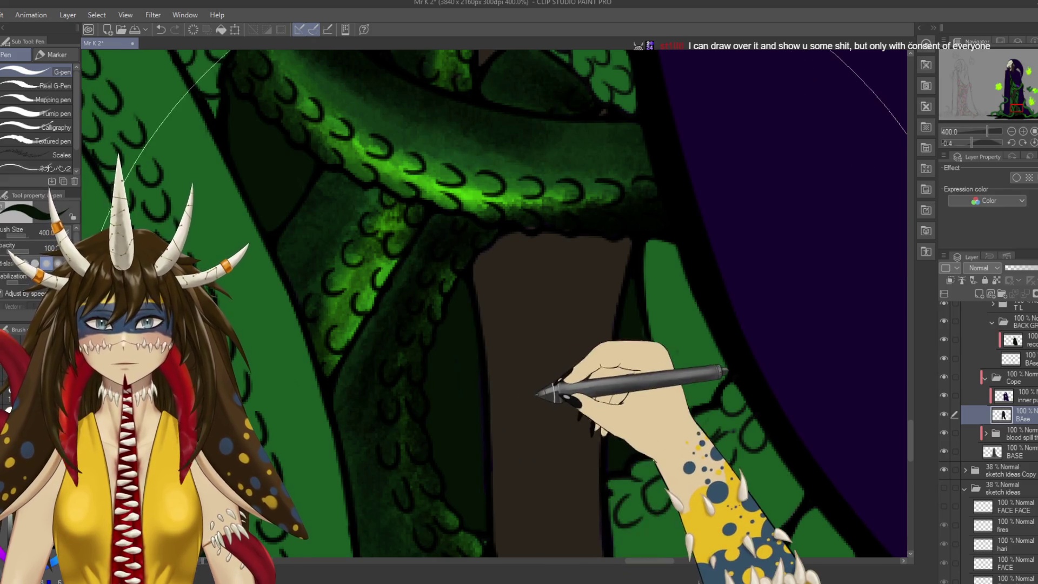
{"action": "scroll", "coordinate": [557, 349], "scroll_direction": "up", "scroll_amount": 5}
{"action": "scroll", "coordinate": [557, 351], "scroll_direction": "down", "scroll_amount": 3}
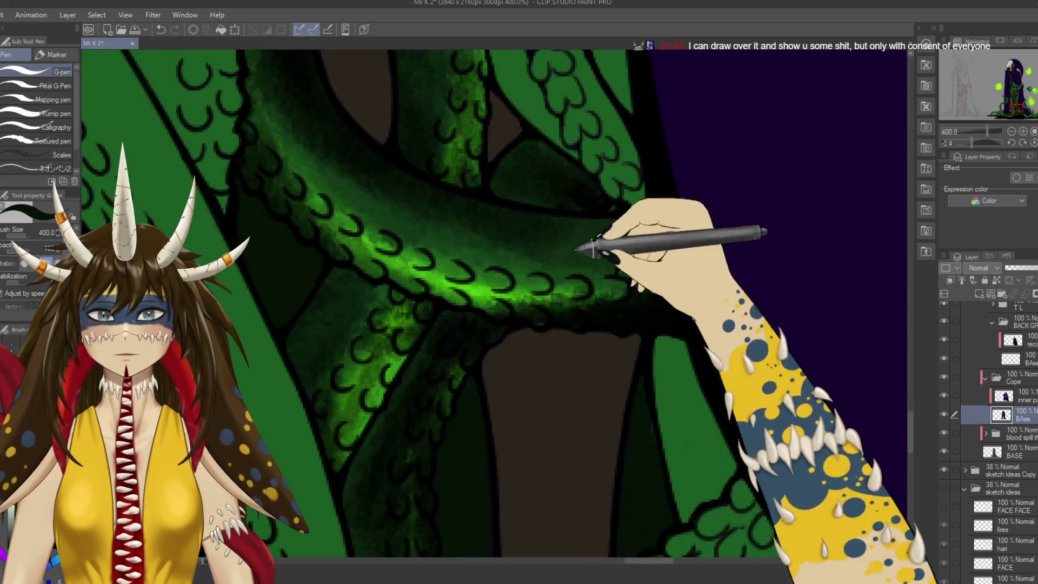
{"action": "scroll", "coordinate": [541, 363], "scroll_direction": "down", "scroll_amount": 3}
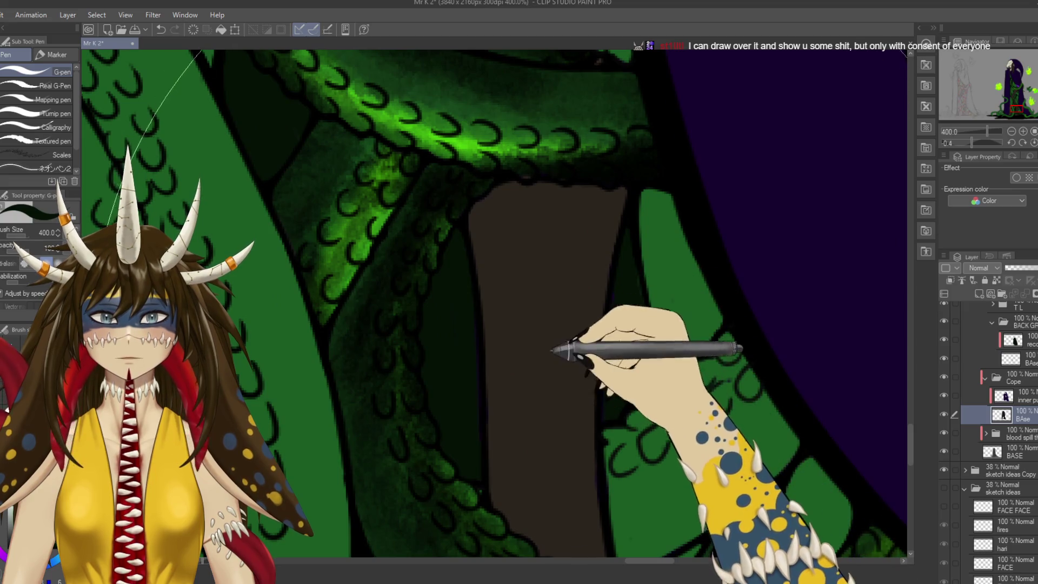
{"action": "scroll", "coordinate": [557, 427], "scroll_direction": "up", "scroll_amount": 5}
{"action": "scroll", "coordinate": [584, 417], "scroll_direction": "up", "scroll_amount": 4}
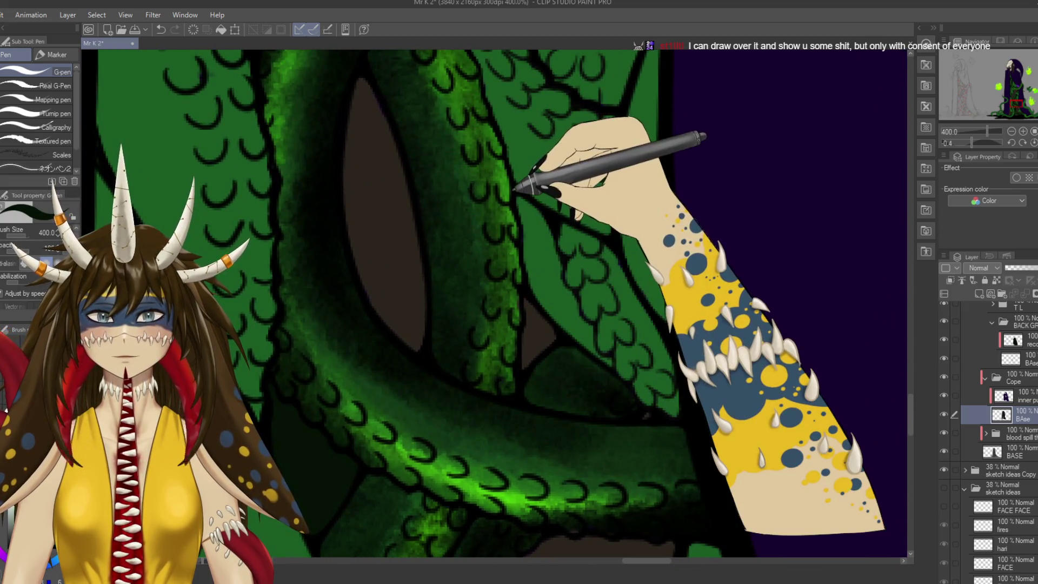
{"action": "scroll", "coordinate": [528, 180], "scroll_direction": "down", "scroll_amount": 2}
{"action": "scroll", "coordinate": [529, 180], "scroll_direction": "down", "scroll_amount": 2}
{"action": "scroll", "coordinate": [778, 471], "scroll_direction": "up", "scroll_amount": 3}
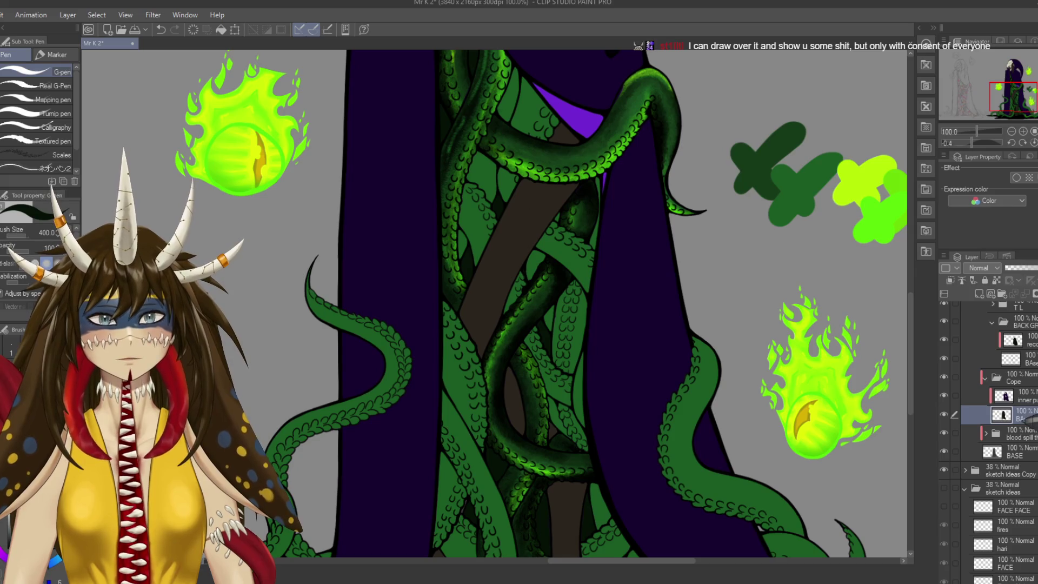
Toggle the purple cloak layer off and on to inspect the tentacles beneath it.
{"action": "left_click", "coordinate": [947, 415]}
{"action": "left_click", "coordinate": [947, 416]}
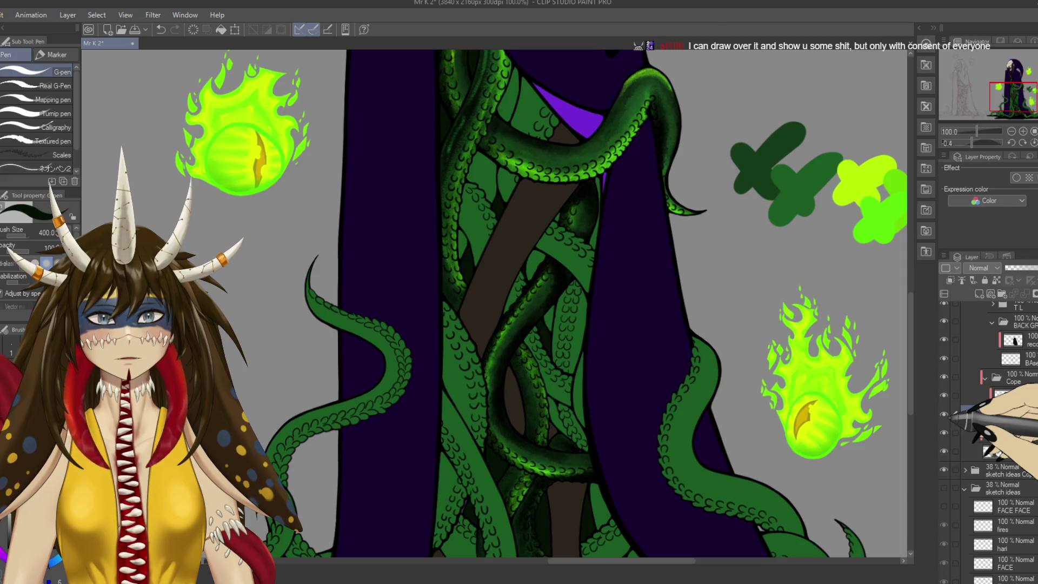
{"action": "left_click", "coordinate": [947, 415]}
{"action": "left_click", "coordinate": [946, 415]}
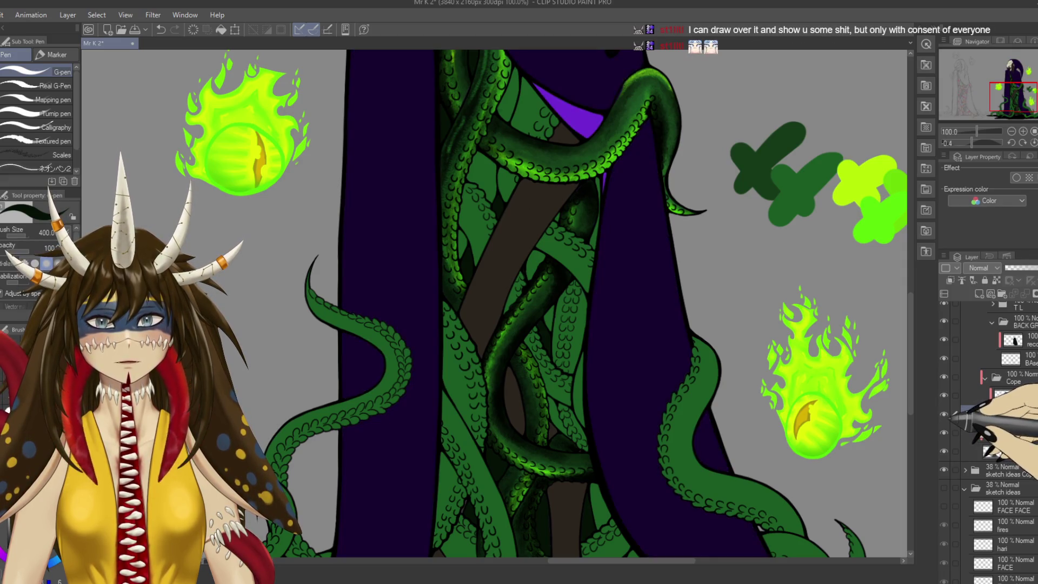
{"action": "scroll", "coordinate": [672, 273], "scroll_direction": "down", "scroll_amount": 5}
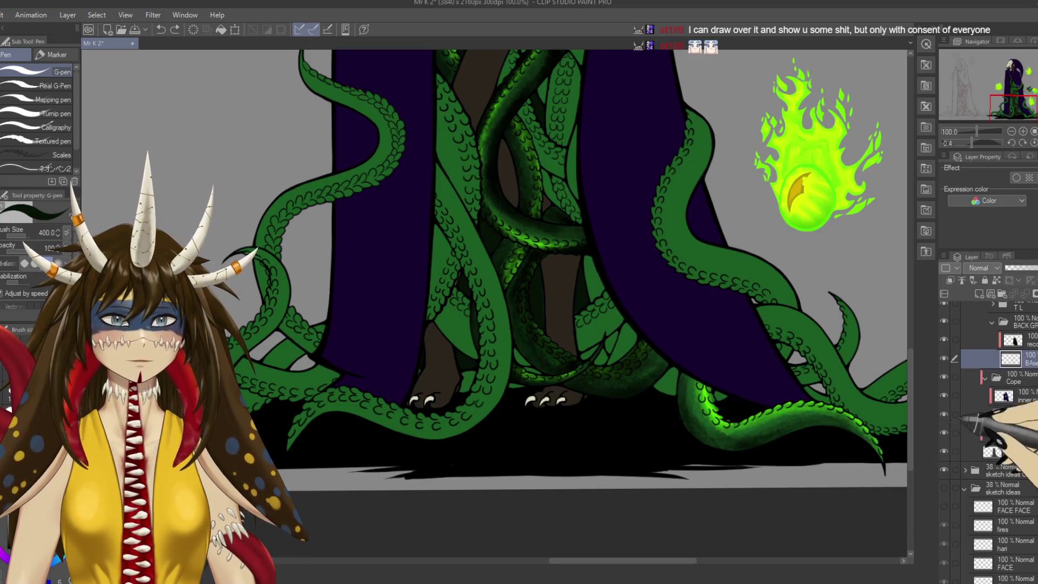
Move to the layer above BAse, shrink the pen and save the drawing.
{"action": "key", "text": "alt+bracketright"}
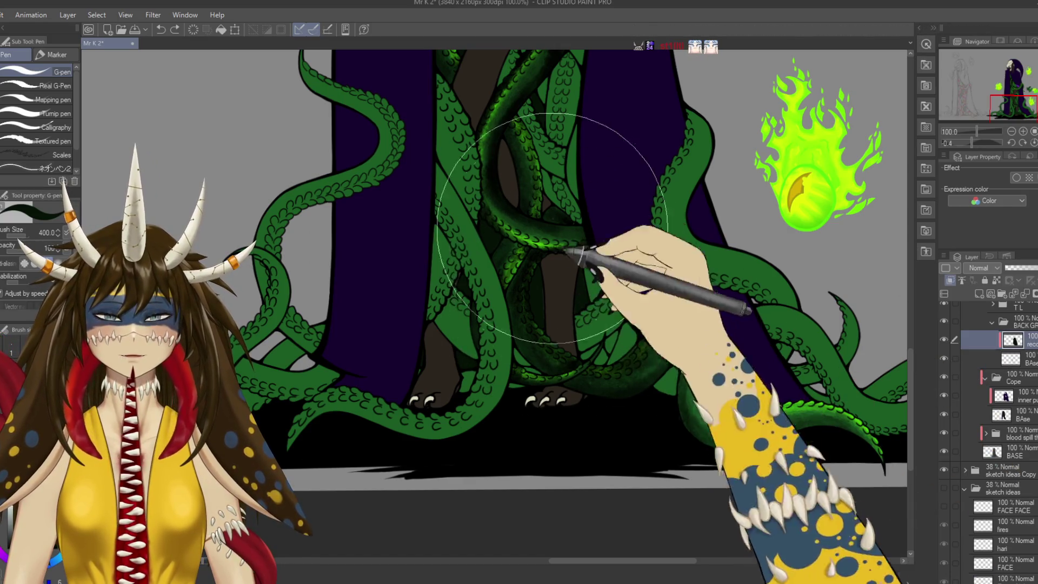
{"action": "scroll", "coordinate": [556, 214], "scroll_direction": "up", "scroll_amount": 5}
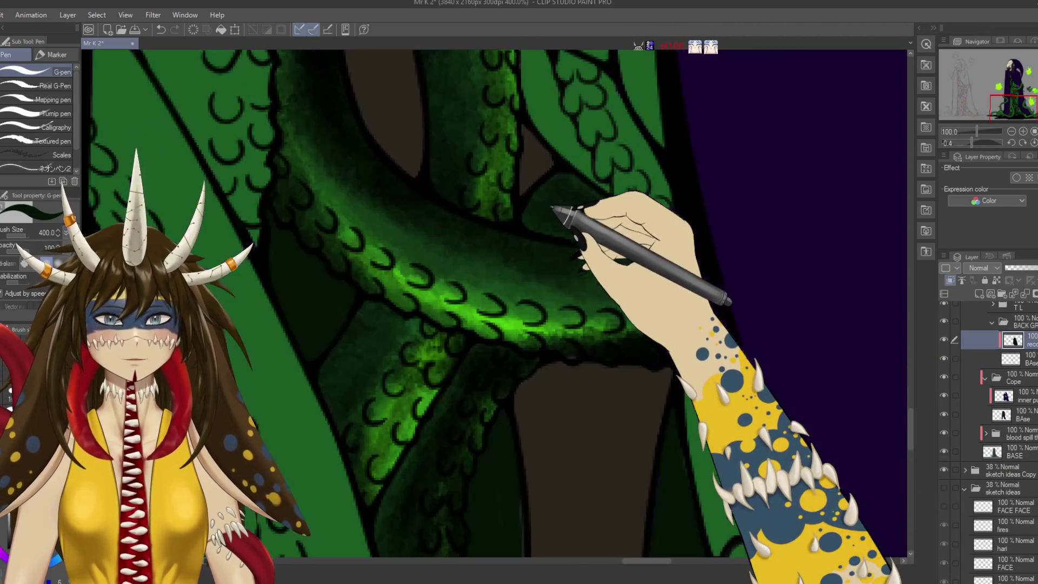
{"action": "scroll", "coordinate": [553, 207], "scroll_direction": "down", "scroll_amount": 5}
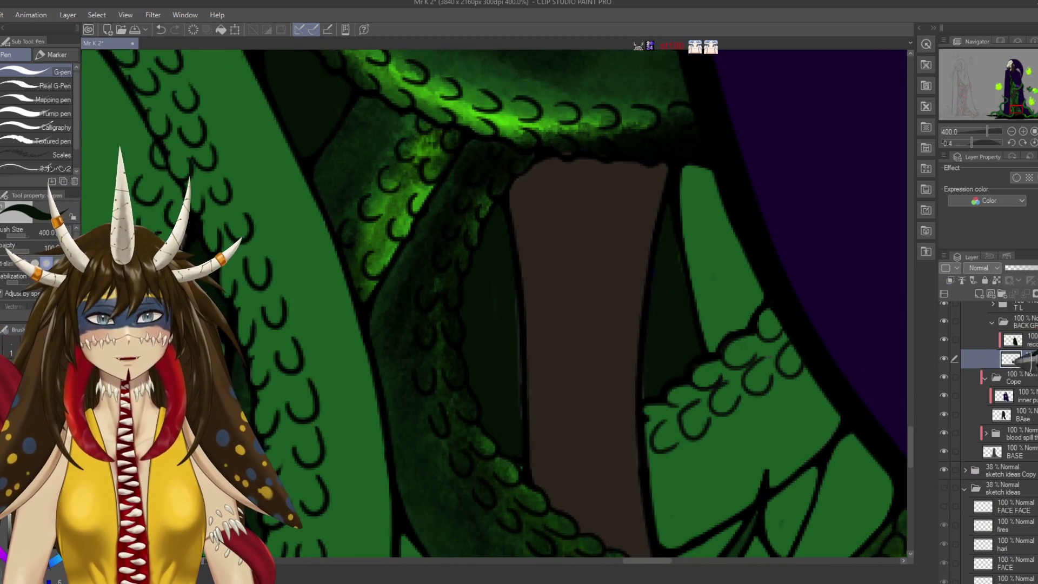
{"action": "key", "text": "bracketleft"}
{"action": "key", "text": "bracketleft"}
{"action": "key", "text": "bracketleft"}
{"action": "key", "text": "bracketleft"}
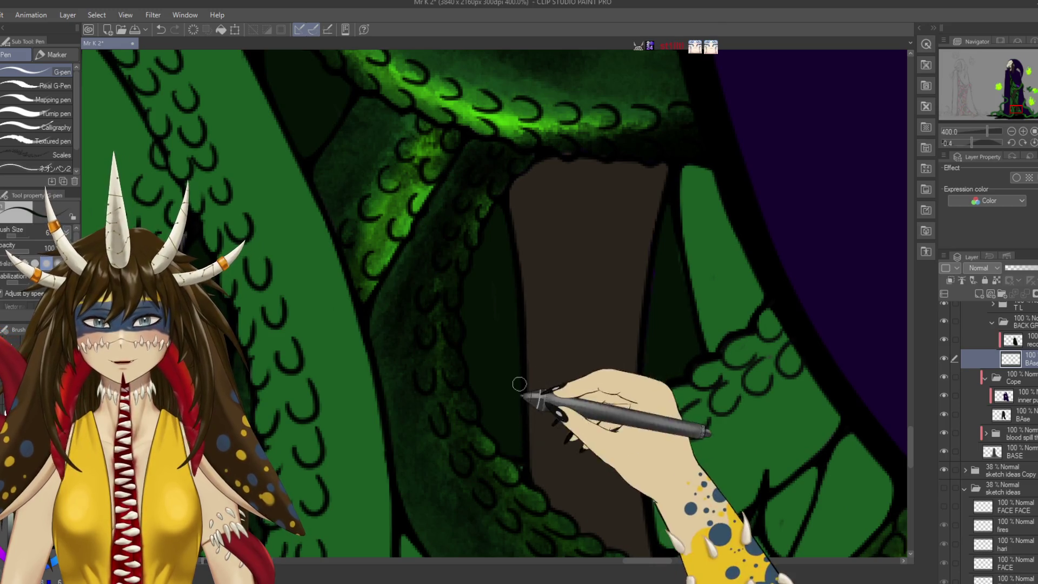
{"action": "key", "text": "ctrl+s"}
Zoom out to 100% to view the lower figure and tentacles as a whole.
{"action": "key", "text": "ctrl+minus"}
{"action": "key", "text": "ctrl+minus"}
{"action": "key", "text": "ctrl+minus"}
{"action": "key", "text": "ctrl+minus"}
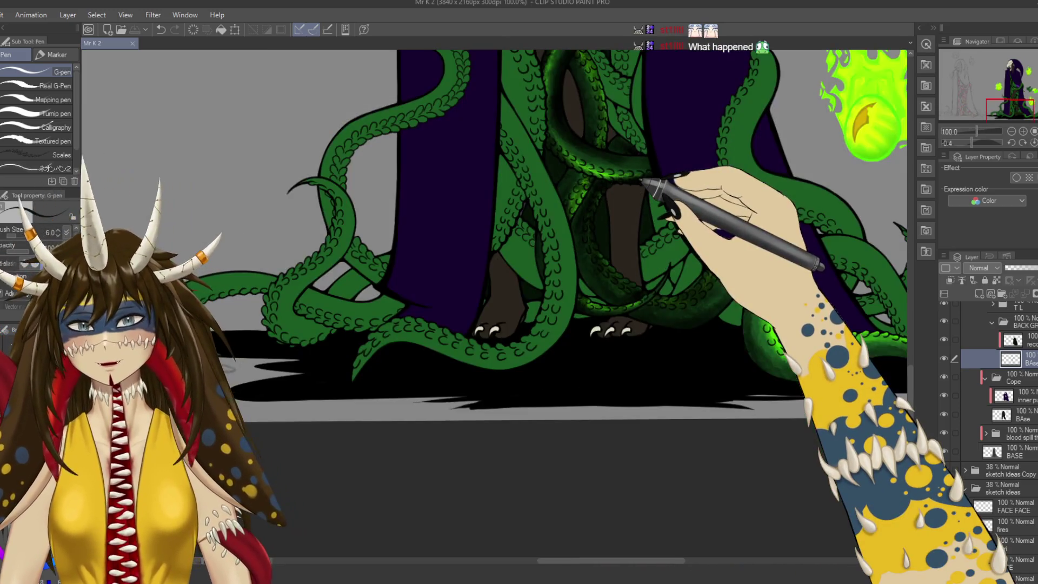
{"action": "key", "text": "ctrl+plus"}
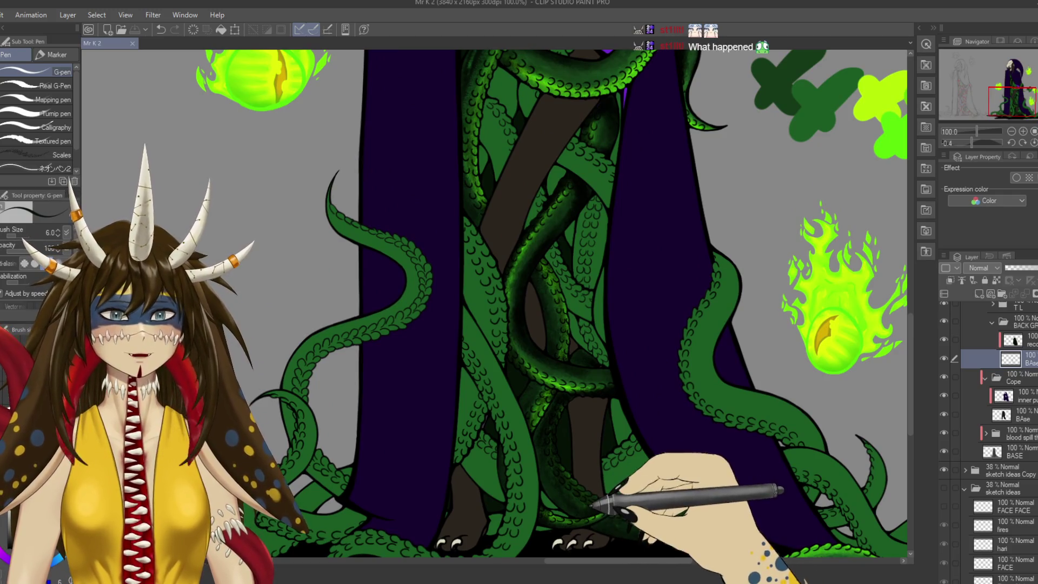
{"action": "key", "text": "ctrl+plus"}
{"action": "key", "text": "ctrl+plus"}
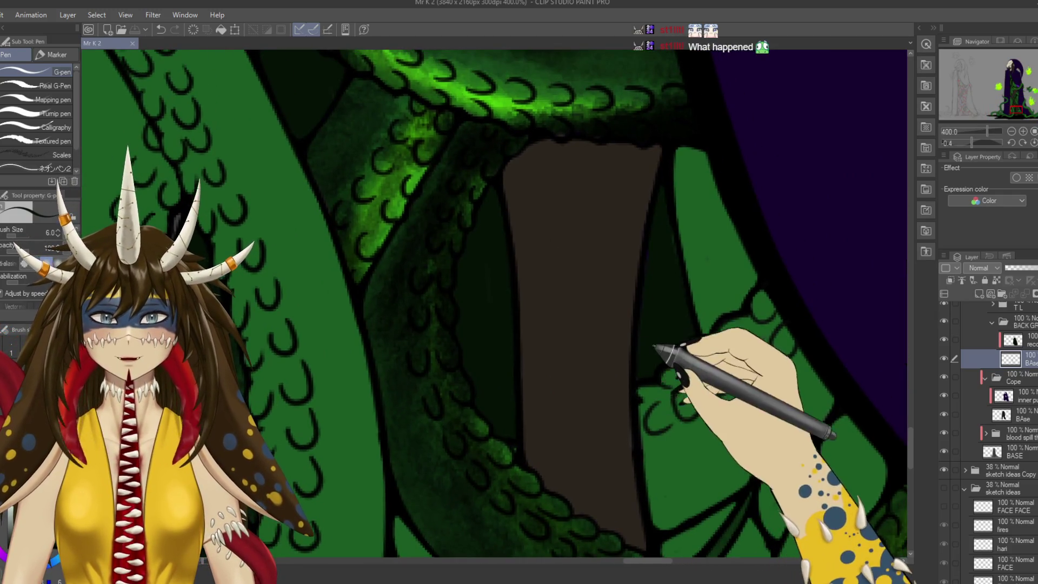
{"action": "key", "text": "ctrl+minus"}
{"action": "key", "text": "ctrl+minus"}
{"action": "key", "text": "ctrl+minus"}
{"action": "key", "text": "ctrl+plus"}
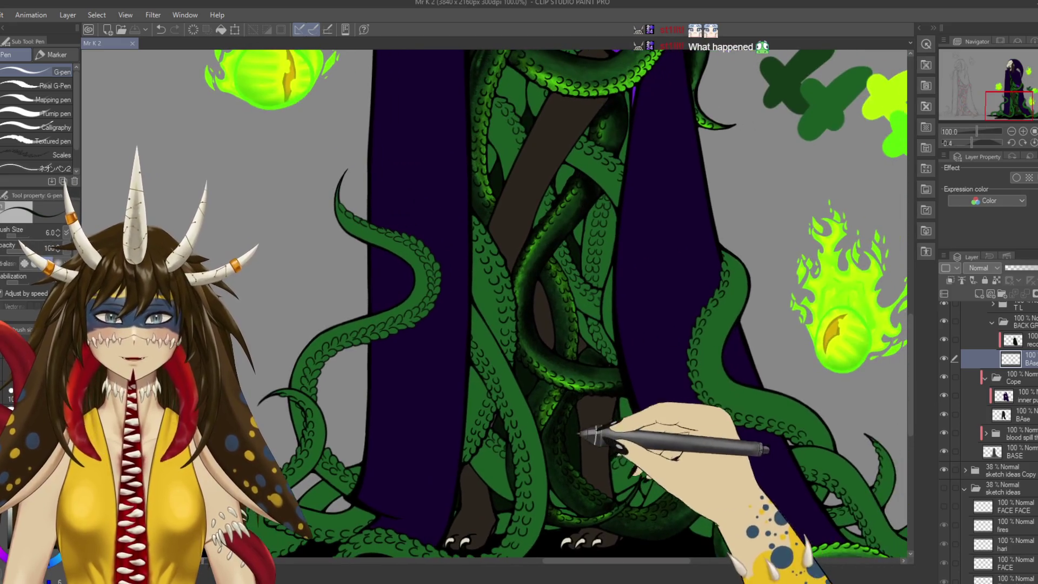
{"action": "scroll", "coordinate": [1006, 406], "scroll_direction": "up", "scroll_amount": 3}
{"action": "scroll", "coordinate": [1006, 406], "scroll_direction": "up", "scroll_amount": 3}
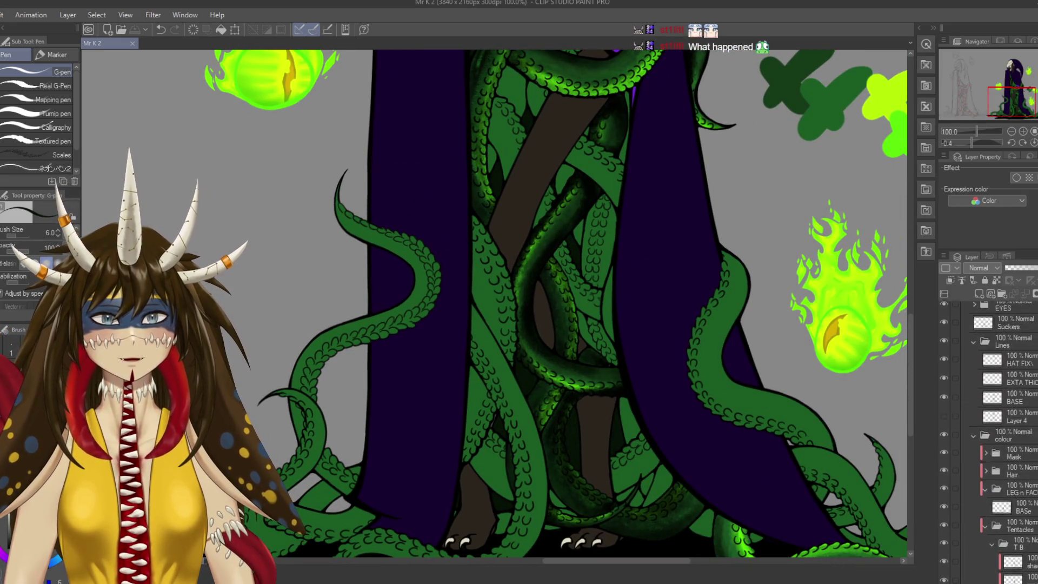
{"action": "scroll", "coordinate": [1017, 352], "scroll_direction": "up", "scroll_amount": 3}
Show the Layer 7 greyscale preview to check tentacle and cloak values, then turn it off.
{"action": "left_click", "coordinate": [944, 312]}
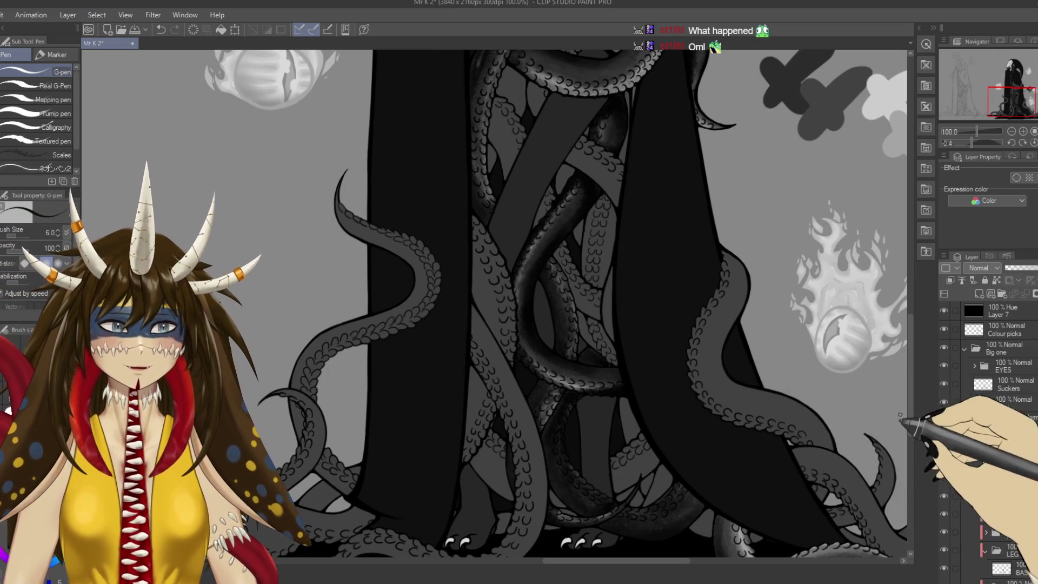
{"action": "scroll", "coordinate": [989, 443], "scroll_direction": "down", "scroll_amount": 1}
{"action": "scroll", "coordinate": [1019, 480], "scroll_direction": "down", "scroll_amount": 3}
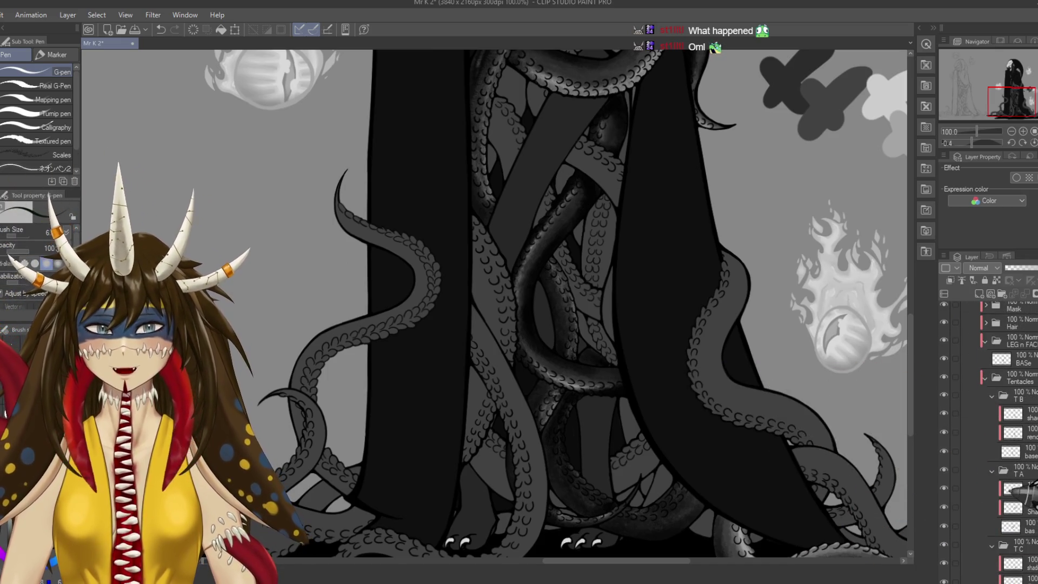
{"action": "scroll", "coordinate": [989, 433], "scroll_direction": "up", "scroll_amount": 5}
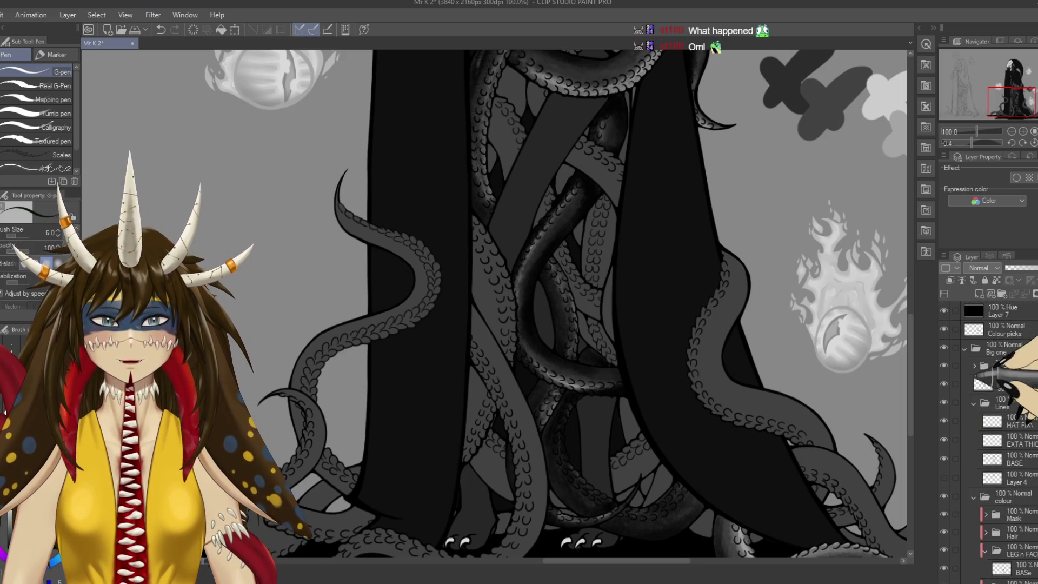
{"action": "left_click", "coordinate": [945, 311]}
Recheck values in greyscale zoomed out, save the illustration, and restore full colour.
{"action": "scroll", "coordinate": [990, 379], "scroll_direction": "down", "scroll_amount": 3}
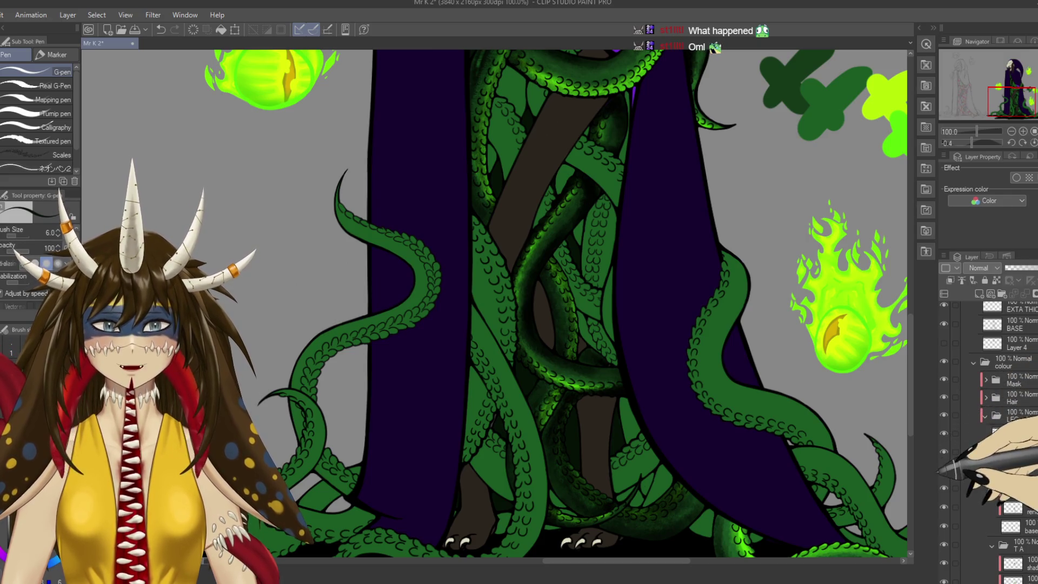
{"action": "scroll", "coordinate": [946, 488], "scroll_direction": "down", "scroll_amount": 3}
{"action": "scroll", "coordinate": [946, 465], "scroll_direction": "down", "scroll_amount": 1}
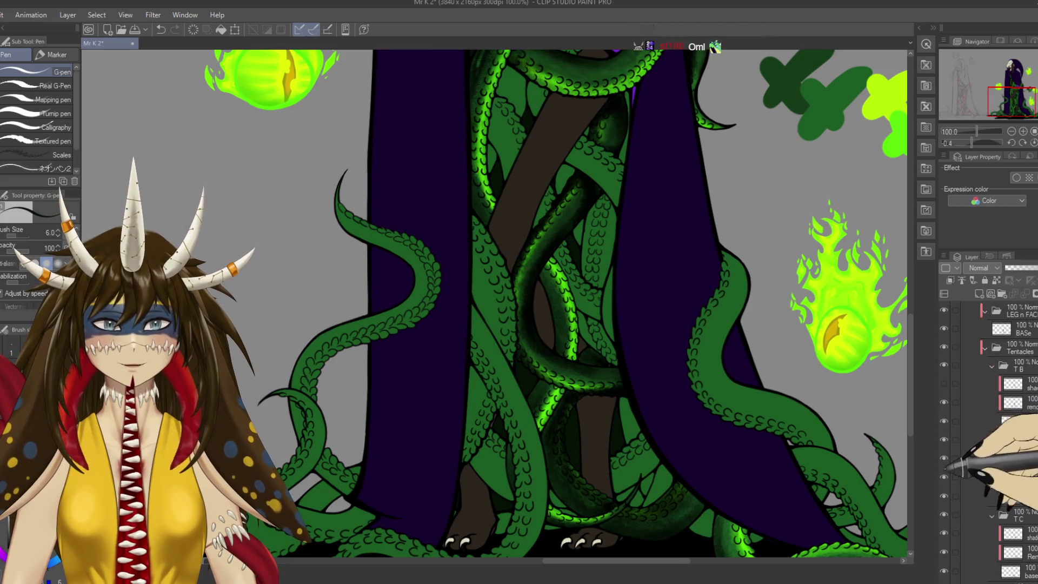
{"action": "scroll", "coordinate": [948, 460], "scroll_direction": "down", "scroll_amount": 1}
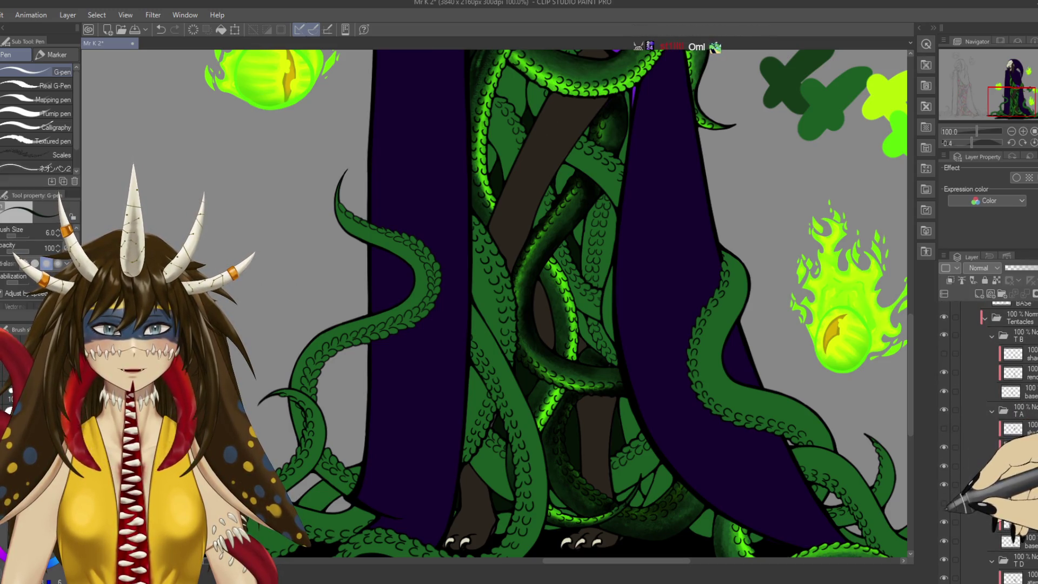
{"action": "scroll", "coordinate": [946, 504], "scroll_direction": "down", "scroll_amount": 1}
{"action": "scroll", "coordinate": [948, 518], "scroll_direction": "down", "scroll_amount": 1}
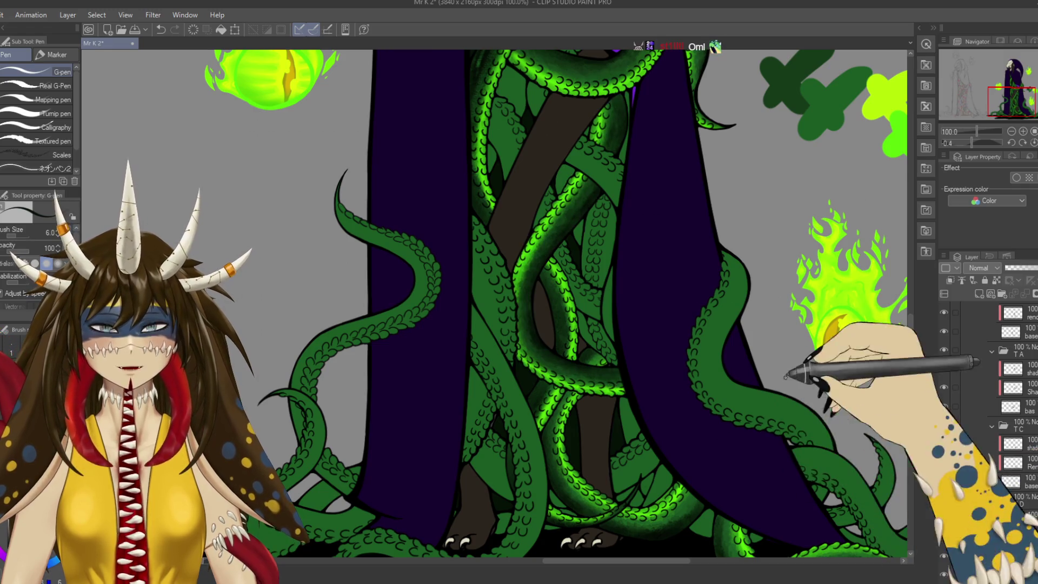
{"action": "scroll", "coordinate": [1000, 399], "scroll_direction": "up", "scroll_amount": 5}
{"action": "left_click", "coordinate": [944, 311]}
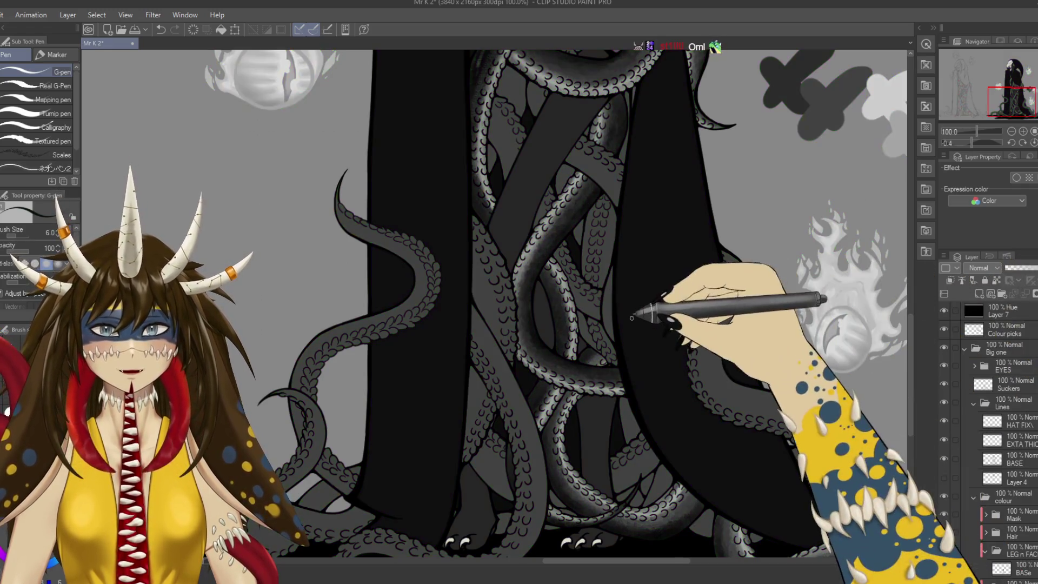
{"action": "key", "text": "ctrl+minus"}
{"action": "key", "text": "ctrl+minus"}
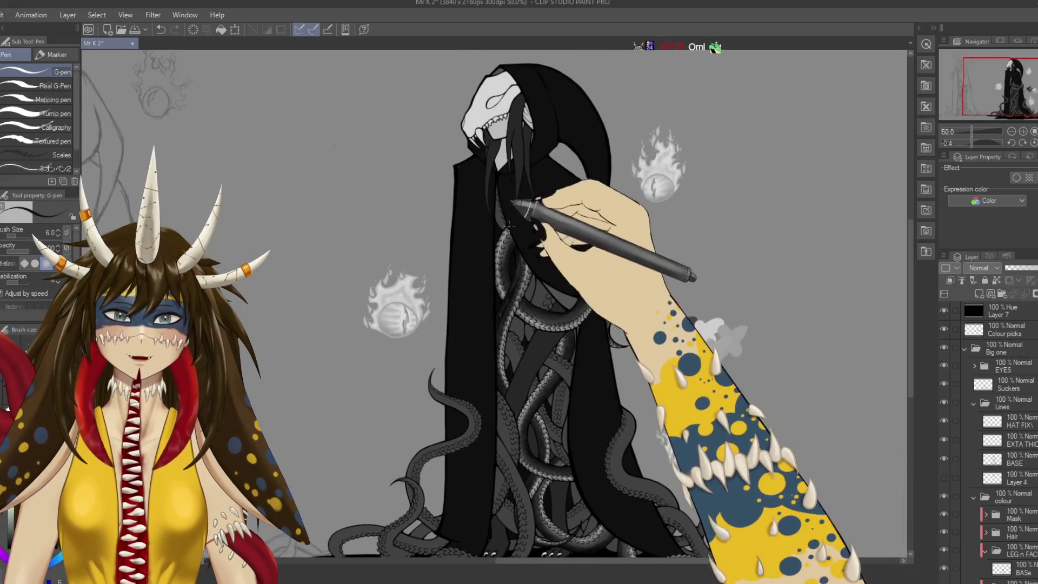
{"action": "key", "text": "ctrl+s"}
{"action": "left_click_drag", "start_coordinate": [655, 346], "coordinate": [666, 303]}
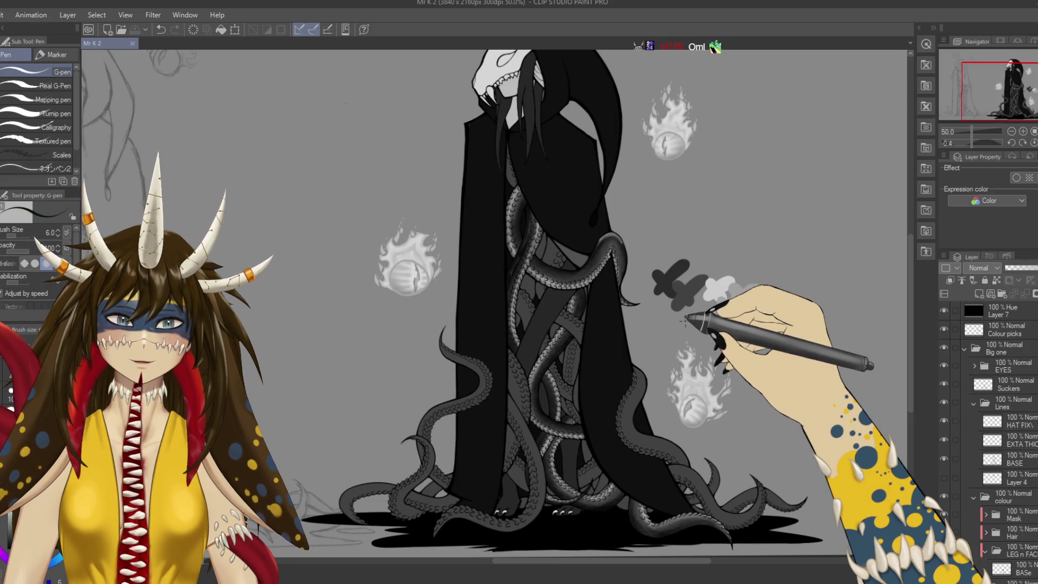
{"action": "left_click", "coordinate": [944, 311]}
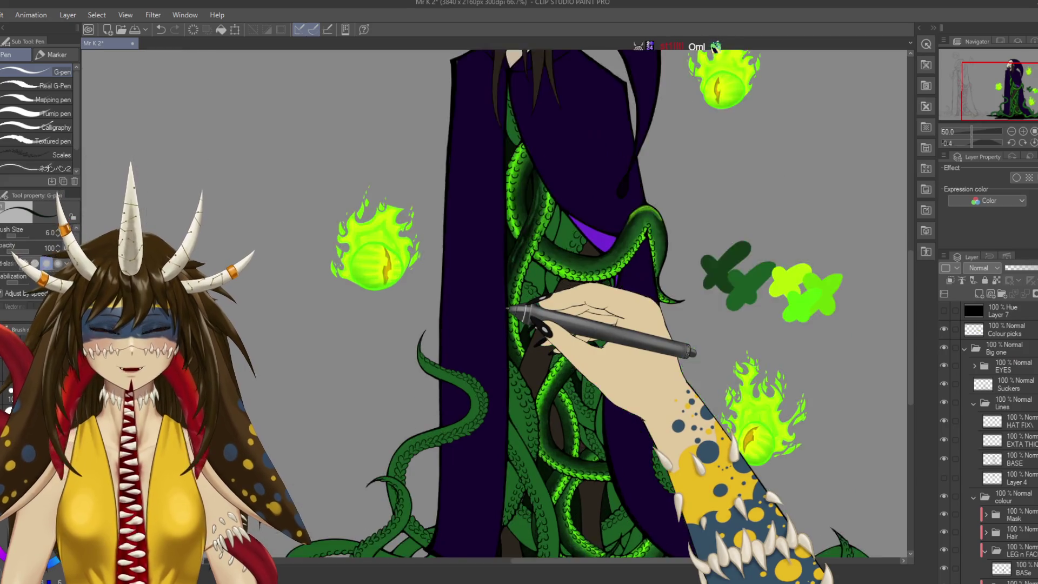
Select the tentacle layer, switch to the Rough wash watercolor brush and save.
{"action": "scroll", "coordinate": [533, 301], "scroll_direction": "up", "scroll_amount": 2}
{"action": "scroll", "coordinate": [510, 301], "scroll_direction": "up", "scroll_amount": 2}
{"action": "left_click", "coordinate": [540, 228], "text": "ctrl+shift"}
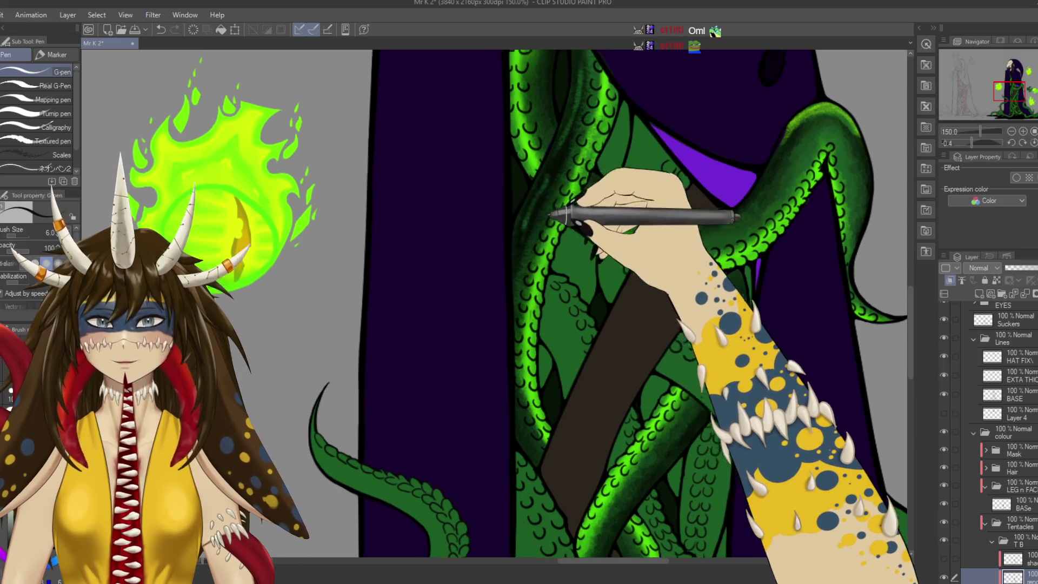
{"action": "scroll", "coordinate": [541, 232], "scroll_direction": "up", "scroll_amount": 1}
{"action": "key", "text": "b"}
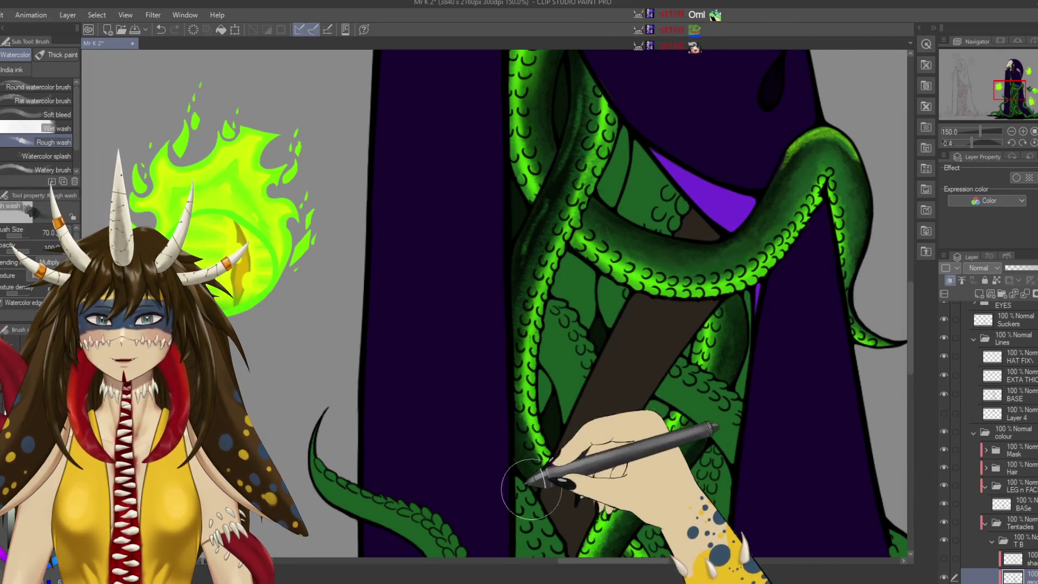
{"action": "key", "text": "ctrl+s"}
{"action": "scroll", "coordinate": [519, 476], "scroll_direction": "down", "scroll_amount": 2}
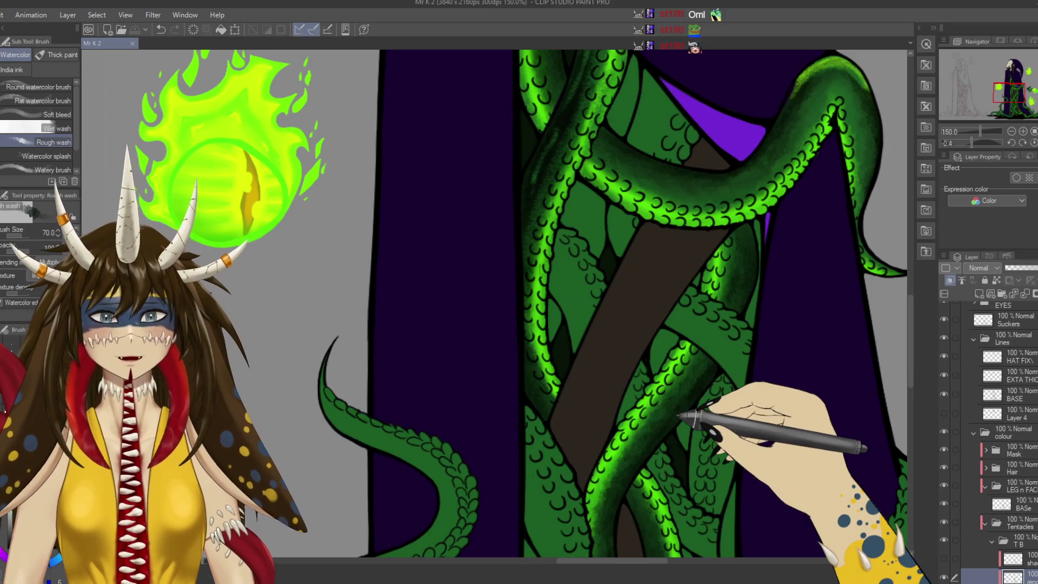
Zoom out and test a light-green stroke beside the colour swatches.
{"action": "key", "text": "ctrl+minus"}
{"action": "key", "text": "ctrl+minus"}
{"action": "key", "text": "ctrl+minus"}
{"action": "scroll", "coordinate": [676, 414], "scroll_direction": "down", "scroll_amount": 3}
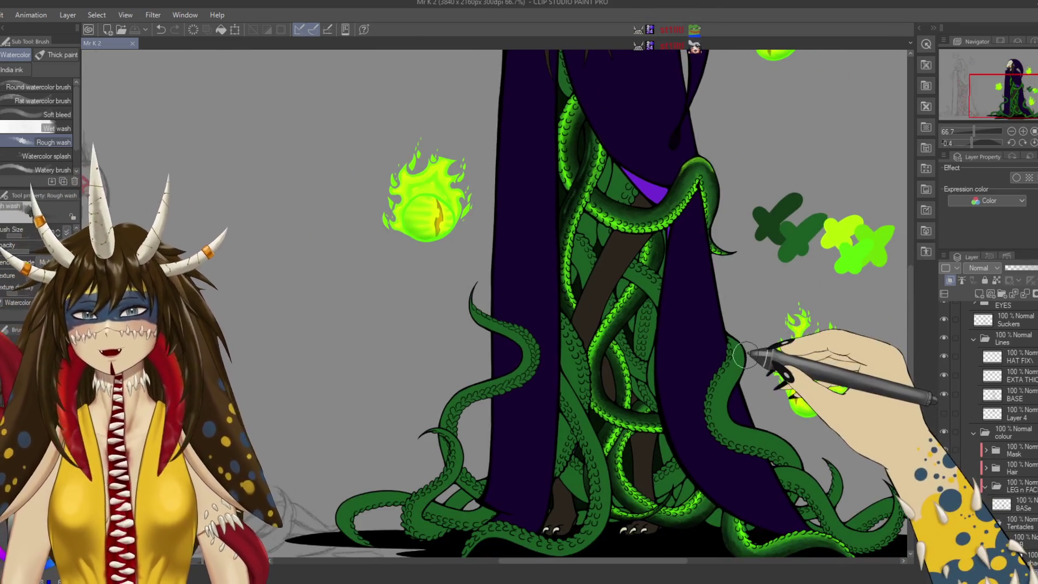
{"action": "key", "text": "ctrl+minus"}
{"action": "key", "text": "ctrl+minus"}
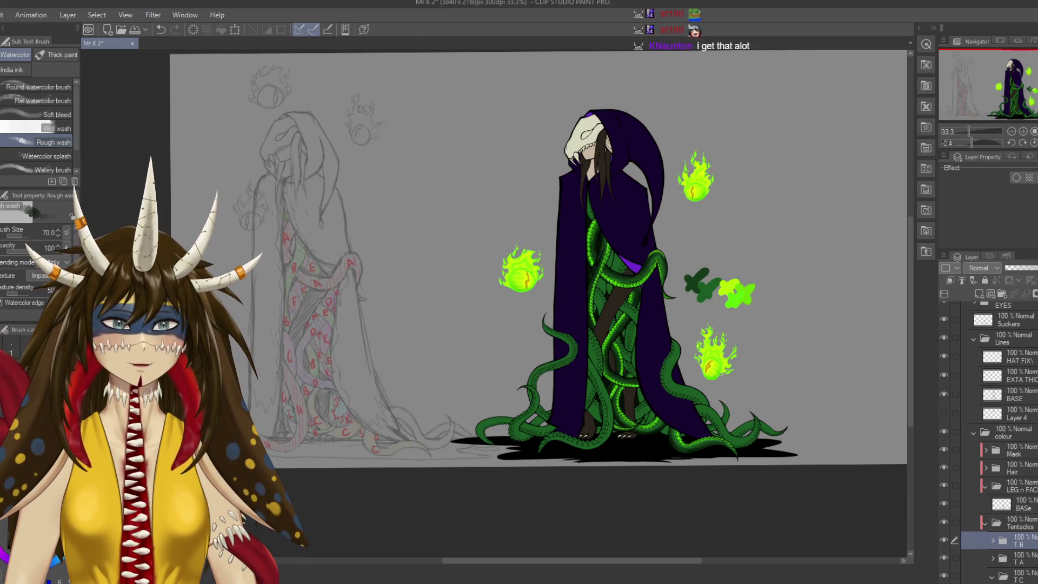
{"action": "scroll", "coordinate": [995, 379], "scroll_direction": "down", "scroll_amount": 5}
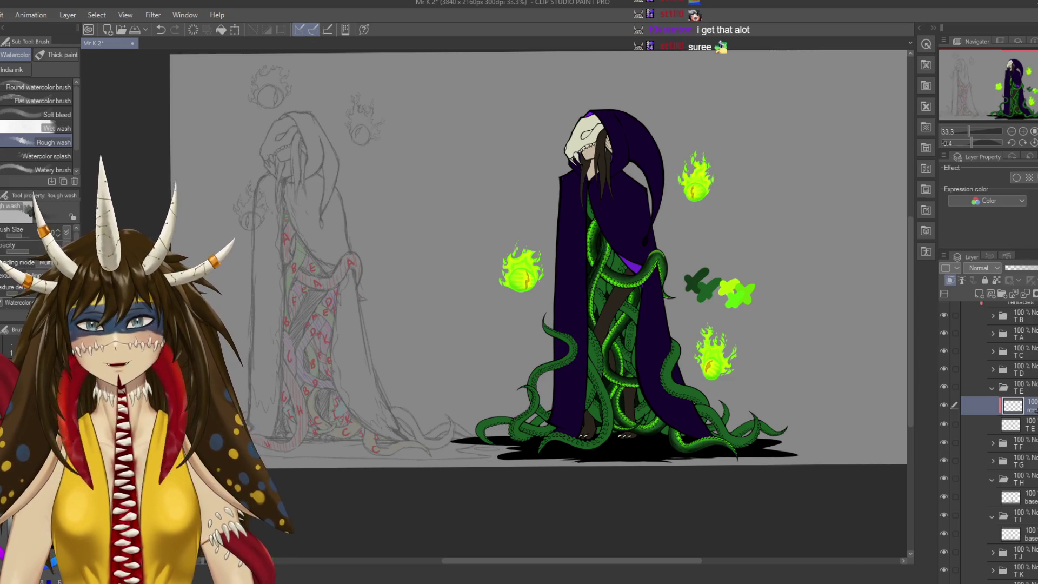
{"action": "scroll", "coordinate": [538, 257], "scroll_direction": "up", "scroll_amount": 2}
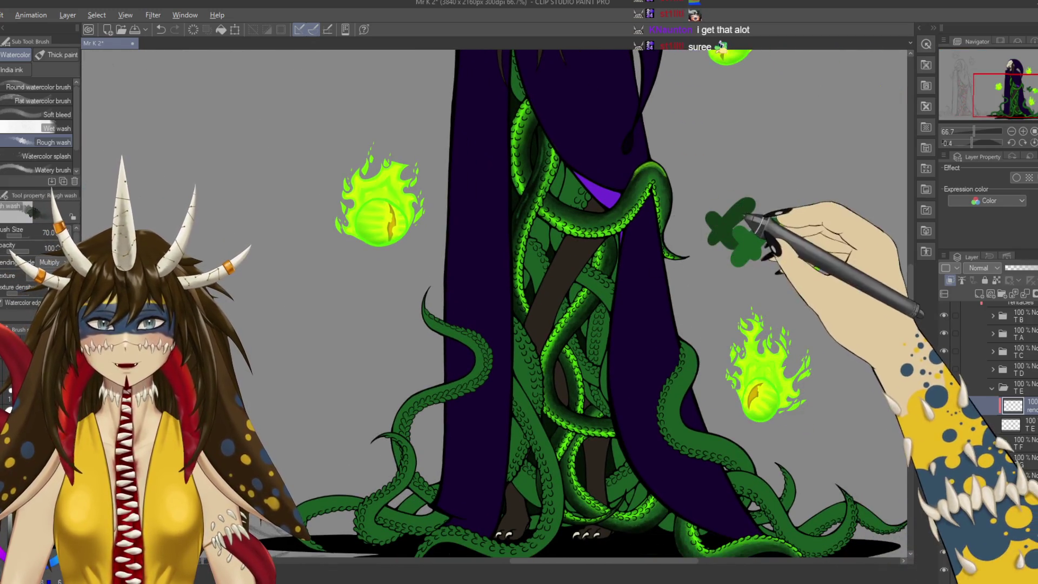
{"action": "left_click_drag", "start_coordinate": [790, 233], "coordinate": [822, 243]}
Pan across the left-hand tentacles and skull head over to the right-side tentacles.
{"action": "left_click_drag", "start_coordinate": [491, 353], "coordinate": [659, 325]}
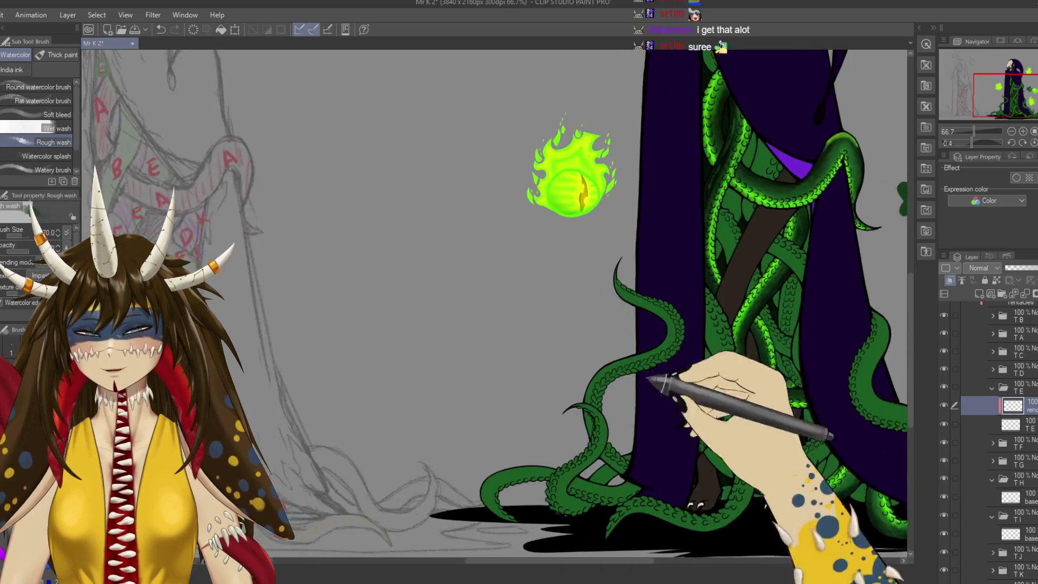
{"action": "mouse_move", "coordinate": [521, 393]}
{"action": "left_mouse_down"}
{"action": "mouse_move", "coordinate": [424, 375]}
{"action": "mouse_move", "coordinate": [591, 489]}
{"action": "left_mouse_up"}
{"action": "mouse_move", "coordinate": [466, 379]}
{"action": "left_mouse_down"}
{"action": "mouse_move", "coordinate": [542, 446]}
{"action": "mouse_move", "coordinate": [506, 386]}
{"action": "left_mouse_up"}
{"action": "left_click_drag", "start_coordinate": [547, 440], "coordinate": [491, 305]}
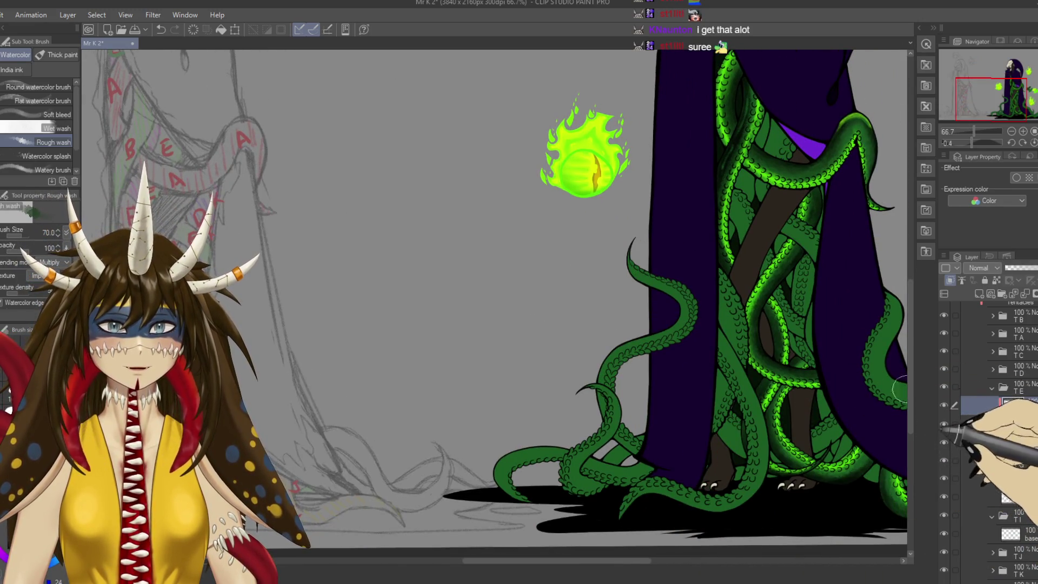
{"action": "left_click_drag", "start_coordinate": [769, 80], "coordinate": [696, 105]}
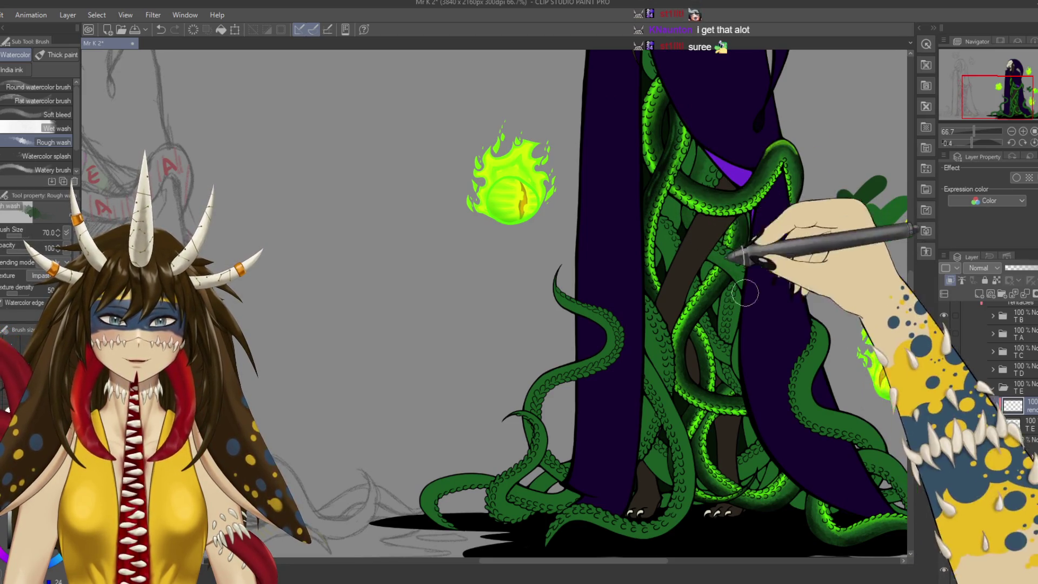
{"action": "scroll", "coordinate": [759, 201], "scroll_direction": "up", "scroll_amount": 5}
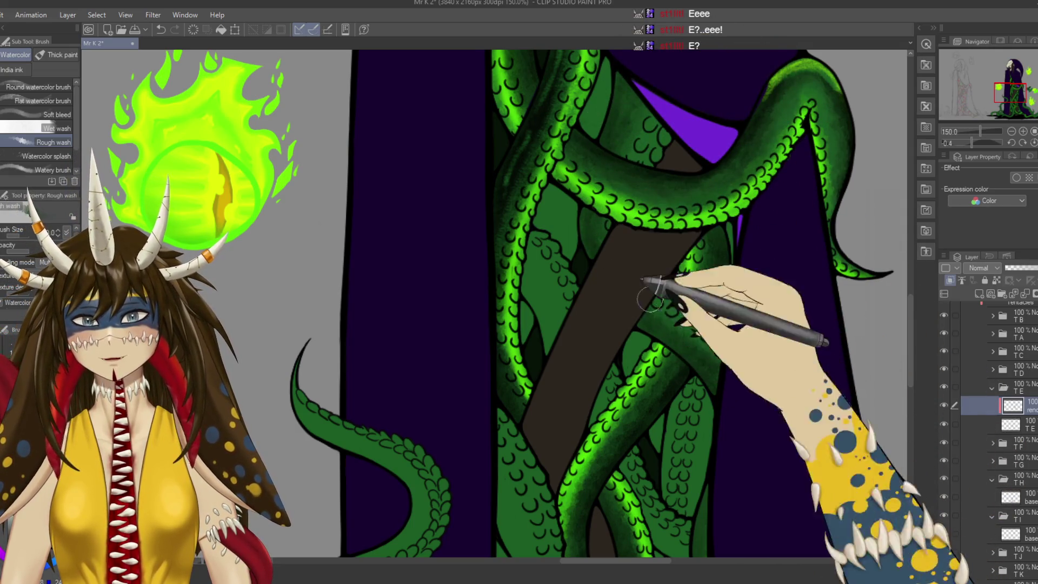
Fill the gap between the tentacles with purple and bring the upper tentacle loop into view.
{"action": "scroll", "coordinate": [645, 297], "scroll_direction": "down", "scroll_amount": 5}
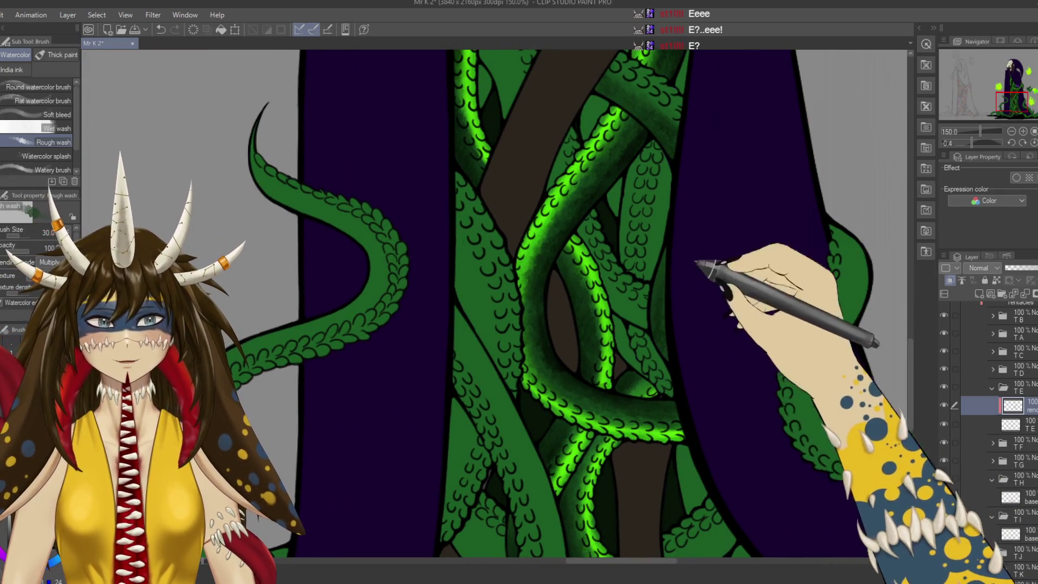
{"action": "scroll", "coordinate": [836, 268], "scroll_direction": "right", "scroll_amount": 10}
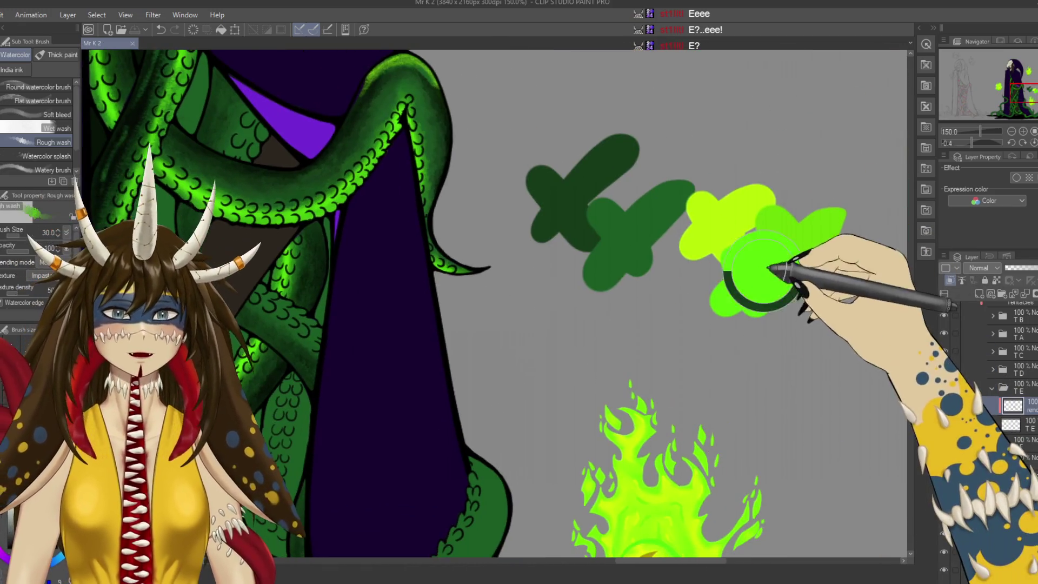
{"action": "scroll", "coordinate": [703, 378], "scroll_direction": "left", "scroll_amount": 5}
{"action": "scroll", "coordinate": [692, 351], "scroll_direction": "left", "scroll_amount": 5}
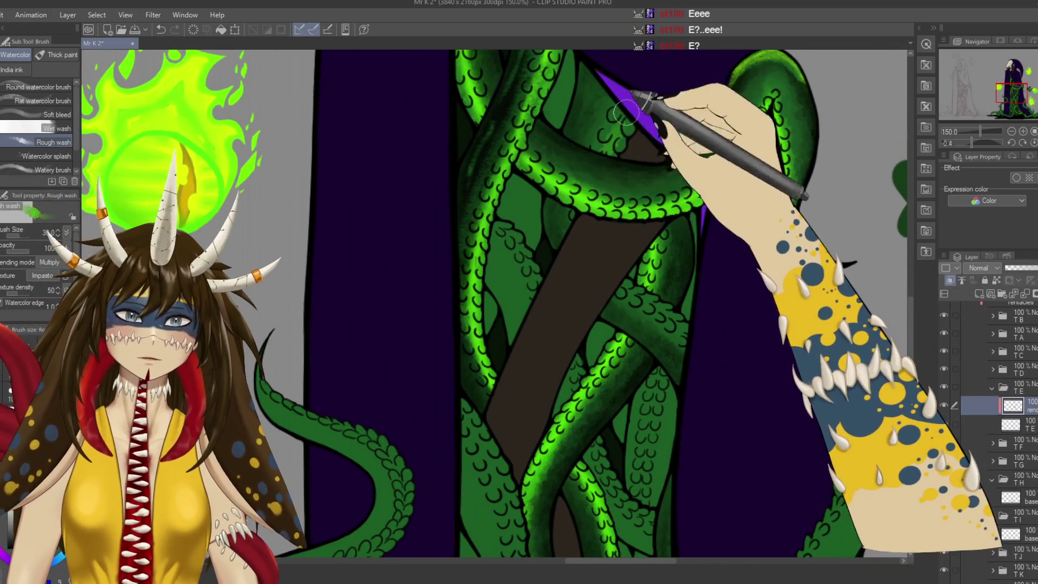
{"action": "left_click_drag", "start_coordinate": [666, 135], "coordinate": [628, 117]}
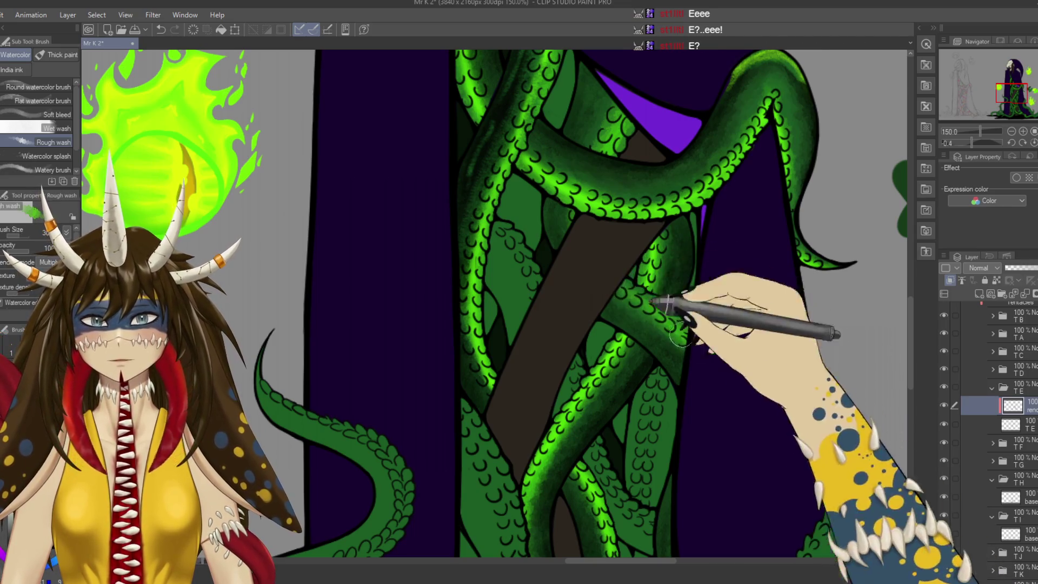
{"action": "left_click_drag", "start_coordinate": [690, 343], "coordinate": [682, 337]}
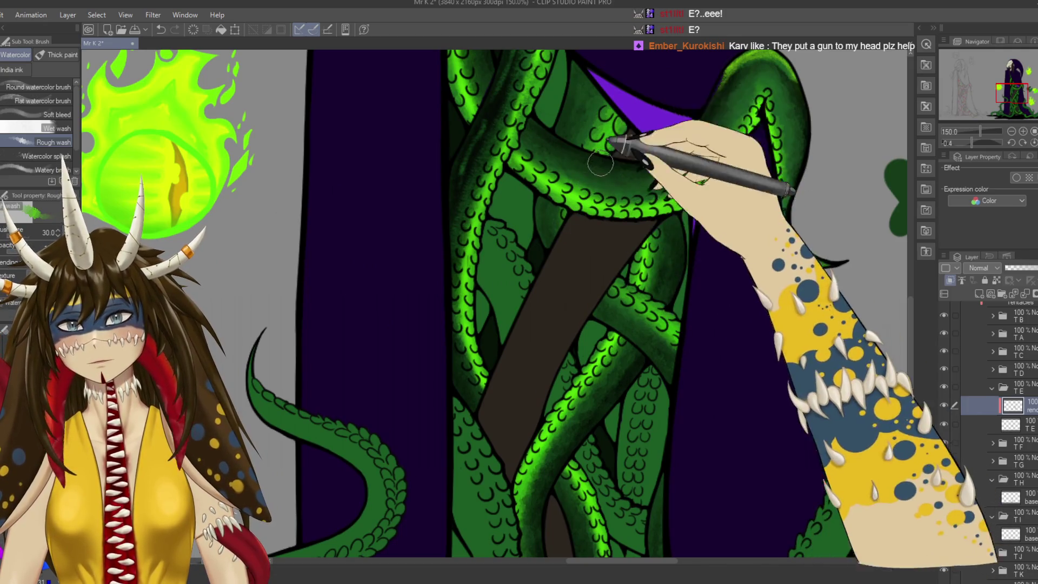
{"action": "left_click_drag", "start_coordinate": [597, 124], "coordinate": [541, 172]}
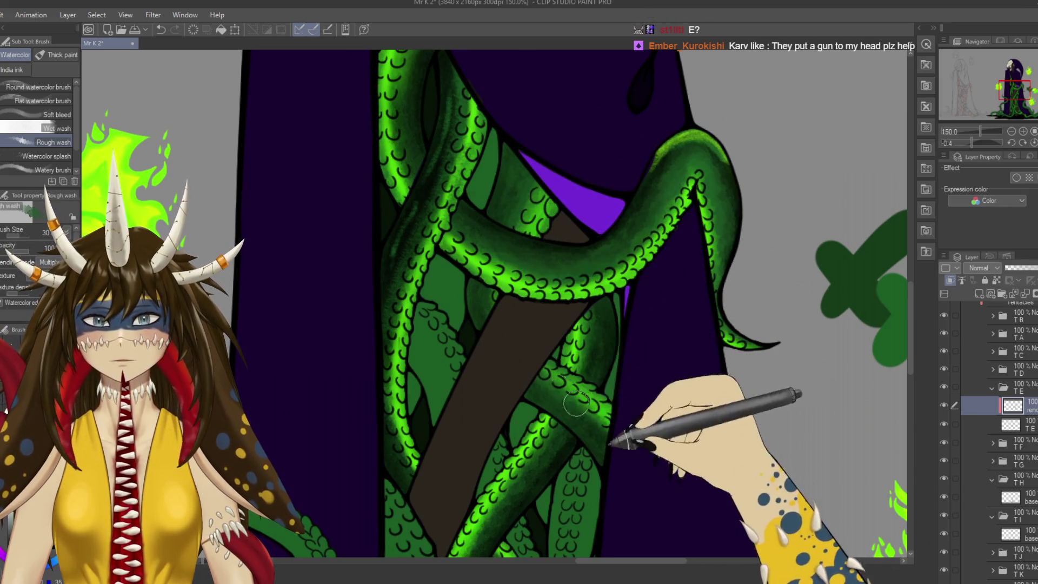
{"action": "left_click_drag", "start_coordinate": [520, 190], "coordinate": [438, 130]}
{"action": "left_click_drag", "start_coordinate": [681, 441], "coordinate": [471, 457]}
{"action": "left_click_drag", "start_coordinate": [408, 340], "coordinate": [679, 373]}
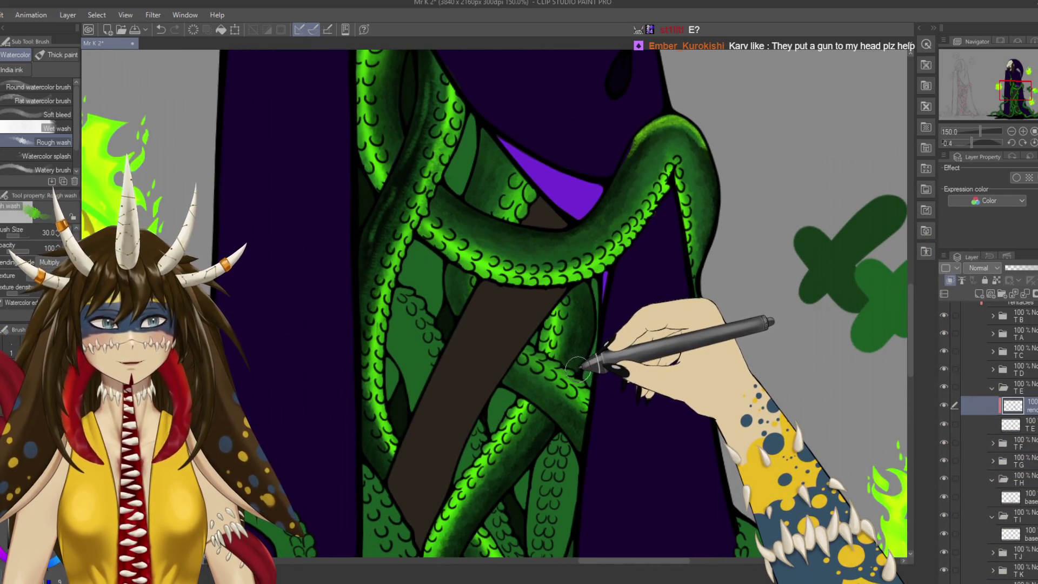
Spray bright green glow along the upper tentacle with the Soft airbrush, then collapse the TE folder.
{"action": "key", "text": "b"}
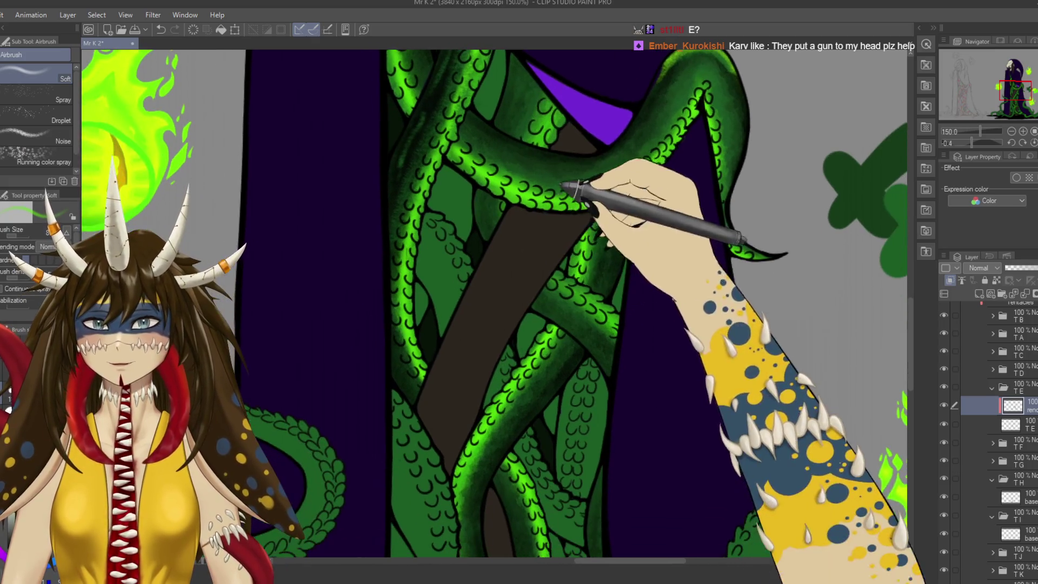
{"action": "left_click_drag", "start_coordinate": [514, 190], "coordinate": [543, 124]}
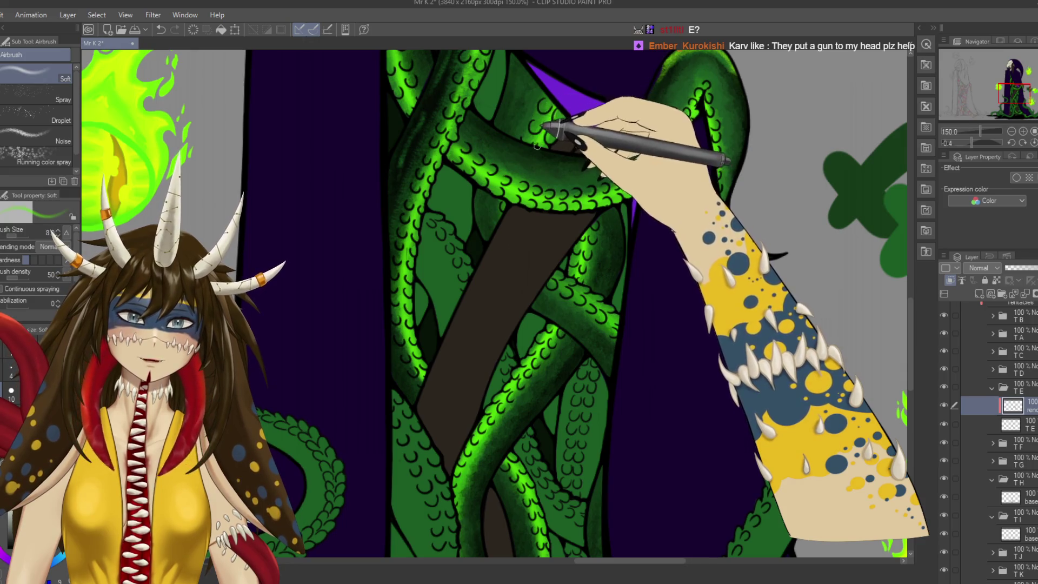
{"action": "left_click_drag", "start_coordinate": [537, 145], "coordinate": [524, 91]}
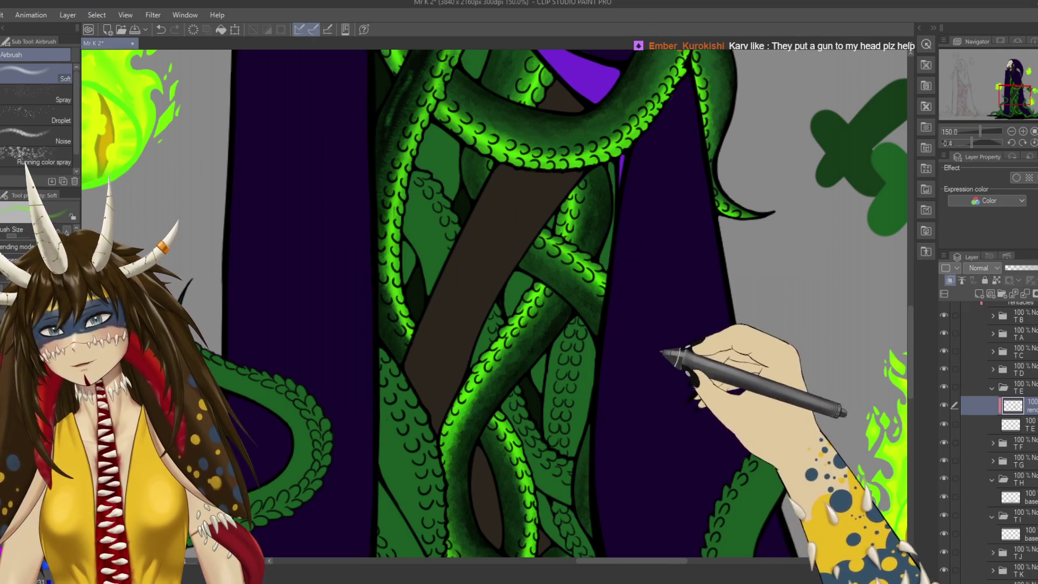
{"action": "left_click_drag", "start_coordinate": [603, 288], "coordinate": [525, 320]}
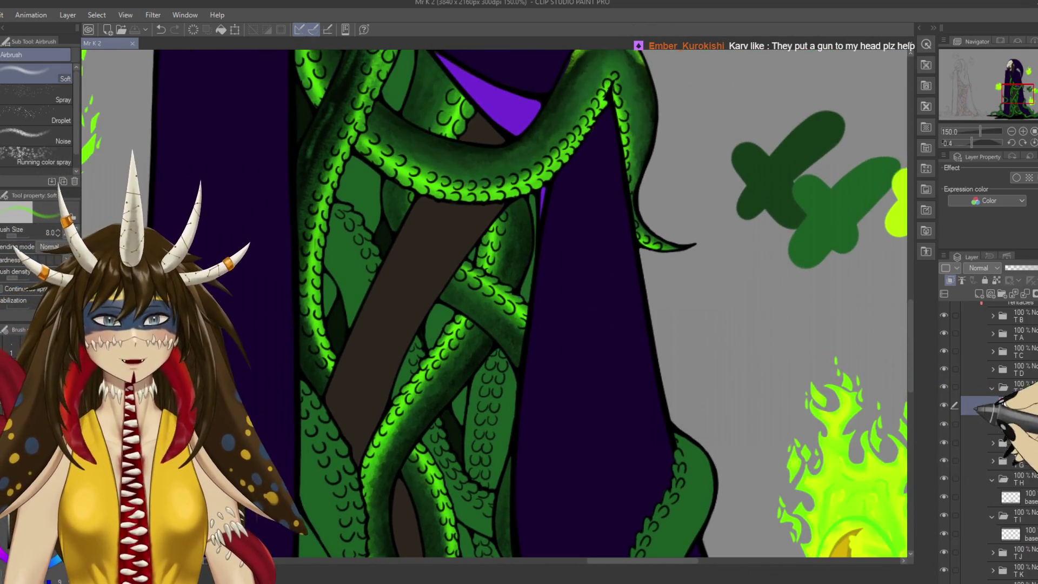
{"action": "left_click", "coordinate": [992, 388]}
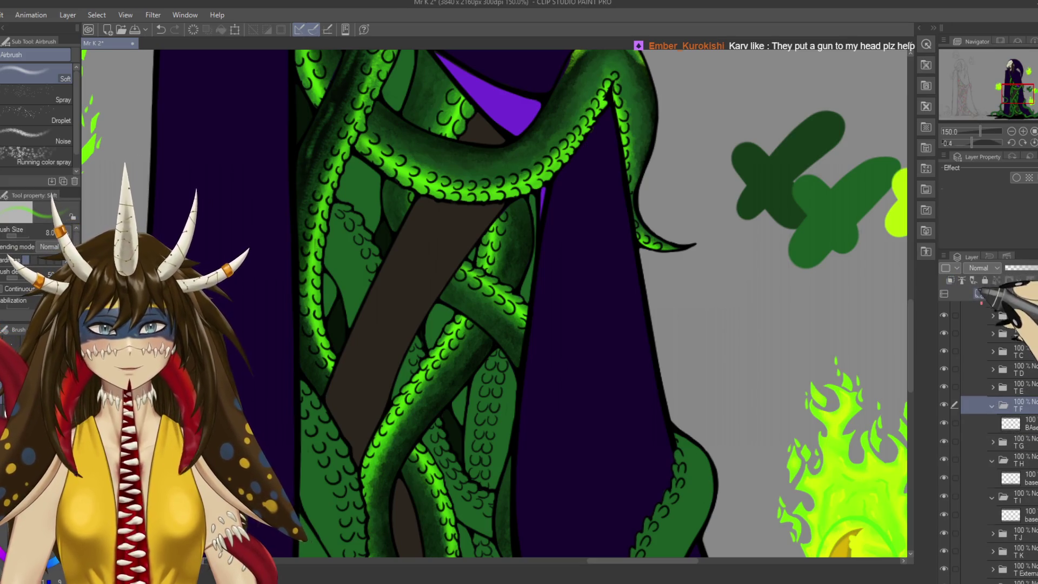
Add a new layer in folder TF and temporarily hide the tentacle fill layer.
{"action": "left_click", "coordinate": [980, 294]}
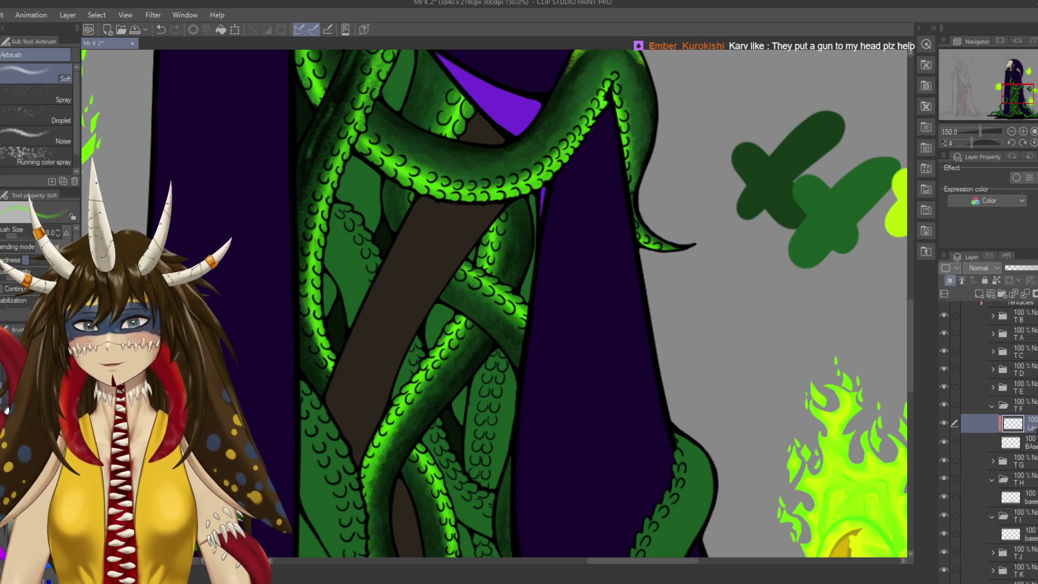
{"action": "left_click", "coordinate": [945, 442]}
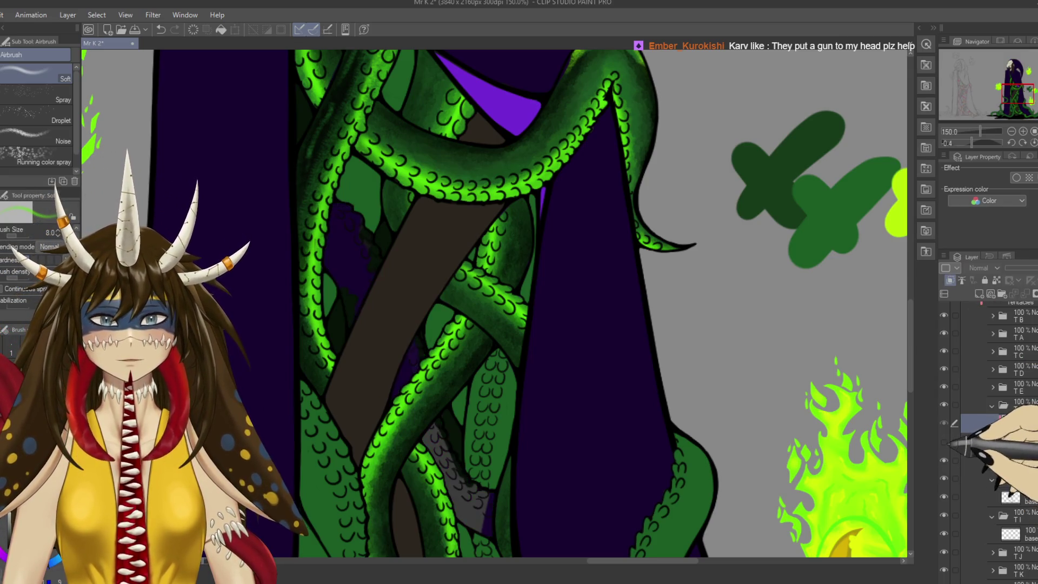
{"action": "left_click_drag", "start_coordinate": [695, 246], "coordinate": [746, 200]}
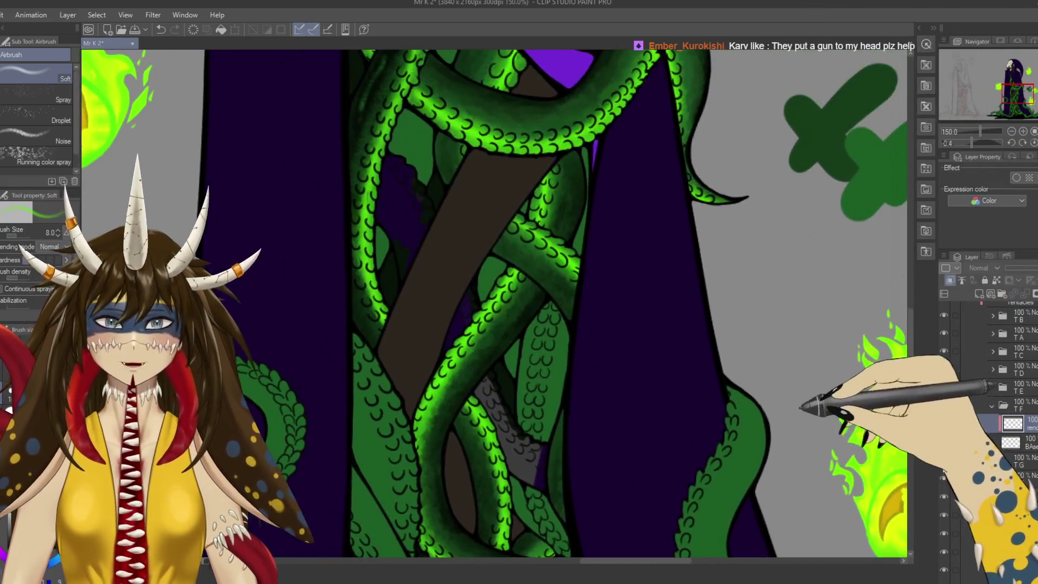
{"action": "left_click_drag", "start_coordinate": [541, 297], "coordinate": [579, 208]}
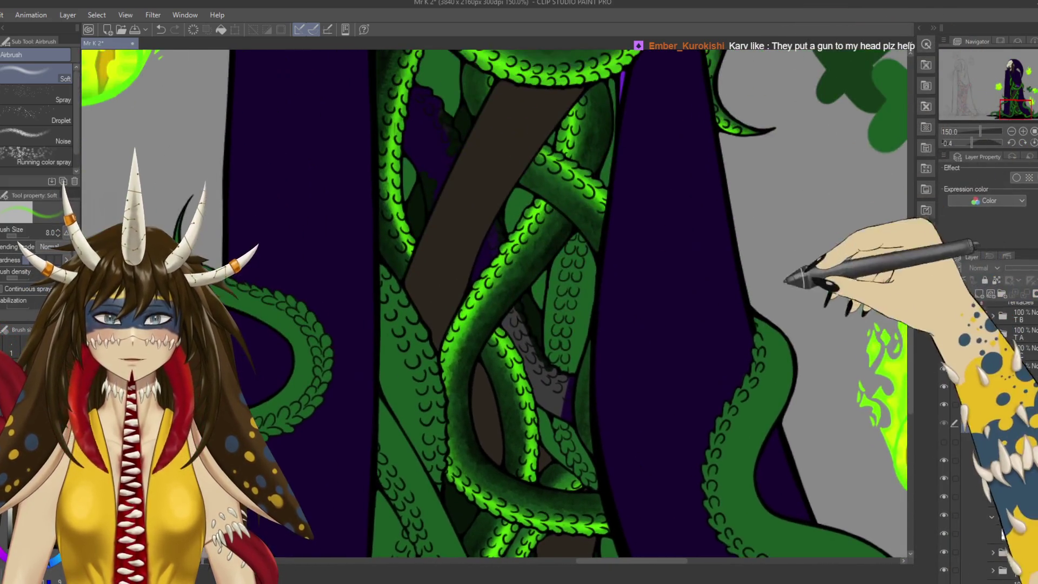
{"action": "left_click_drag", "start_coordinate": [541, 243], "coordinate": [457, 346]}
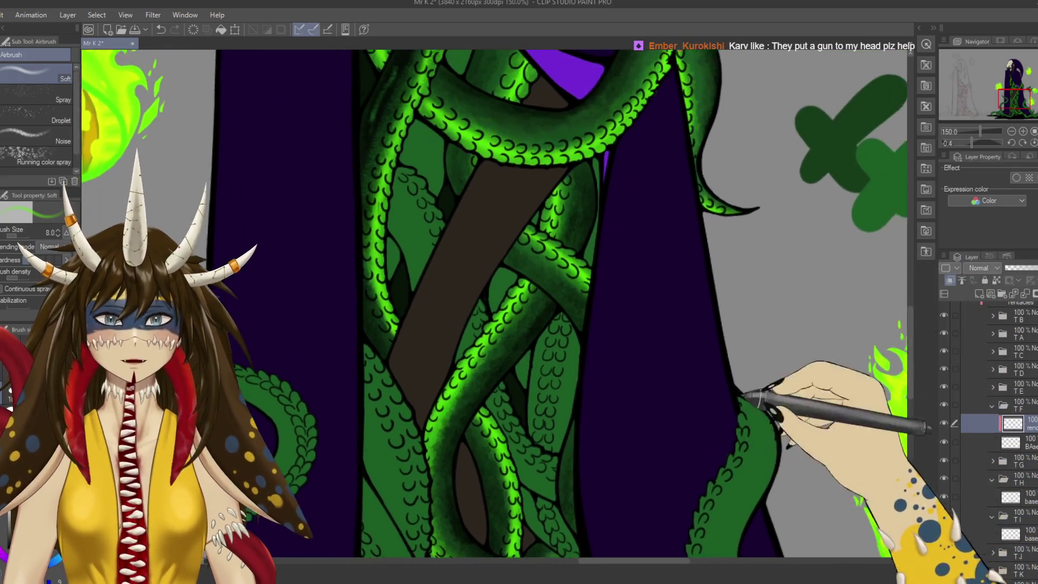
Shade the lower tentacle loops darker with the Watercolor 'Rough wash' brush.
{"action": "key", "text": "b"}
{"action": "left_click_drag", "start_coordinate": [364, 257], "coordinate": [403, 244]}
{"action": "key", "text": "b"}
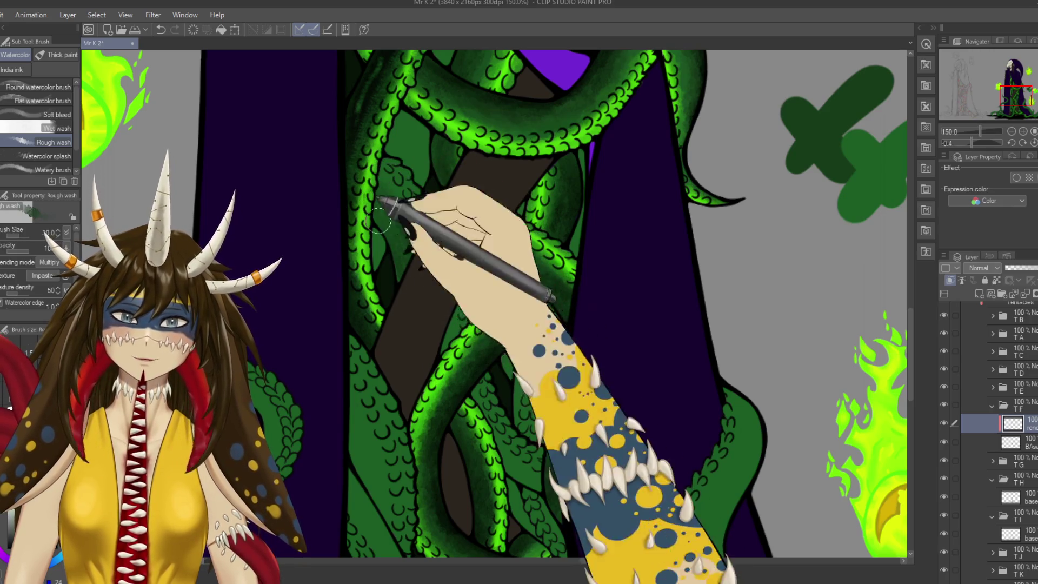
{"action": "scroll", "coordinate": [437, 228], "scroll_direction": "down", "scroll_amount": 3}
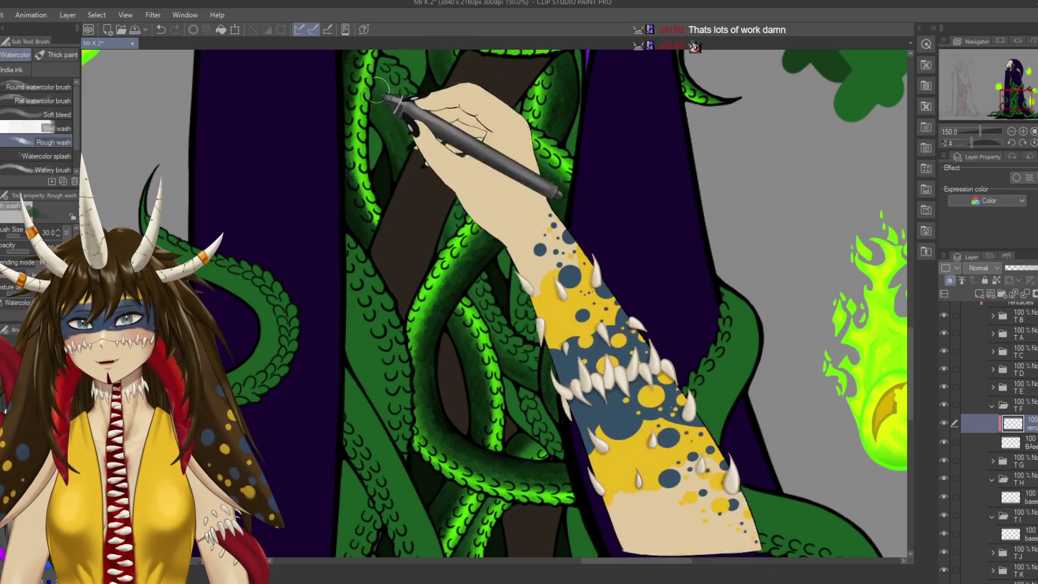
{"action": "left_click_drag", "start_coordinate": [405, 123], "coordinate": [335, 301]}
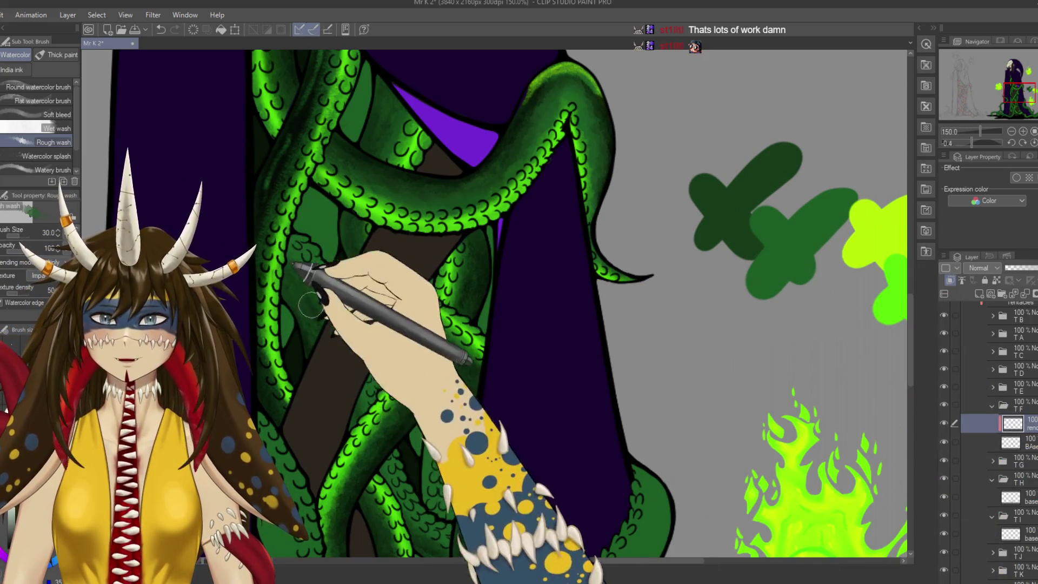
{"action": "left_click_drag", "start_coordinate": [364, 411], "coordinate": [349, 246]}
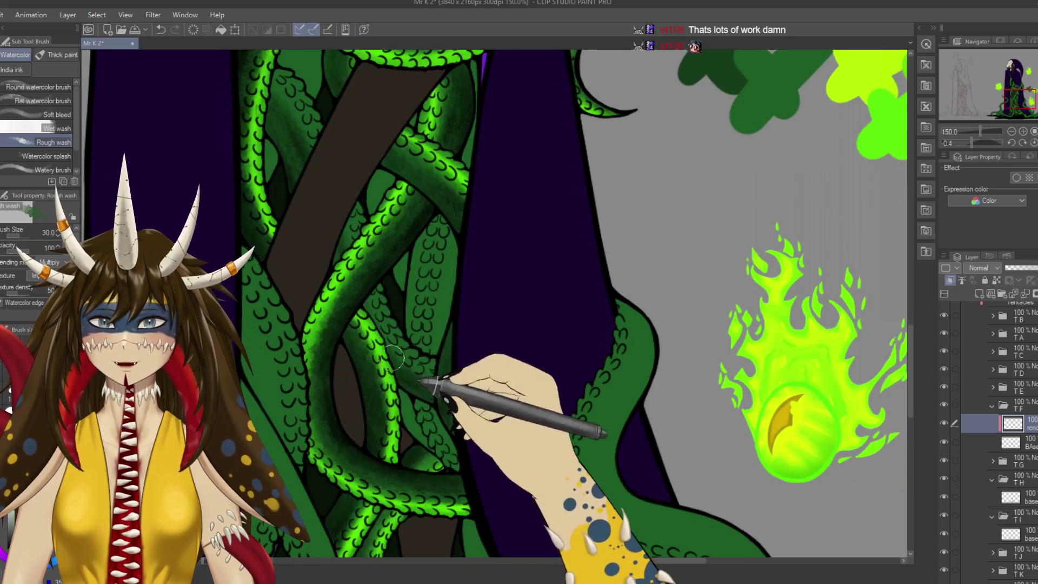
{"action": "left_click_drag", "start_coordinate": [430, 374], "coordinate": [475, 474]}
{"action": "mouse_move", "coordinate": [695, 232]}
{"action": "left_mouse_down"}
{"action": "mouse_move", "coordinate": [538, 359]}
{"action": "mouse_move", "coordinate": [427, 210]}
{"action": "left_mouse_up"}
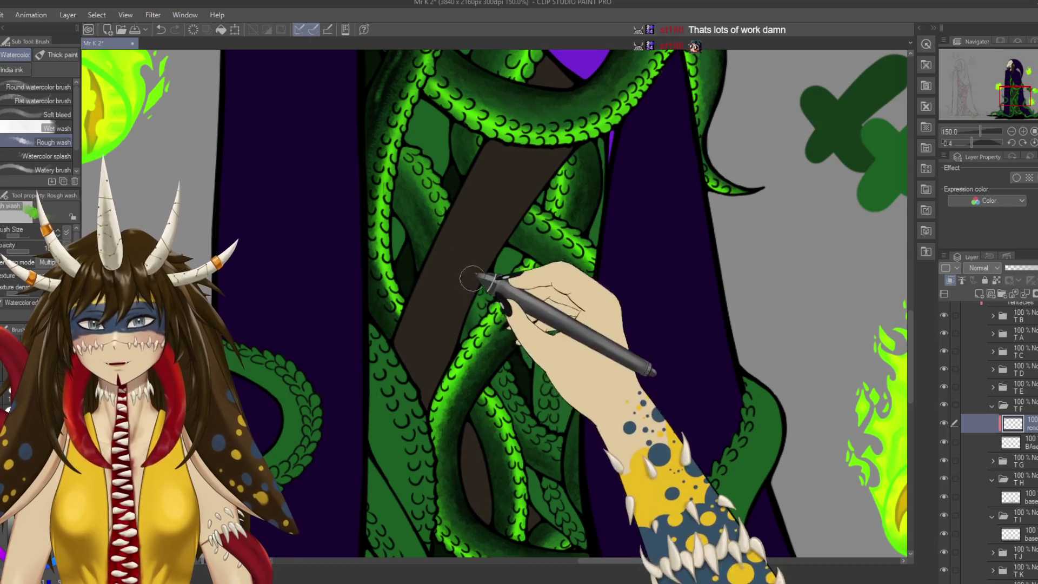
{"action": "scroll", "coordinate": [499, 336], "scroll_direction": "down", "scroll_amount": 1}
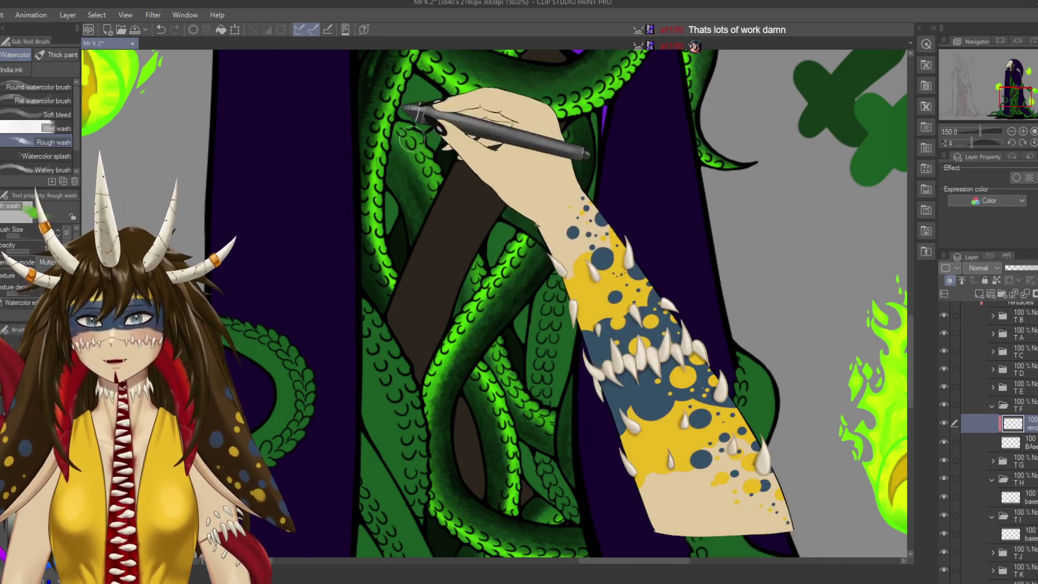
{"action": "mouse_move", "coordinate": [542, 266]}
{"action": "left_mouse_down"}
{"action": "mouse_move", "coordinate": [546, 372]}
{"action": "mouse_move", "coordinate": [612, 402]}
{"action": "left_mouse_up"}
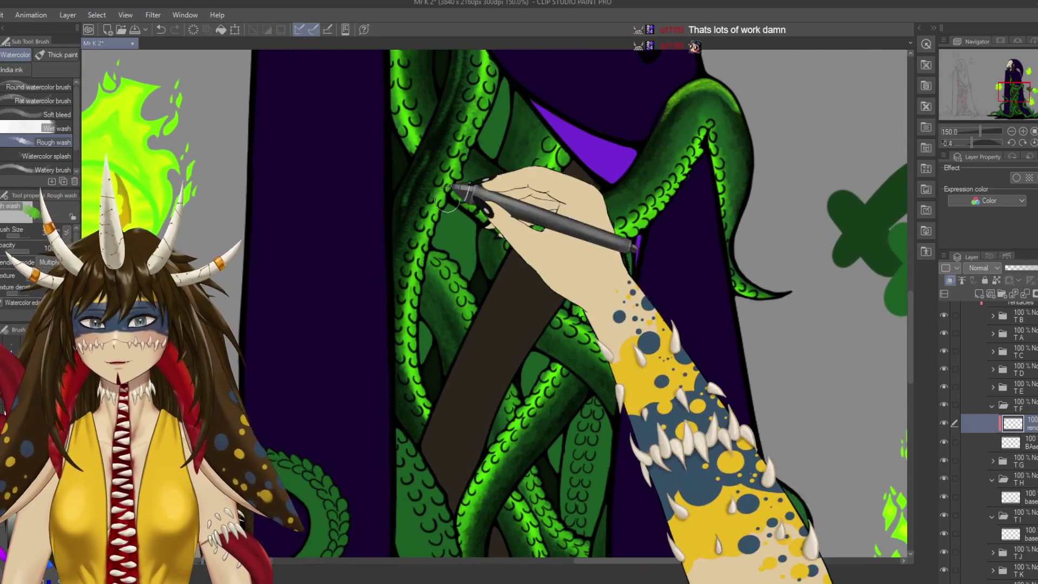
Spray green glow along the middle tentacle edges with the Soft airbrush, then zoom out.
{"action": "key", "text": "b"}
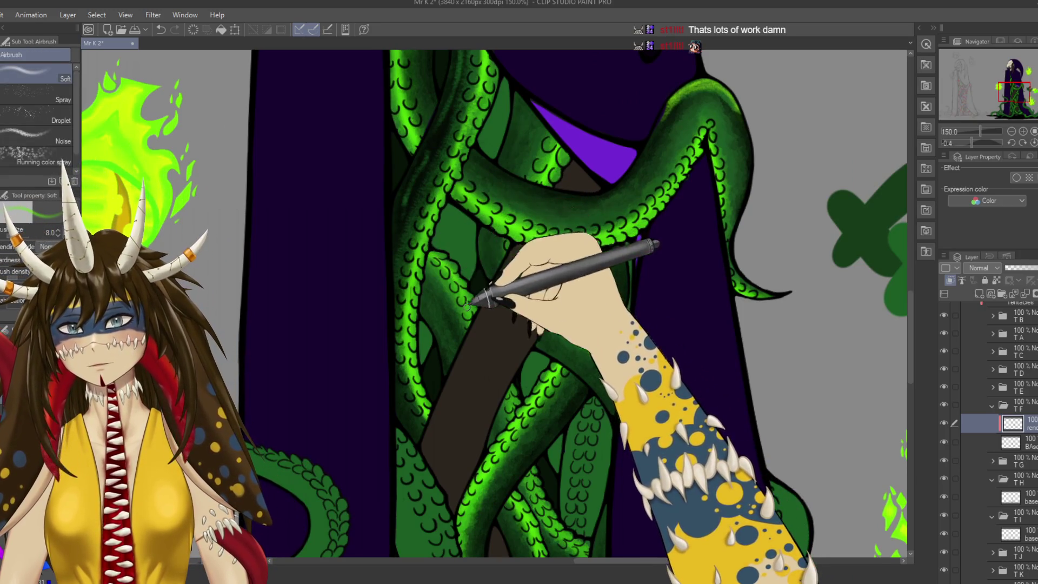
{"action": "left_click_drag", "start_coordinate": [475, 316], "coordinate": [456, 206]}
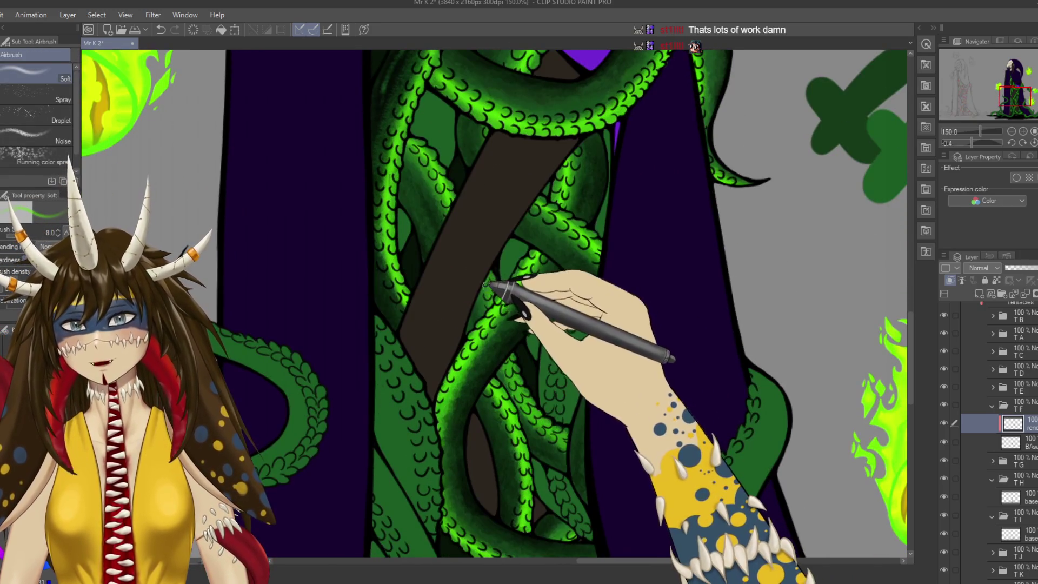
{"action": "left_click_drag", "start_coordinate": [518, 375], "coordinate": [494, 262]}
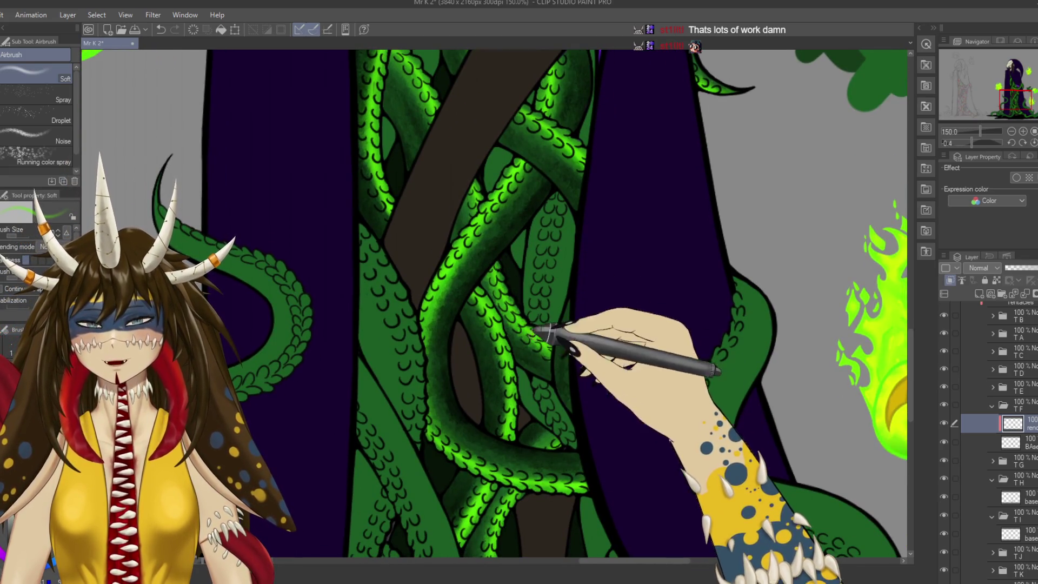
{"action": "scroll", "coordinate": [552, 339], "scroll_direction": "down", "scroll_amount": 1}
{"action": "scroll", "coordinate": [546, 324], "scroll_direction": "down", "scroll_amount": 2}
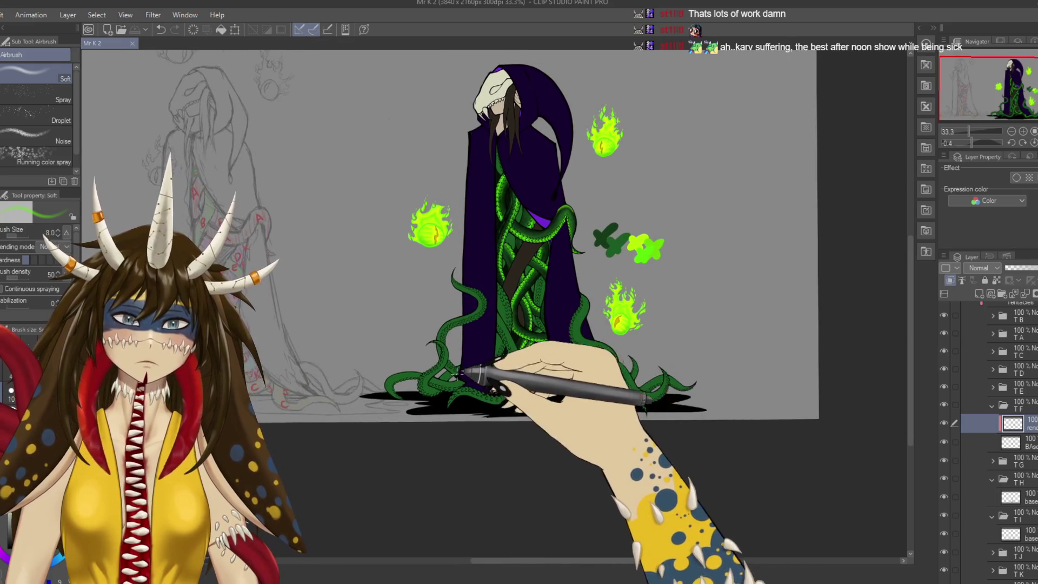
Collapse the TF folder and select the Rough wash brush.
{"action": "scroll", "coordinate": [486, 357], "scroll_direction": "right", "scroll_amount": 2}
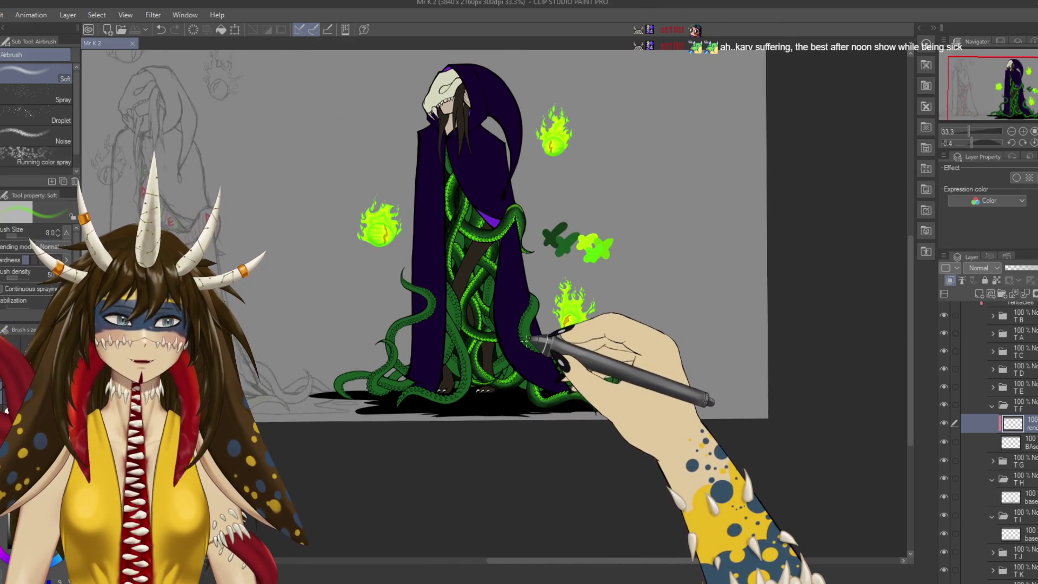
{"action": "scroll", "coordinate": [533, 340], "scroll_direction": "up", "scroll_amount": 2}
{"action": "scroll", "coordinate": [532, 340], "scroll_direction": "up", "scroll_amount": 2}
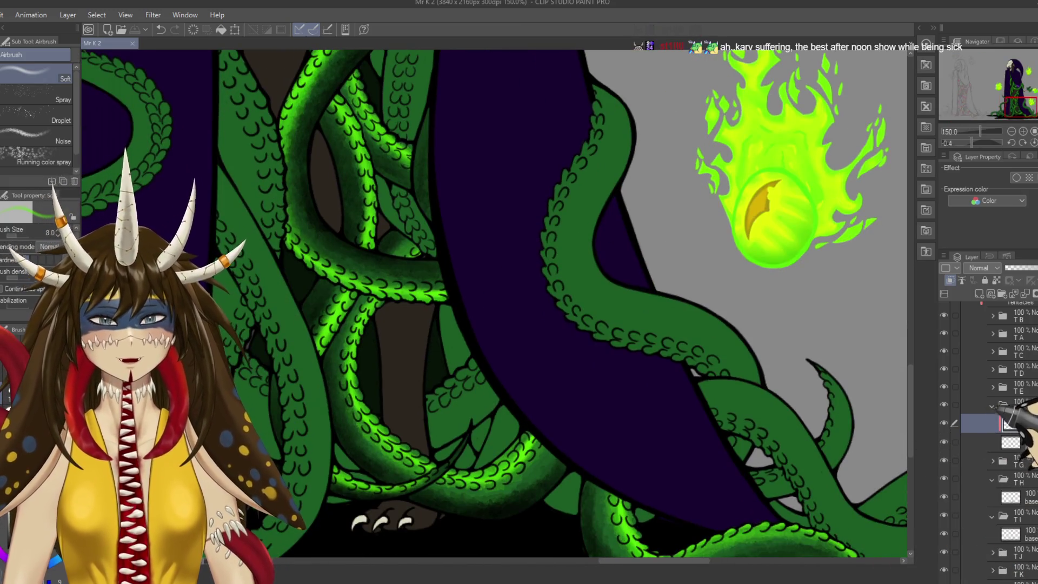
{"action": "left_click", "coordinate": [993, 405]}
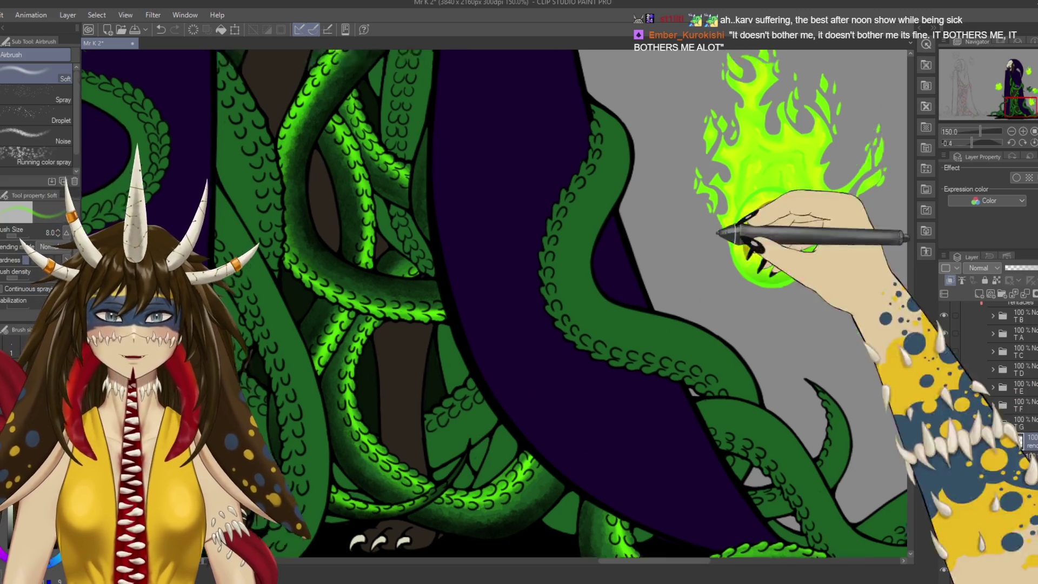
{"action": "left_click_drag", "start_coordinate": [764, 231], "coordinate": [719, 417]}
{"action": "key", "text": "b"}
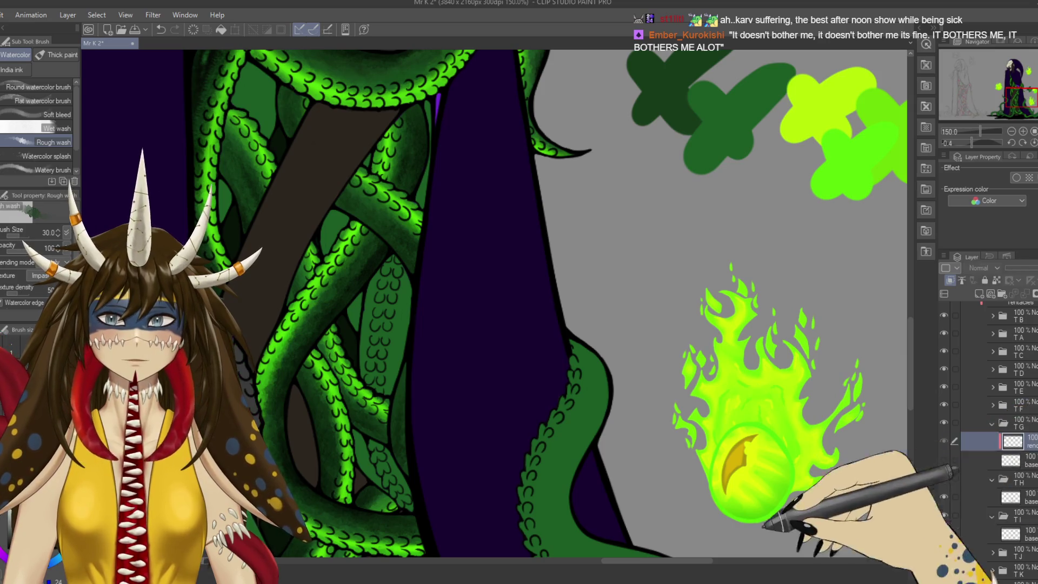
{"action": "left_click_drag", "start_coordinate": [952, 487], "coordinate": [800, 274]}
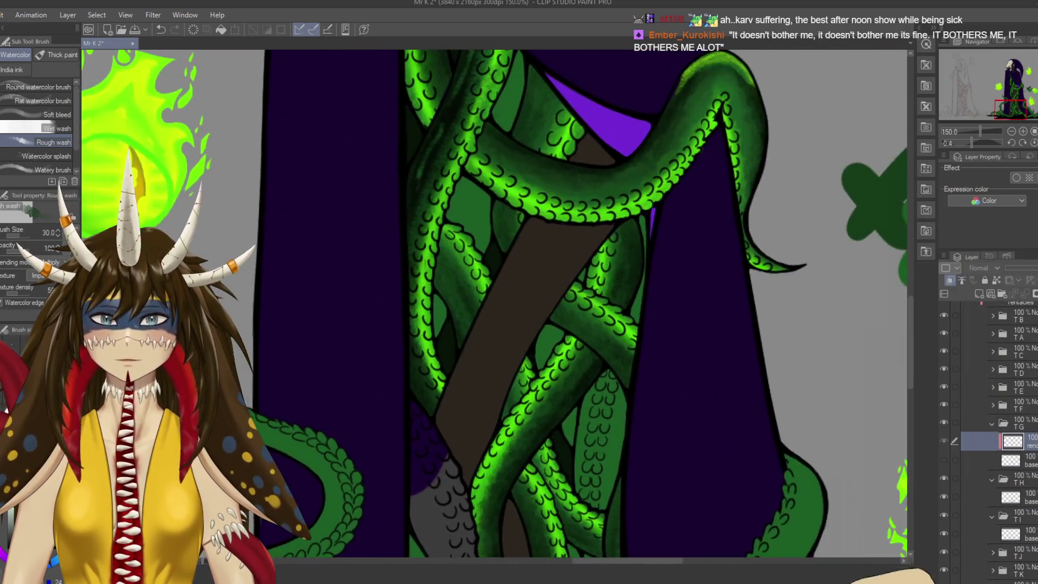
{"action": "mouse_move", "coordinate": [897, 573]}
{"action": "left_mouse_down"}
{"action": "mouse_move", "coordinate": [801, 552]}
{"action": "mouse_move", "coordinate": [952, 470]}
{"action": "mouse_move", "coordinate": [545, 144]}
{"action": "mouse_move", "coordinate": [730, 417]}
{"action": "mouse_move", "coordinate": [947, 457]}
{"action": "mouse_move", "coordinate": [500, 176]}
{"action": "left_mouse_up"}
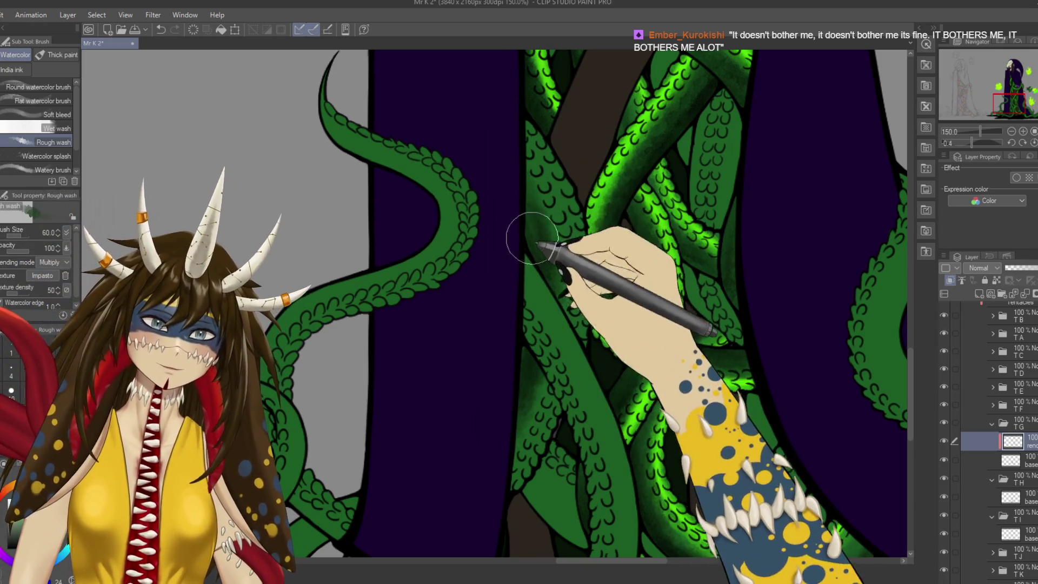
Shade the tangled tentacles above the clawed feet with a brush size of 30.
{"action": "left_click_drag", "start_coordinate": [514, 243], "coordinate": [162, 246]}
{"action": "left_click_drag", "start_coordinate": [460, 324], "coordinate": [341, 432]}
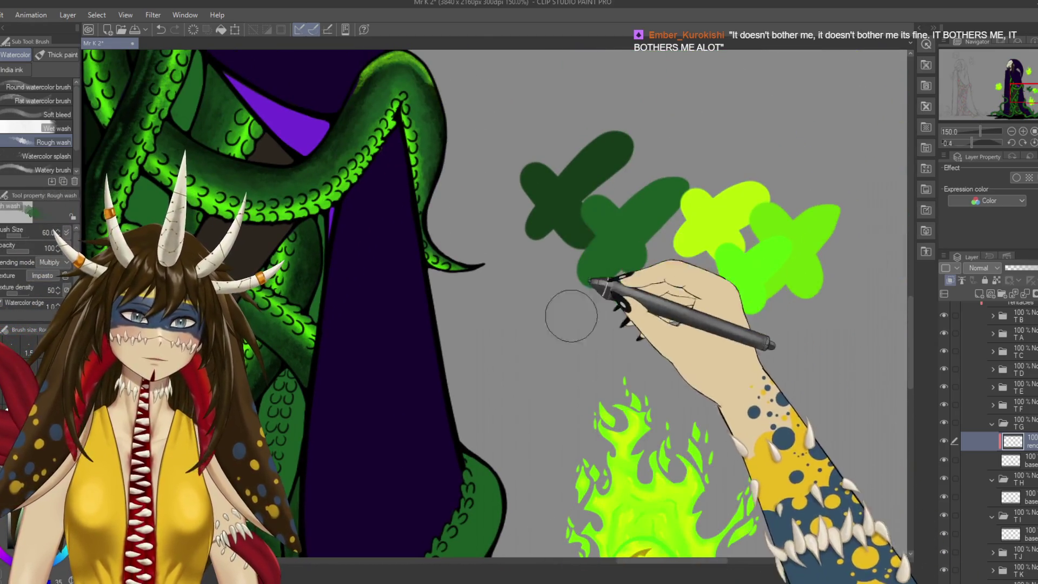
{"action": "left_click_drag", "start_coordinate": [579, 273], "coordinate": [812, 108]}
{"action": "left_click_drag", "start_coordinate": [589, 301], "coordinate": [487, 105]}
{"action": "key", "text": "bracketleft"}
{"action": "key", "text": "bracketleft"}
{"action": "key", "text": "bracketleft"}
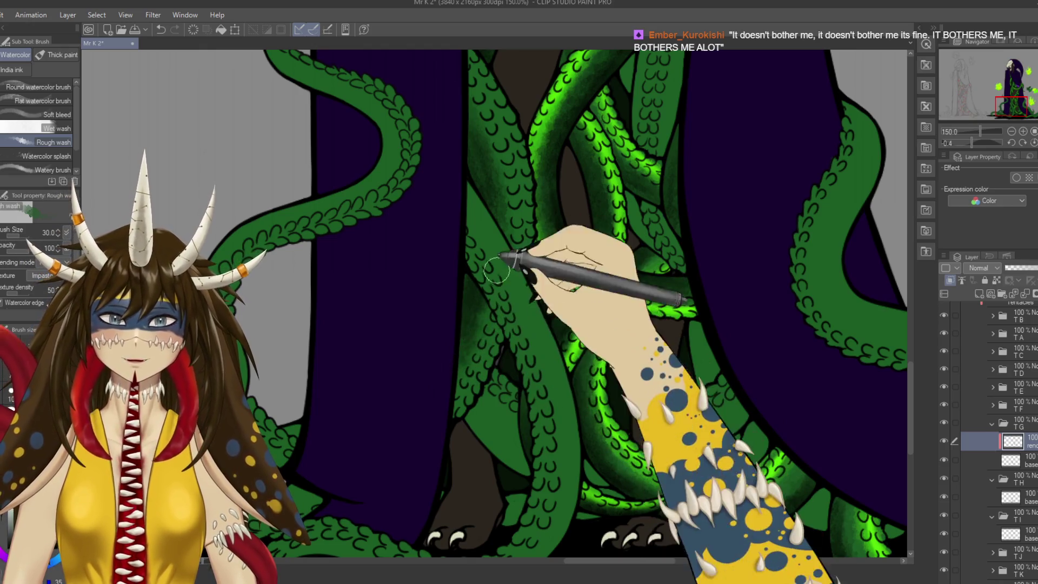
{"action": "left_click_drag", "start_coordinate": [538, 173], "coordinate": [538, 295]}
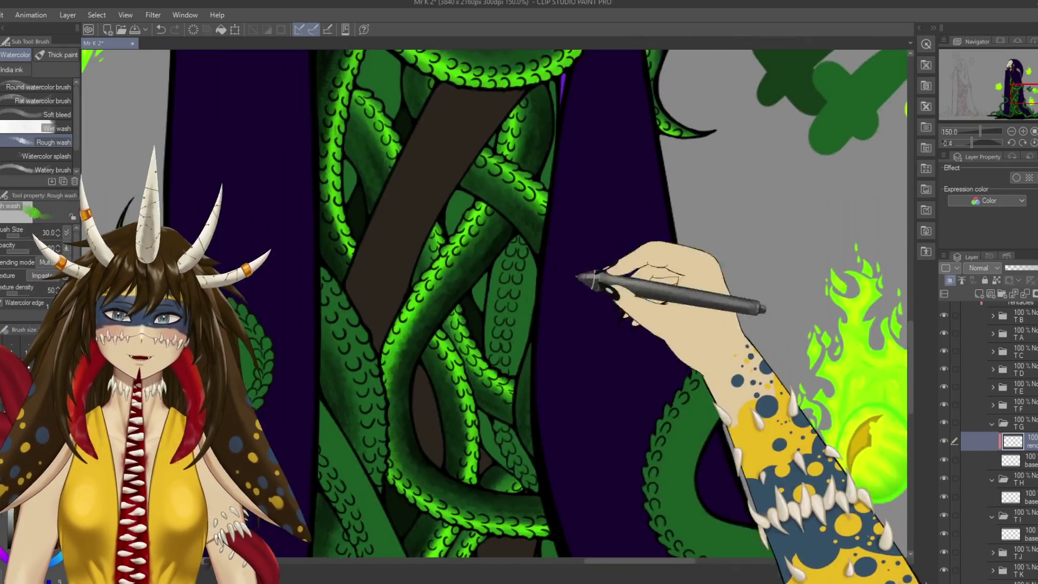
{"action": "left_click_drag", "start_coordinate": [698, 270], "coordinate": [449, 156]}
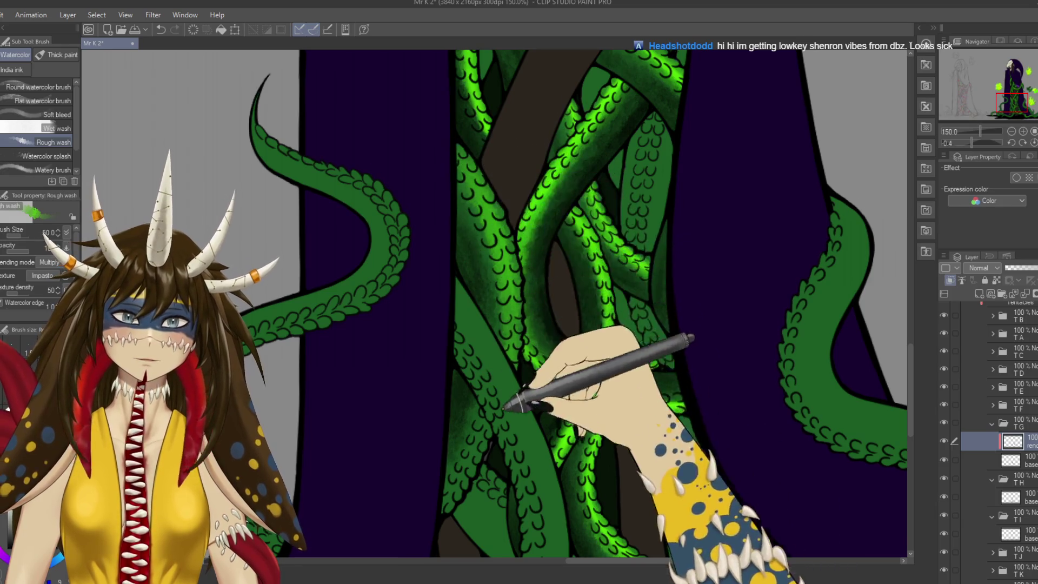
{"action": "left_click_drag", "start_coordinate": [501, 254], "coordinate": [514, 212]}
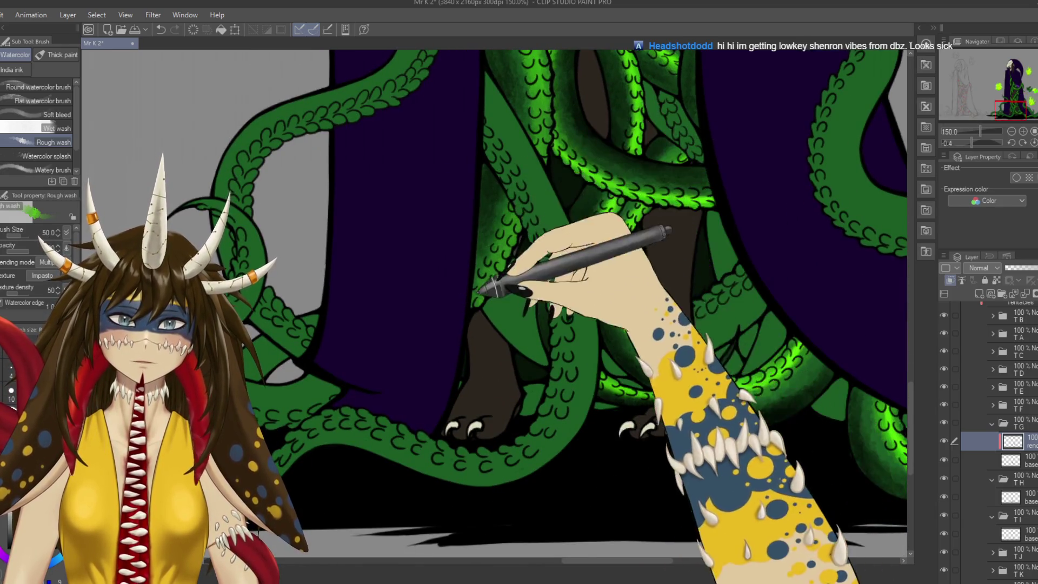
{"action": "left_click_drag", "start_coordinate": [479, 292], "coordinate": [485, 327]}
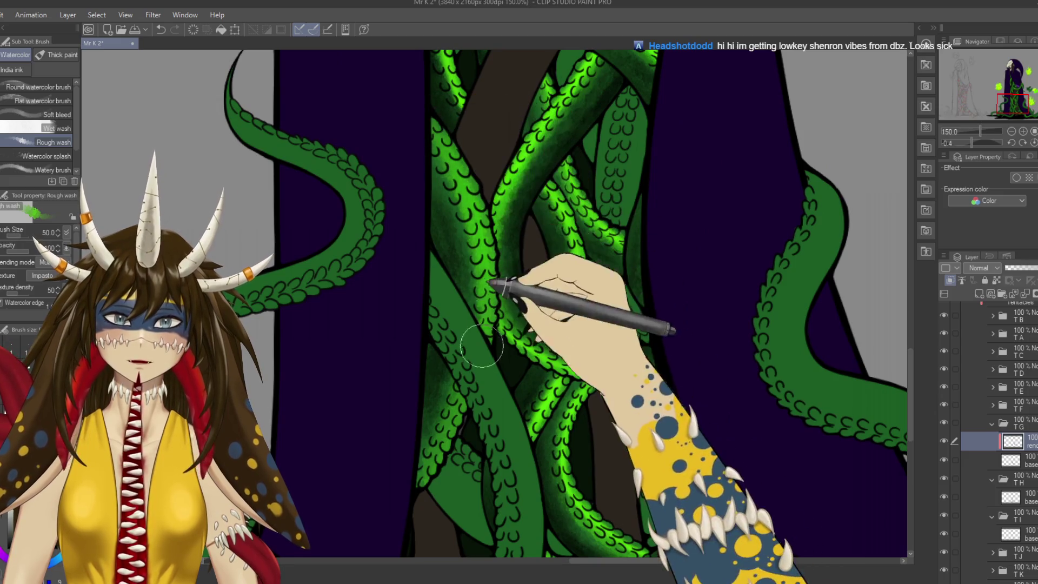
{"action": "mouse_move", "coordinate": [567, 307]}
{"action": "left_mouse_down"}
{"action": "mouse_move", "coordinate": [527, 412]}
{"action": "mouse_move", "coordinate": [712, 209]}
{"action": "mouse_move", "coordinate": [626, 278]}
{"action": "mouse_move", "coordinate": [382, 301]}
{"action": "mouse_move", "coordinate": [468, 150]}
{"action": "left_mouse_up"}
Paint bright green glow along the tentacles with the Soft airbrush and save.
{"action": "key", "text": "b"}
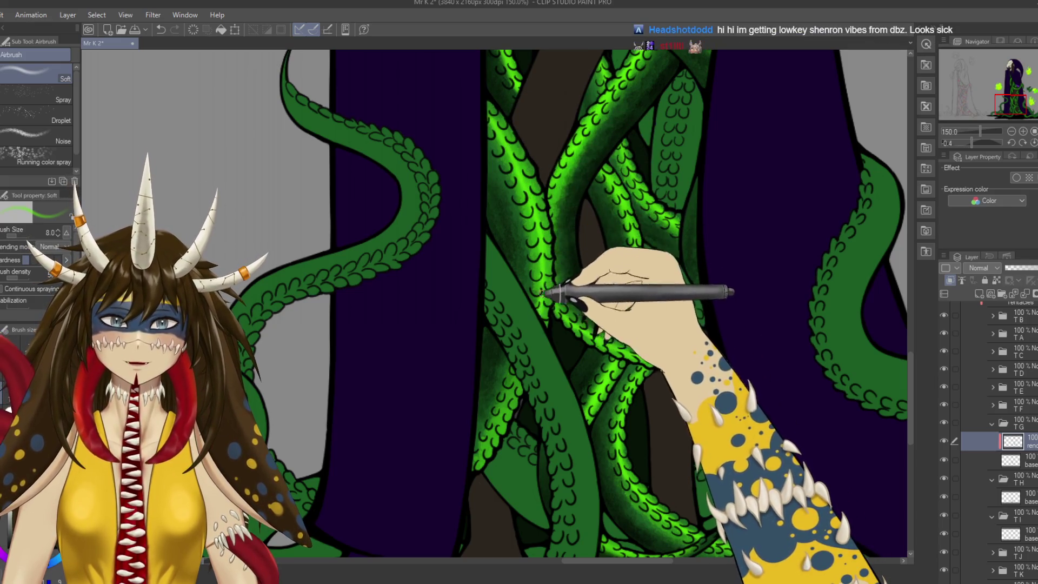
{"action": "left_click_drag", "start_coordinate": [541, 297], "coordinate": [591, 197]}
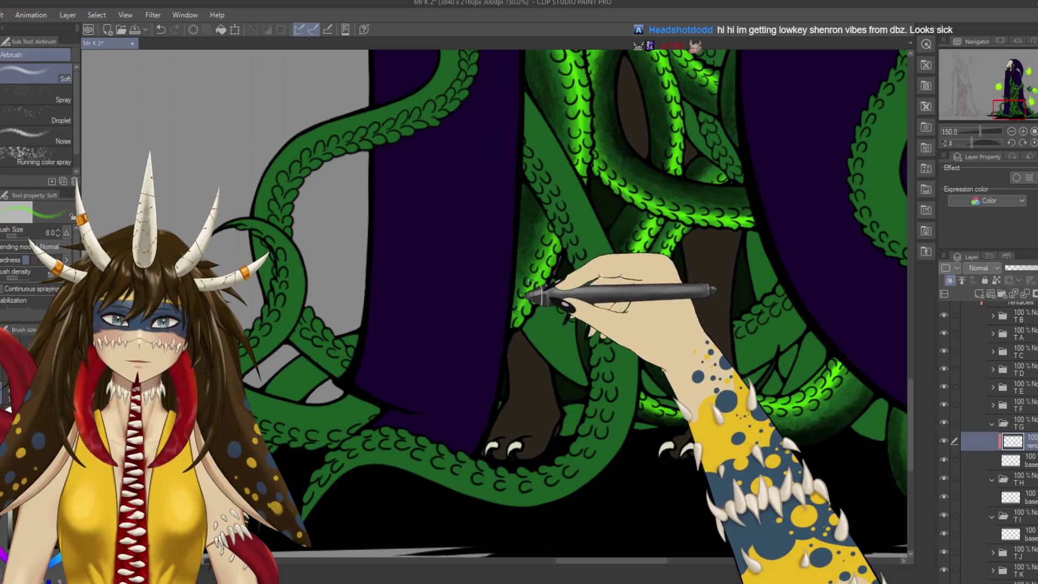
{"action": "left_click_drag", "start_coordinate": [614, 169], "coordinate": [556, 267]}
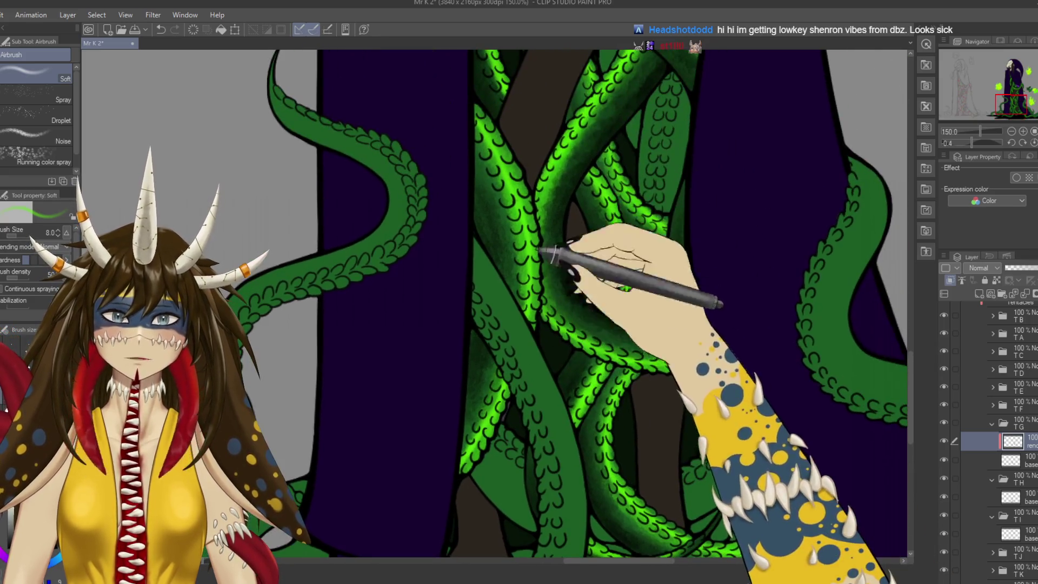
{"action": "left_click_drag", "start_coordinate": [535, 357], "coordinate": [565, 211]}
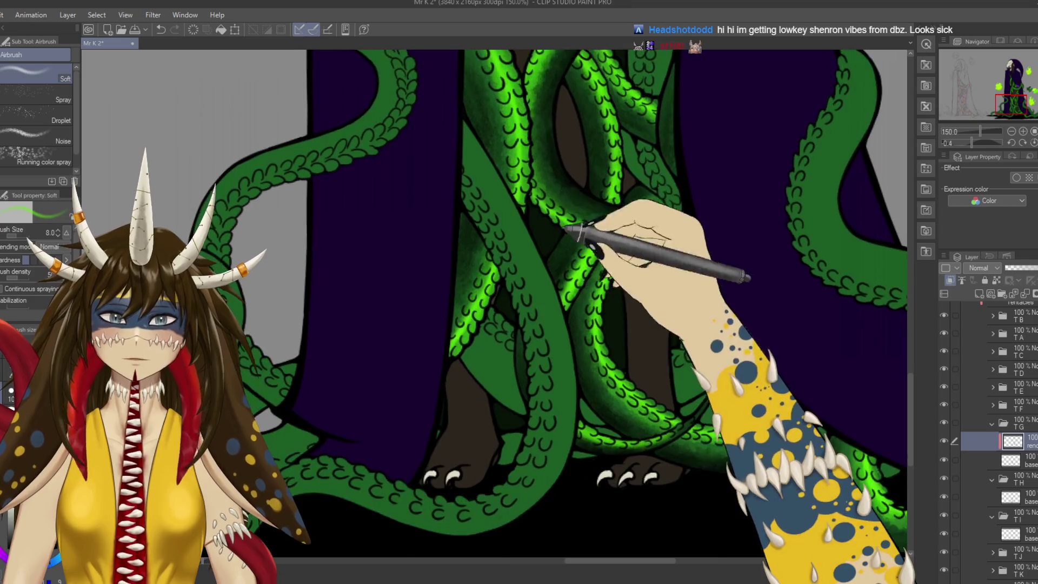
{"action": "mouse_move", "coordinate": [549, 265]}
{"action": "left_mouse_down"}
{"action": "mouse_move", "coordinate": [454, 395]}
{"action": "mouse_move", "coordinate": [515, 239]}
{"action": "mouse_move", "coordinate": [564, 274]}
{"action": "mouse_move", "coordinate": [620, 239]}
{"action": "mouse_move", "coordinate": [464, 441]}
{"action": "left_mouse_up"}
{"action": "key", "text": "ctrl+s"}
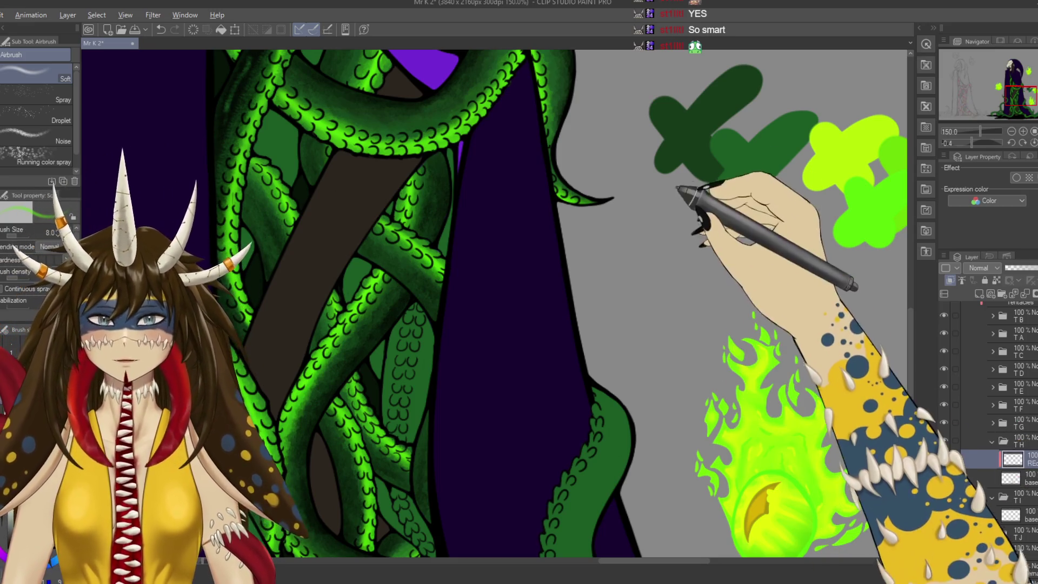
{"action": "scroll", "coordinate": [698, 217], "scroll_direction": "down", "scroll_amount": 3}
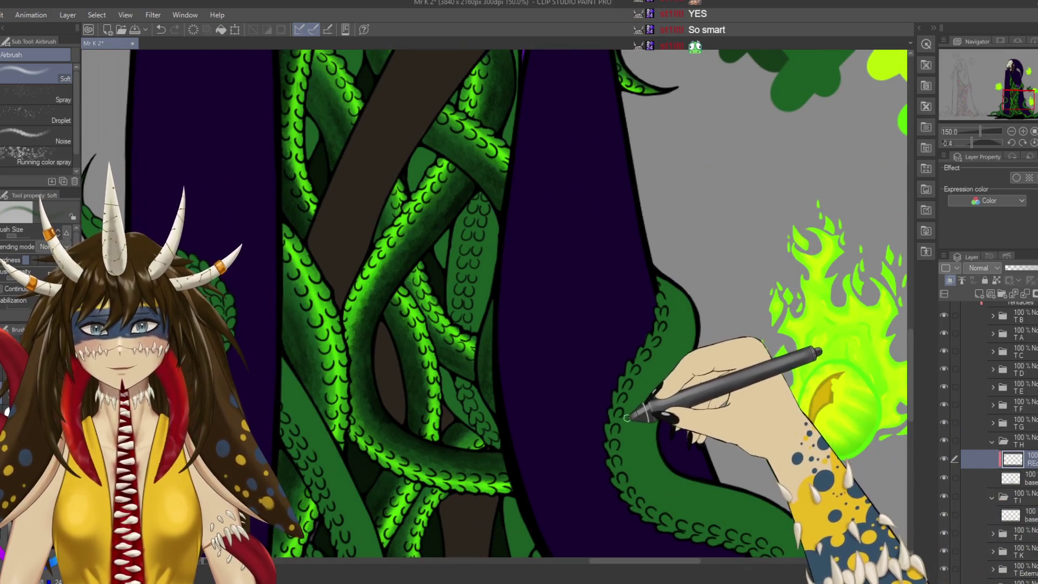
{"action": "key", "text": "ctrl+minus"}
{"action": "key", "text": "ctrl+minus"}
{"action": "scroll", "coordinate": [595, 259], "scroll_direction": "right", "scroll_amount": 2}
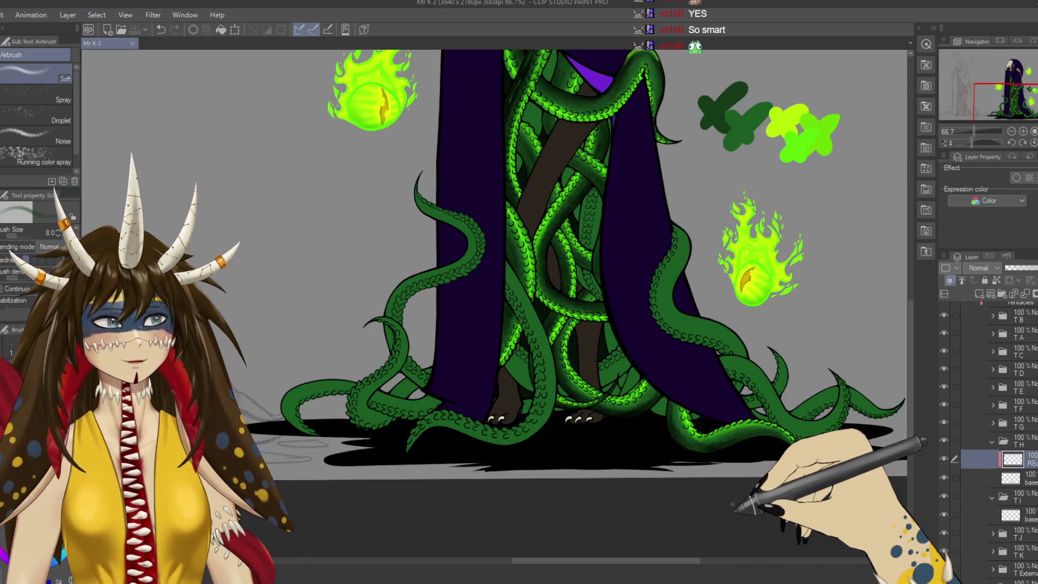
{"action": "scroll", "coordinate": [595, 260], "scroll_direction": "down", "scroll_amount": 1}
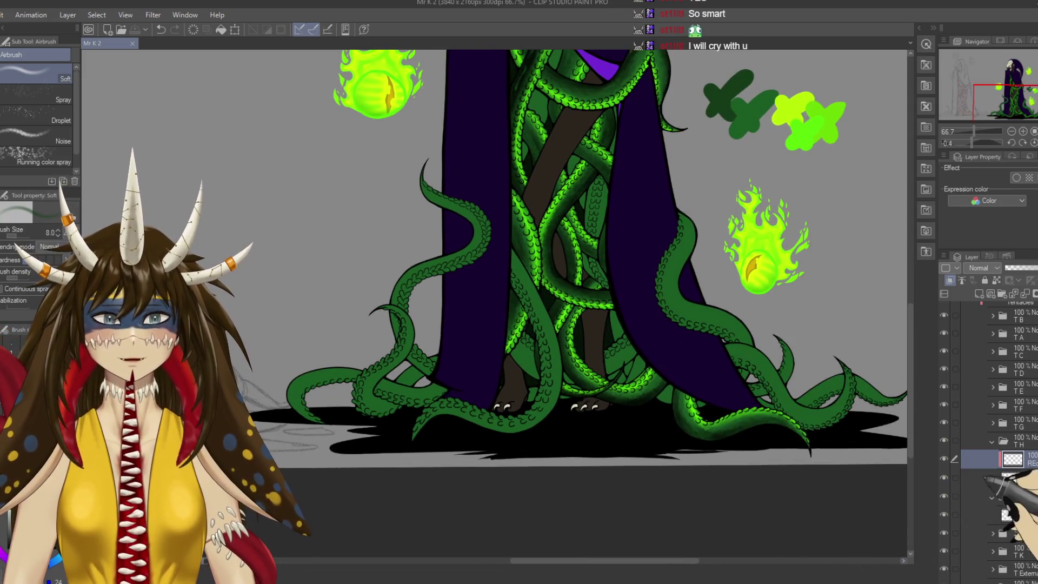
{"action": "left_click", "coordinate": [944, 477]}
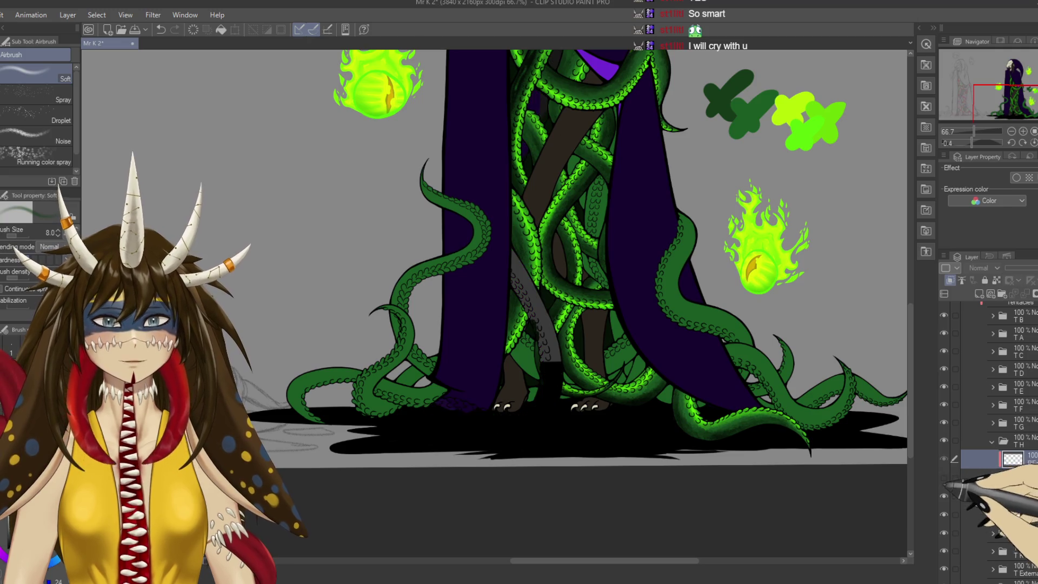
{"action": "left_click", "coordinate": [945, 477]}
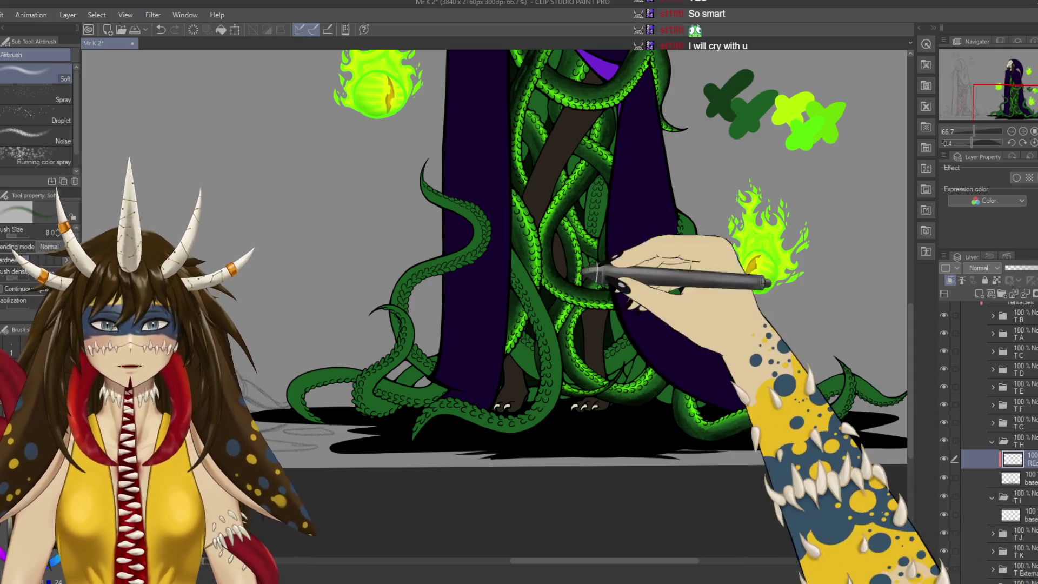
{"action": "key", "text": "b"}
{"action": "key", "text": "b"}
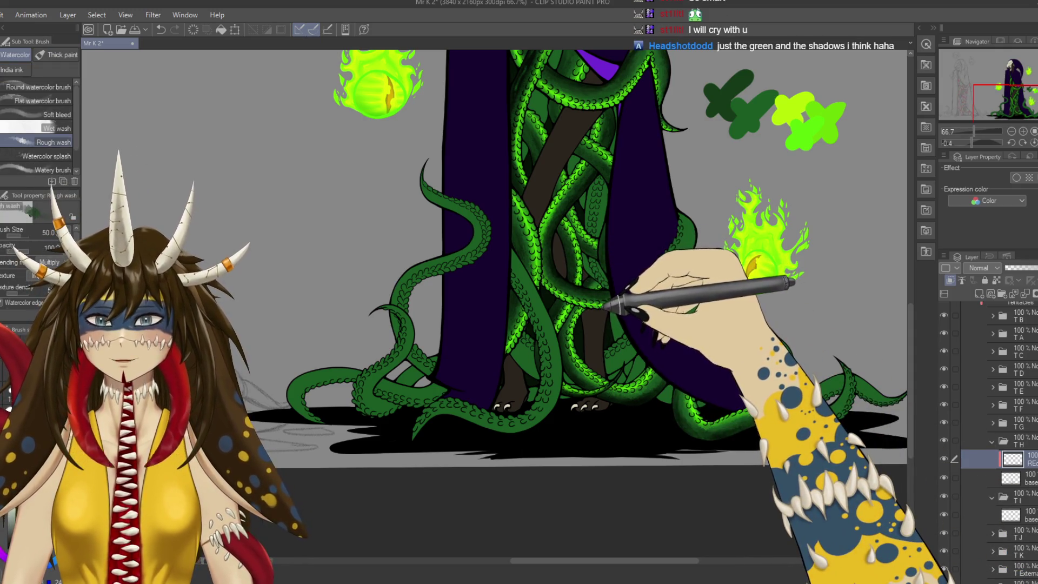
{"action": "scroll", "coordinate": [606, 296], "scroll_direction": "up", "scroll_amount": 3}
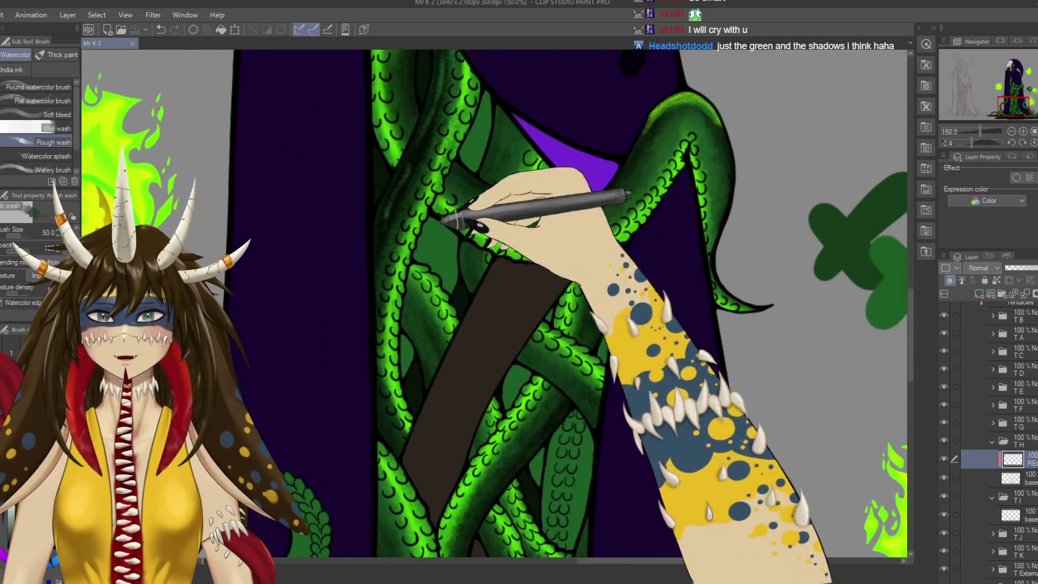
Paint rough wash shading strokes onto the upper tentacles.
{"action": "left_click_drag", "start_coordinate": [403, 377], "coordinate": [466, 206]}
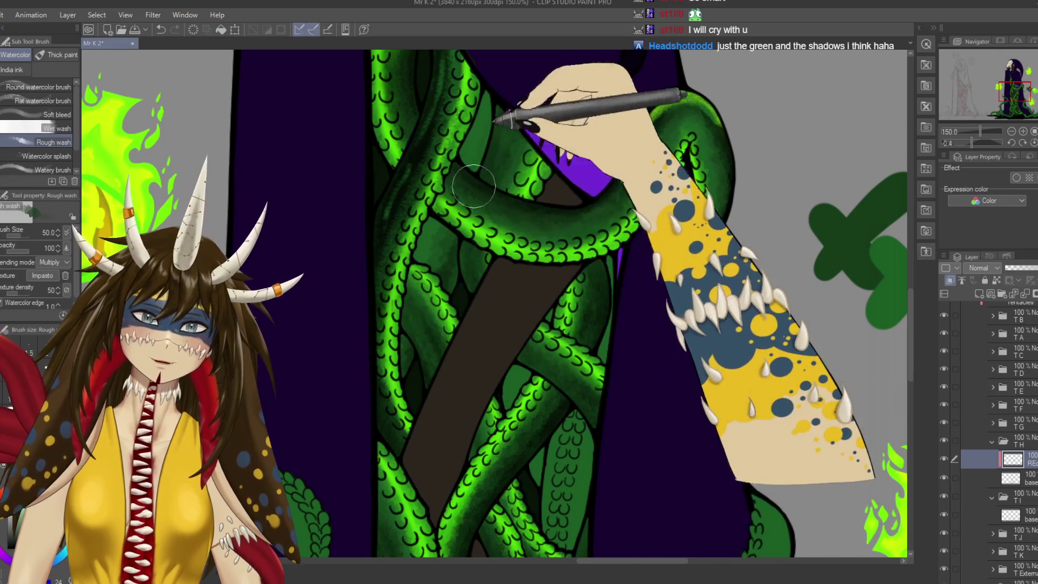
{"action": "scroll", "coordinate": [479, 172], "scroll_direction": "down", "scroll_amount": 2}
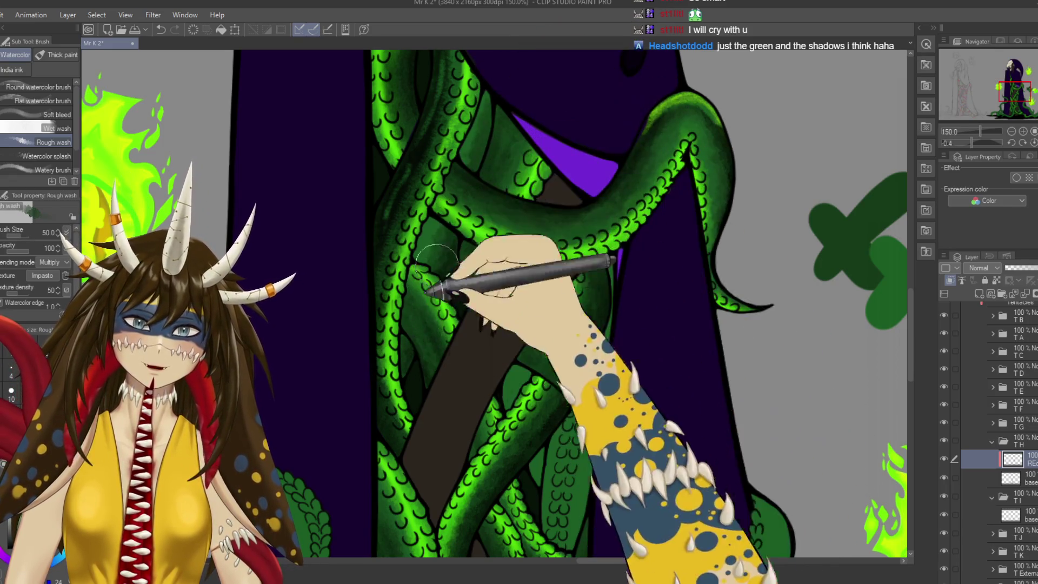
{"action": "scroll", "coordinate": [479, 172], "scroll_direction": "down", "scroll_amount": 3}
{"action": "scroll", "coordinate": [449, 184], "scroll_direction": "down", "scroll_amount": 3}
{"action": "scroll", "coordinate": [455, 162], "scroll_direction": "down", "scroll_amount": 2}
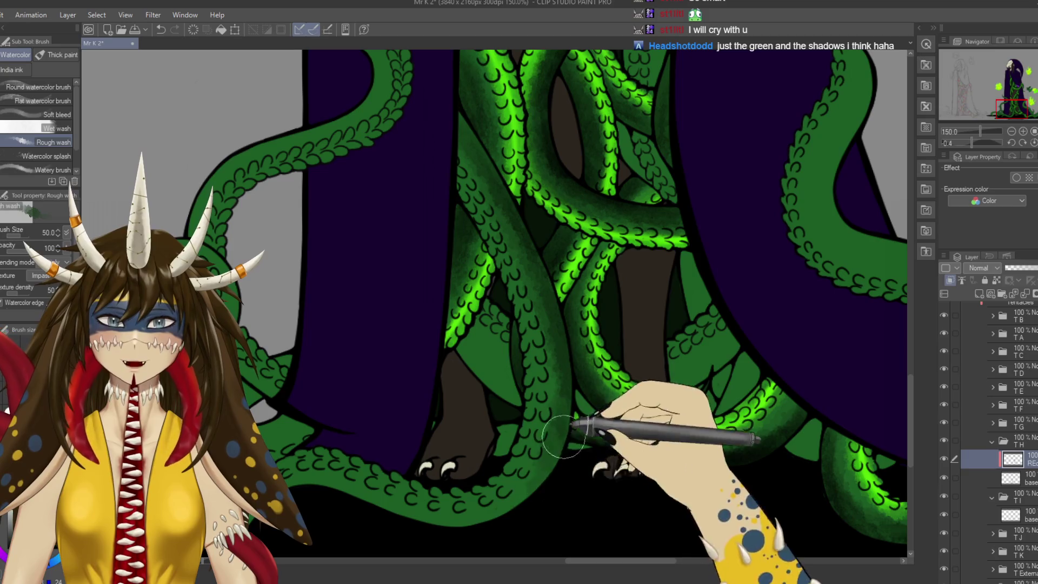
{"action": "scroll", "coordinate": [600, 352], "scroll_direction": "down", "scroll_amount": 3}
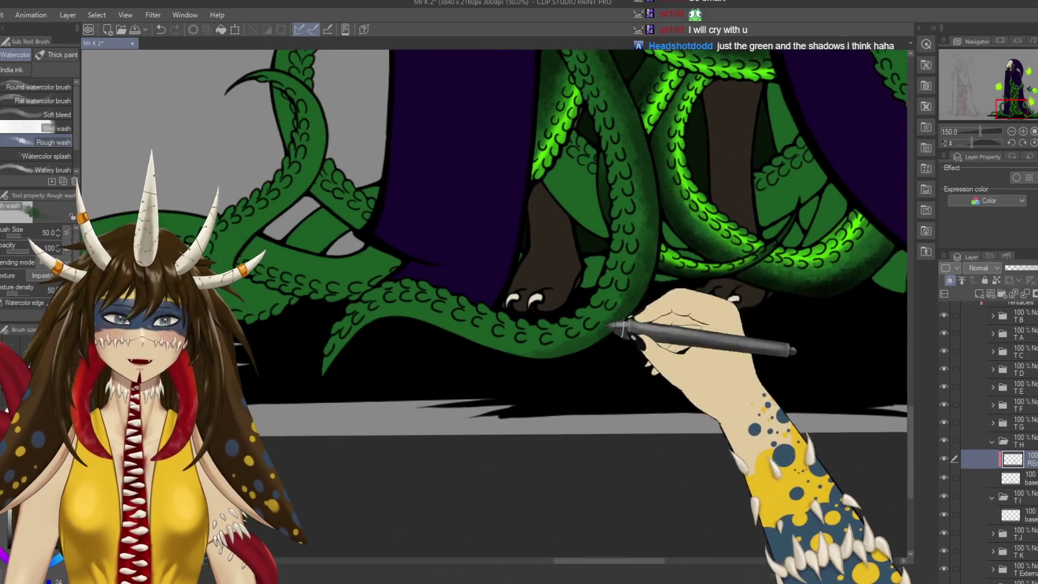
Tilt the canvas and shade the lower tentacle near the claws.
{"action": "left_click_drag", "start_coordinate": [405, 295], "coordinate": [454, 457]}
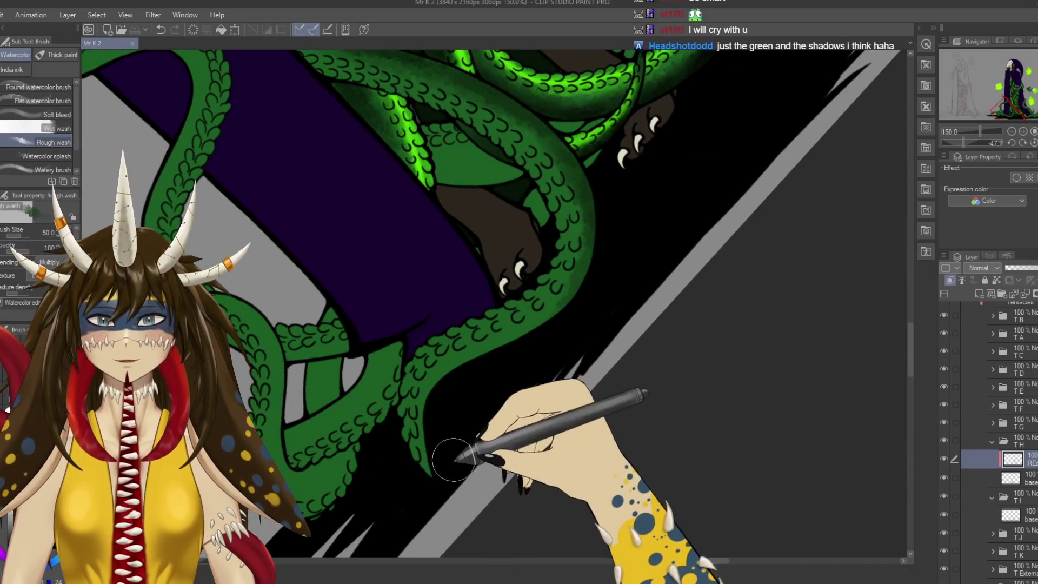
{"action": "left_click_drag", "start_coordinate": [557, 324], "coordinate": [579, 276]}
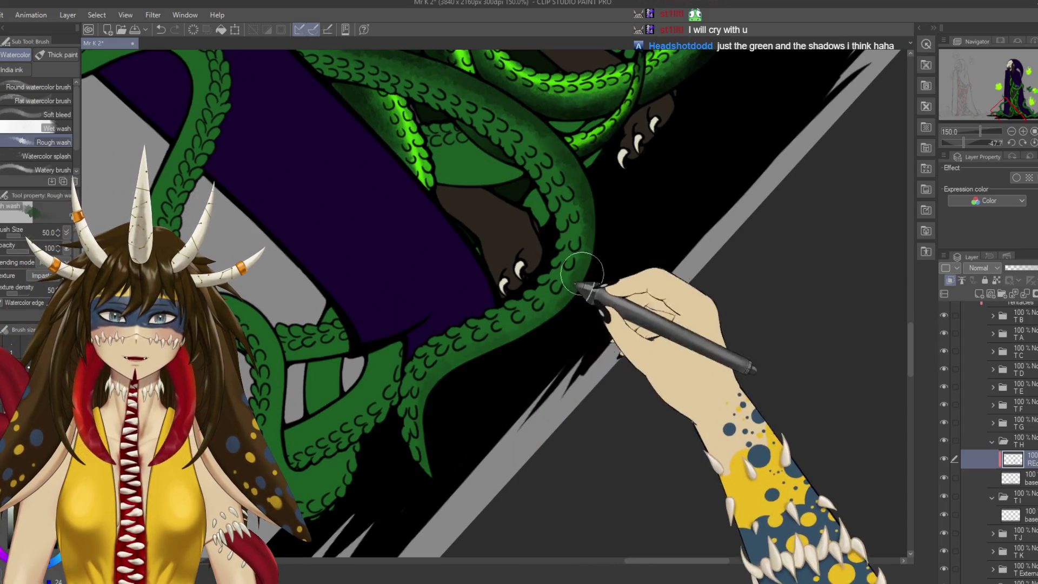
{"action": "scroll", "coordinate": [495, 311], "scroll_direction": "down", "scroll_amount": 3}
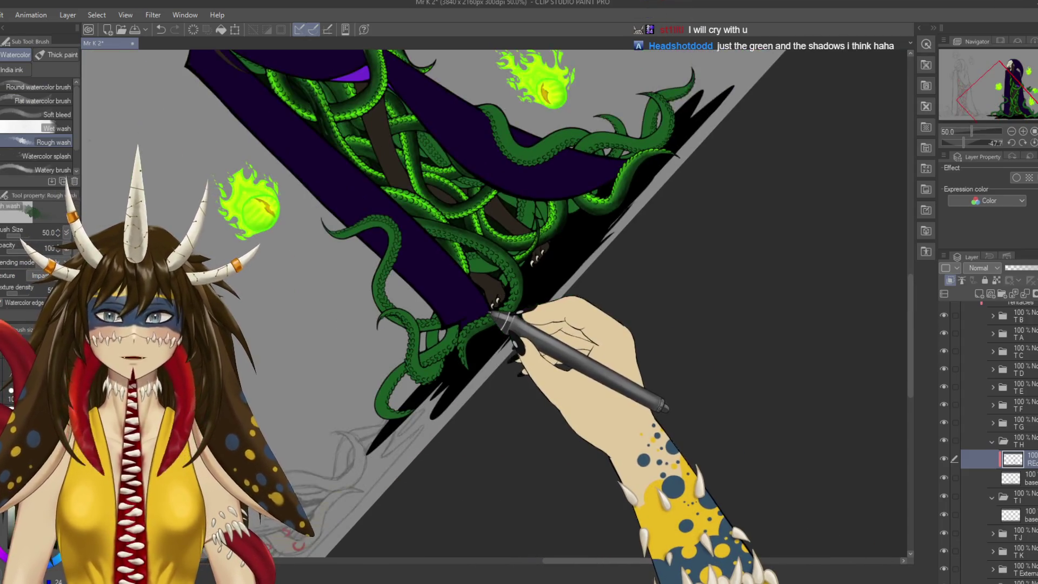
Add grainy Rough wash shadow to the tentacles around the claws and the tangled middle ones.
{"action": "left_click_drag", "start_coordinate": [494, 312], "coordinate": [604, 382]}
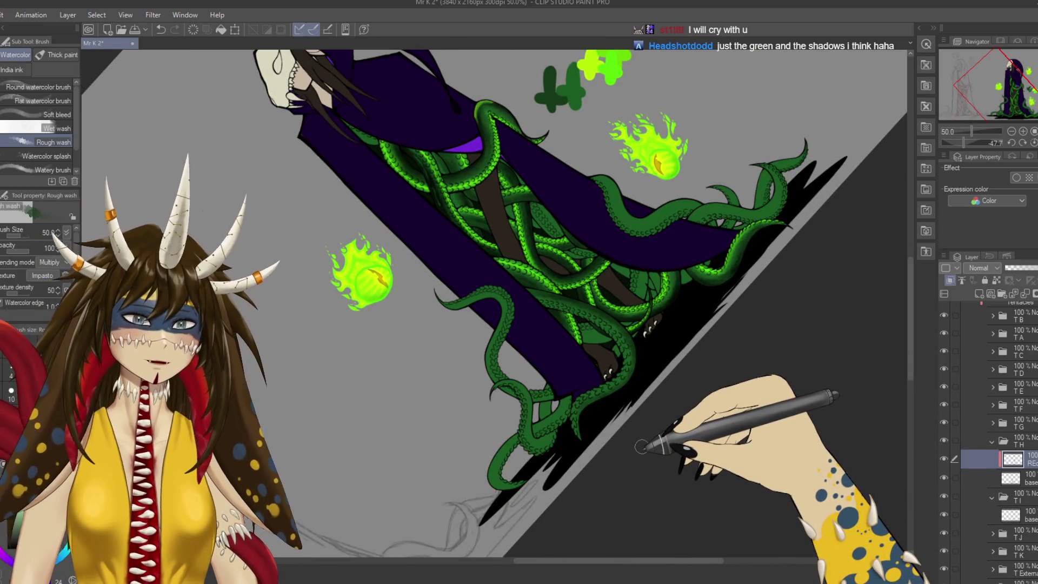
{"action": "scroll", "coordinate": [645, 448], "scroll_direction": "up", "scroll_amount": 3}
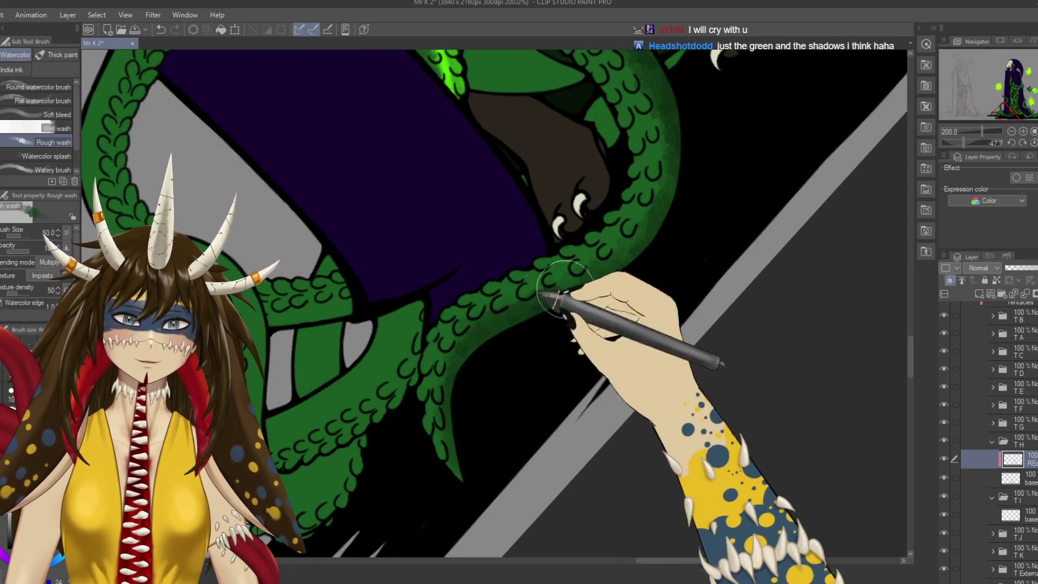
{"action": "mouse_move", "coordinate": [708, 122]}
{"action": "left_mouse_down"}
{"action": "mouse_move", "coordinate": [529, 491]}
{"action": "mouse_move", "coordinate": [672, 464]}
{"action": "left_mouse_up"}
{"action": "mouse_move", "coordinate": [418, 290]}
{"action": "left_mouse_down"}
{"action": "mouse_move", "coordinate": [575, 92]}
{"action": "mouse_move", "coordinate": [599, 366]}
{"action": "mouse_move", "coordinate": [589, 203]}
{"action": "left_mouse_up"}
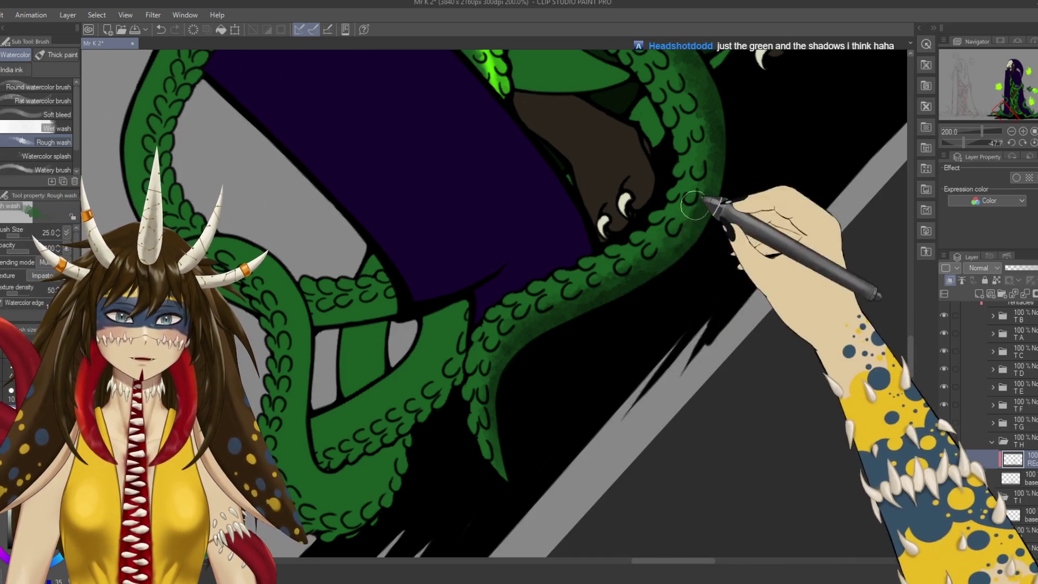
{"action": "mouse_move", "coordinate": [702, 171]}
{"action": "left_mouse_down"}
{"action": "mouse_move", "coordinate": [760, 125]}
{"action": "mouse_move", "coordinate": [730, 308]}
{"action": "left_mouse_up"}
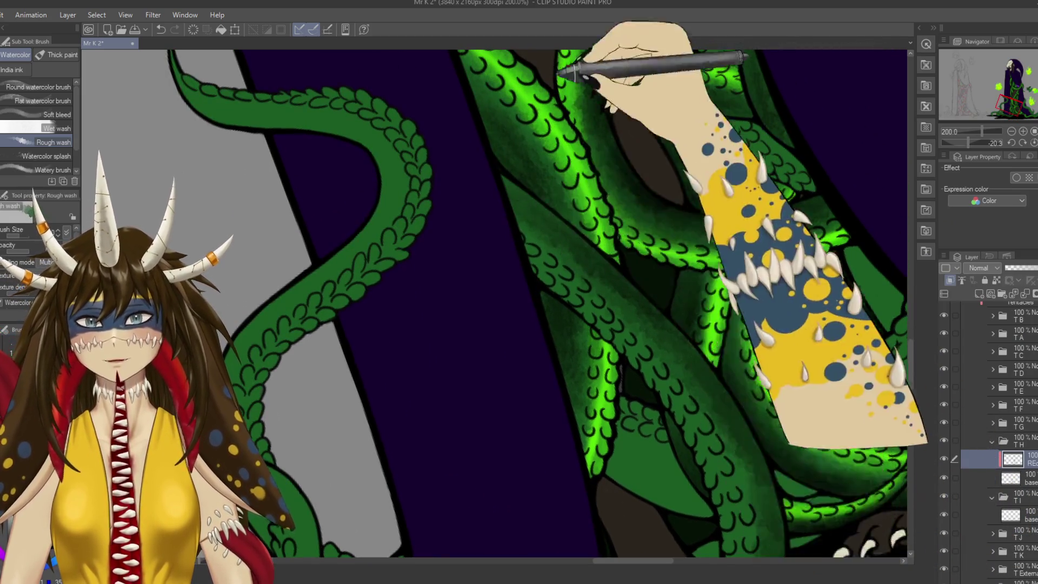
{"action": "mouse_move", "coordinate": [568, 73]}
{"action": "left_mouse_down"}
{"action": "mouse_move", "coordinate": [600, 424]}
{"action": "mouse_move", "coordinate": [546, 427]}
{"action": "left_mouse_up"}
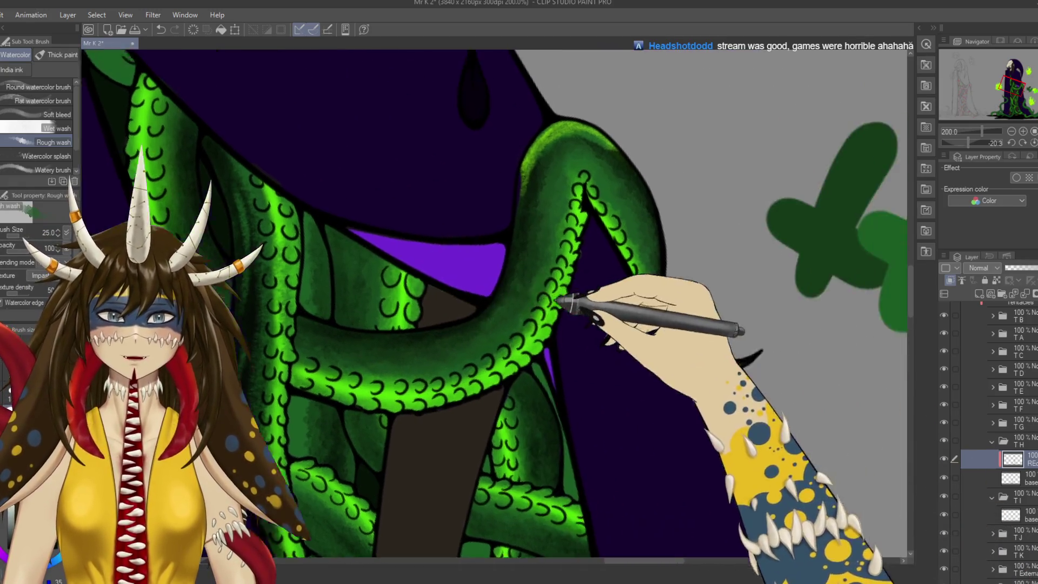
{"action": "left_click_drag", "start_coordinate": [555, 254], "coordinate": [162, 244]}
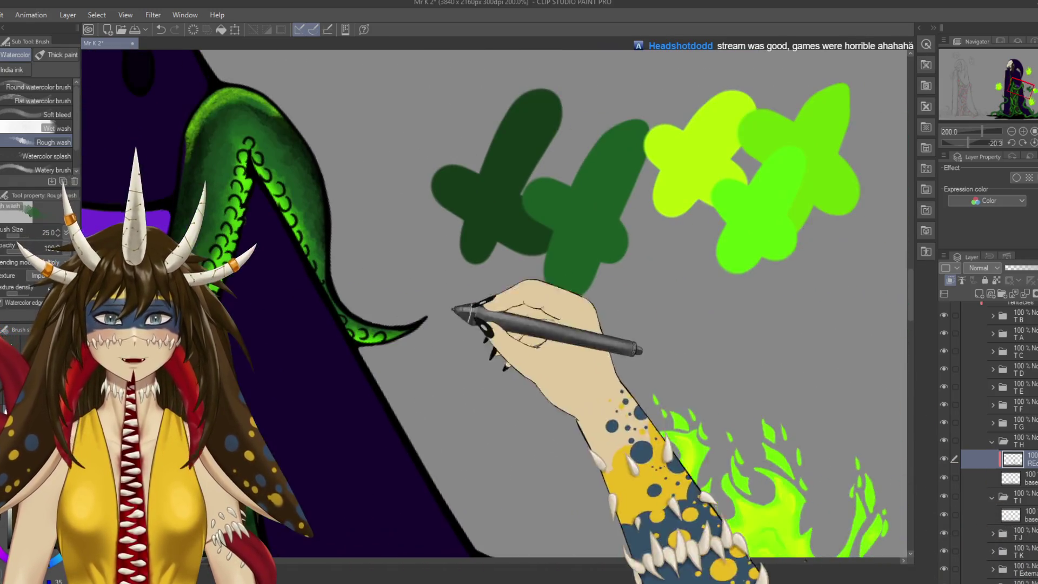
{"action": "mouse_move", "coordinate": [760, 216]}
{"action": "left_mouse_down"}
{"action": "mouse_move", "coordinate": [638, 259]}
{"action": "mouse_move", "coordinate": [585, 341]}
{"action": "mouse_move", "coordinate": [661, 353]}
{"action": "mouse_move", "coordinate": [430, 243]}
{"action": "mouse_move", "coordinate": [419, 371]}
{"action": "mouse_move", "coordinate": [430, 106]}
{"action": "mouse_move", "coordinate": [445, 76]}
{"action": "mouse_move", "coordinate": [479, 289]}
{"action": "left_mouse_up"}
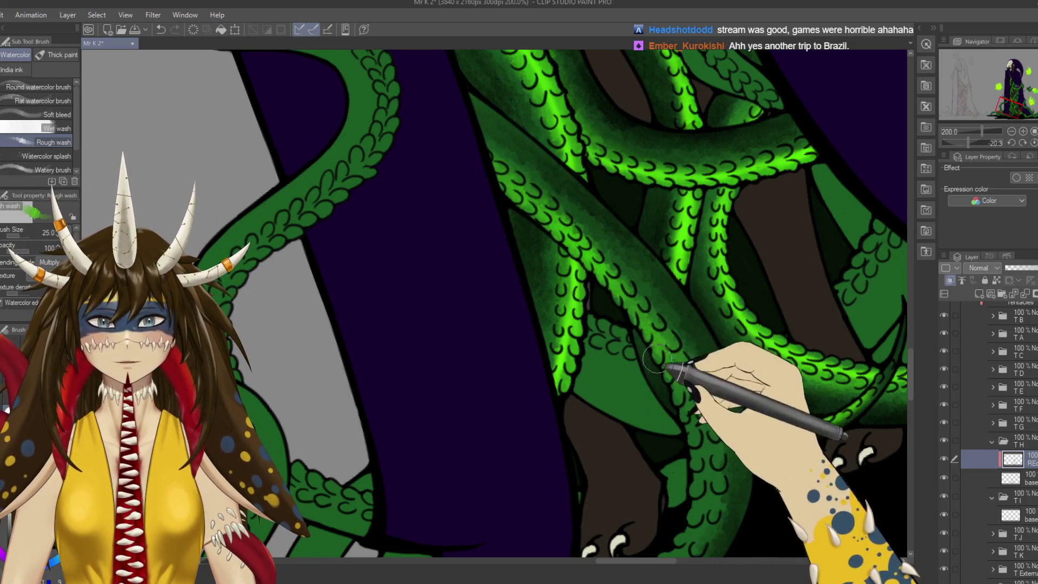
Spray green glow on the tentacle tip near the claws, redoing one stroke.
{"action": "left_click_drag", "start_coordinate": [698, 466], "coordinate": [725, 320]}
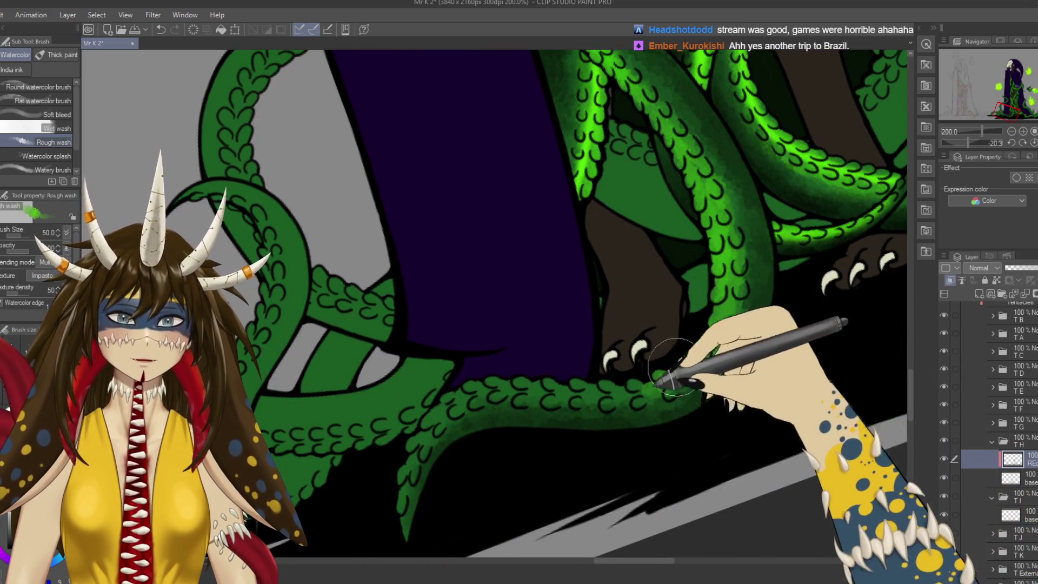
{"action": "left_click_drag", "start_coordinate": [631, 389], "coordinate": [407, 487]}
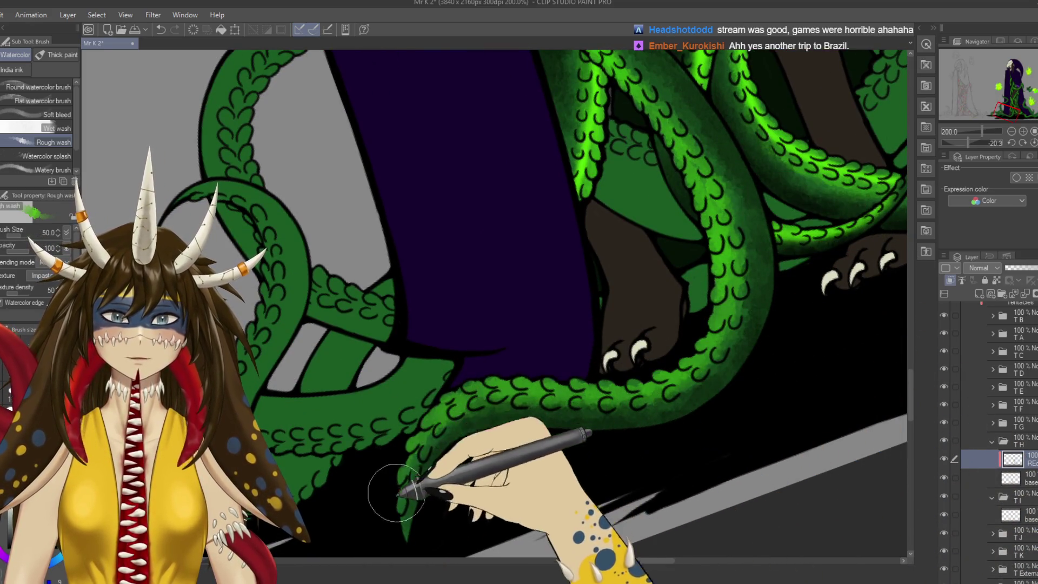
{"action": "mouse_move", "coordinate": [771, 206]}
{"action": "left_mouse_down"}
{"action": "mouse_move", "coordinate": [622, 406]}
{"action": "mouse_move", "coordinate": [698, 244]}
{"action": "left_mouse_up"}
{"action": "key", "text": "b"}
{"action": "mouse_move", "coordinate": [557, 355]}
{"action": "left_mouse_down"}
{"action": "mouse_move", "coordinate": [524, 344]}
{"action": "mouse_move", "coordinate": [549, 310]}
{"action": "left_mouse_up"}
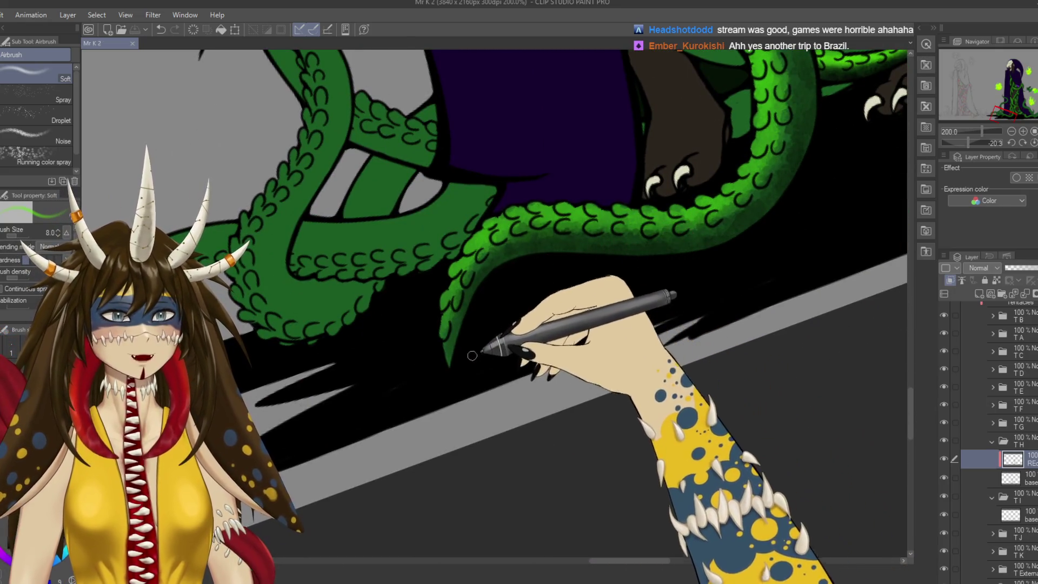
{"action": "left_click_drag", "start_coordinate": [441, 337], "coordinate": [464, 308]}
{"action": "key", "text": "ctrl+z"}
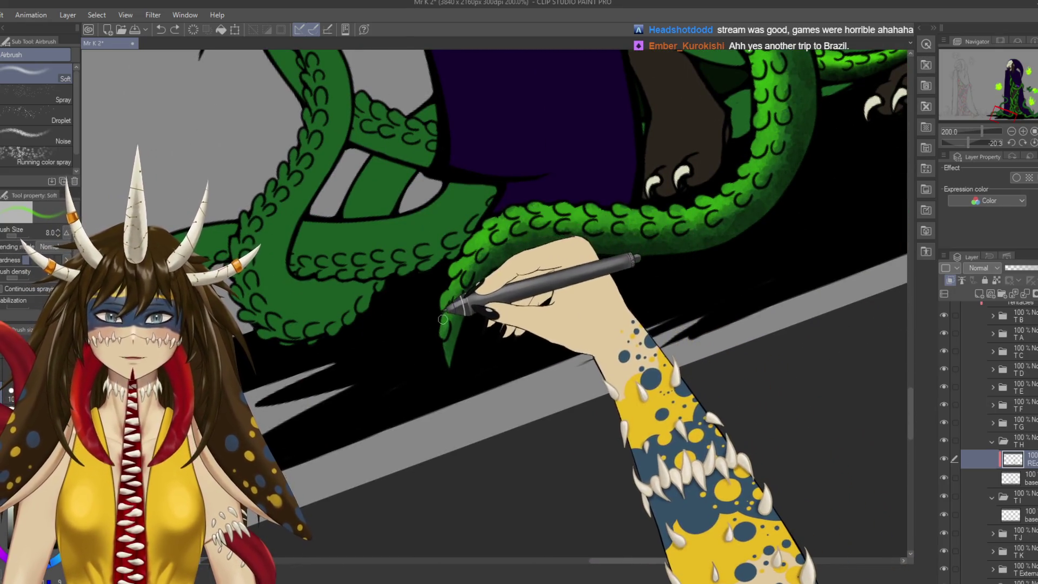
{"action": "mouse_move", "coordinate": [464, 268]}
{"action": "left_mouse_down"}
{"action": "mouse_move", "coordinate": [508, 217]}
{"action": "mouse_move", "coordinate": [378, 287]}
{"action": "mouse_move", "coordinate": [456, 255]}
{"action": "mouse_move", "coordinate": [611, 230]}
{"action": "mouse_move", "coordinate": [647, 173]}
{"action": "left_mouse_up"}
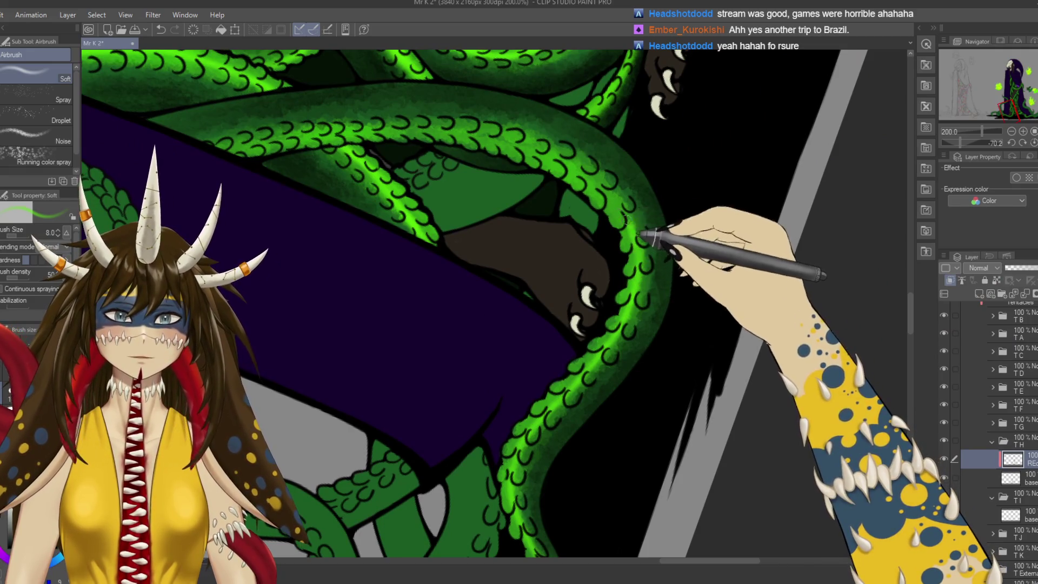
Rotate the canvas across the lower tentacles and save the drawing.
{"action": "mouse_move", "coordinate": [630, 227]}
{"action": "left_mouse_down"}
{"action": "mouse_move", "coordinate": [427, 271]}
{"action": "mouse_move", "coordinate": [468, 238]}
{"action": "left_mouse_up"}
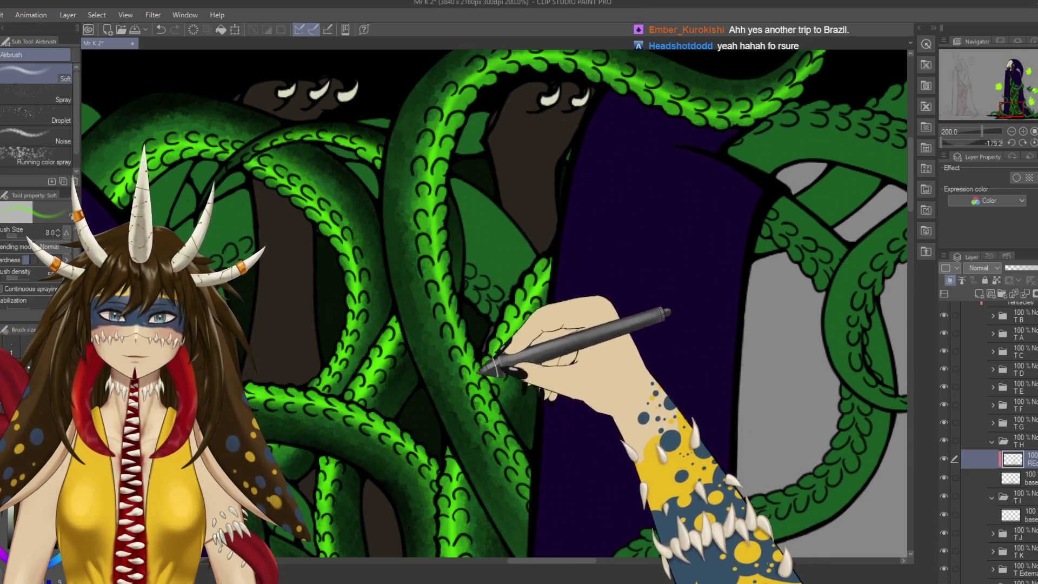
{"action": "left_click_drag", "start_coordinate": [475, 362], "coordinate": [452, 289]}
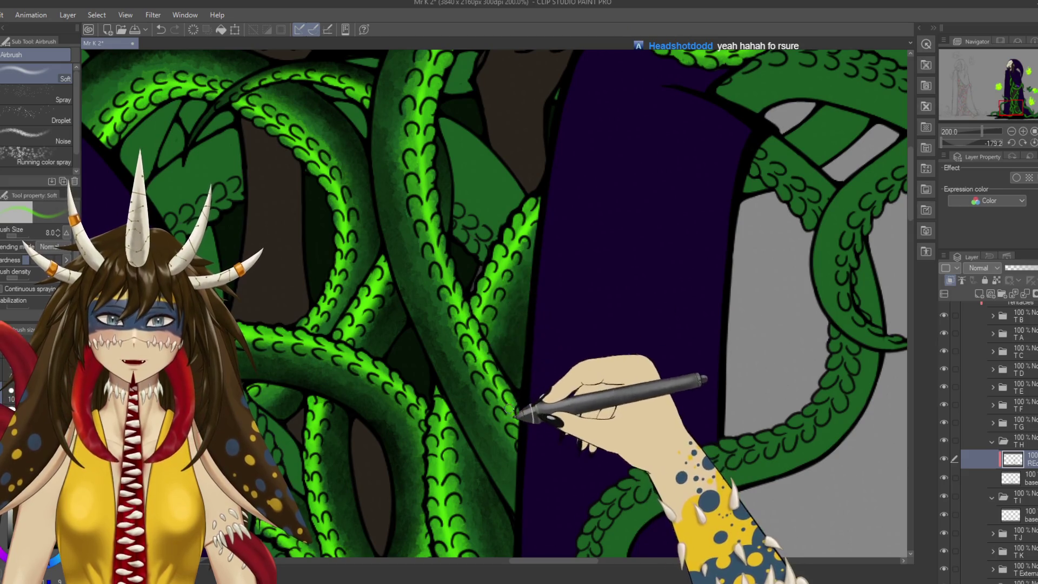
{"action": "mouse_move", "coordinate": [475, 157]}
{"action": "left_mouse_down"}
{"action": "mouse_move", "coordinate": [497, 390]}
{"action": "mouse_move", "coordinate": [371, 433]}
{"action": "mouse_move", "coordinate": [509, 444]}
{"action": "left_mouse_up"}
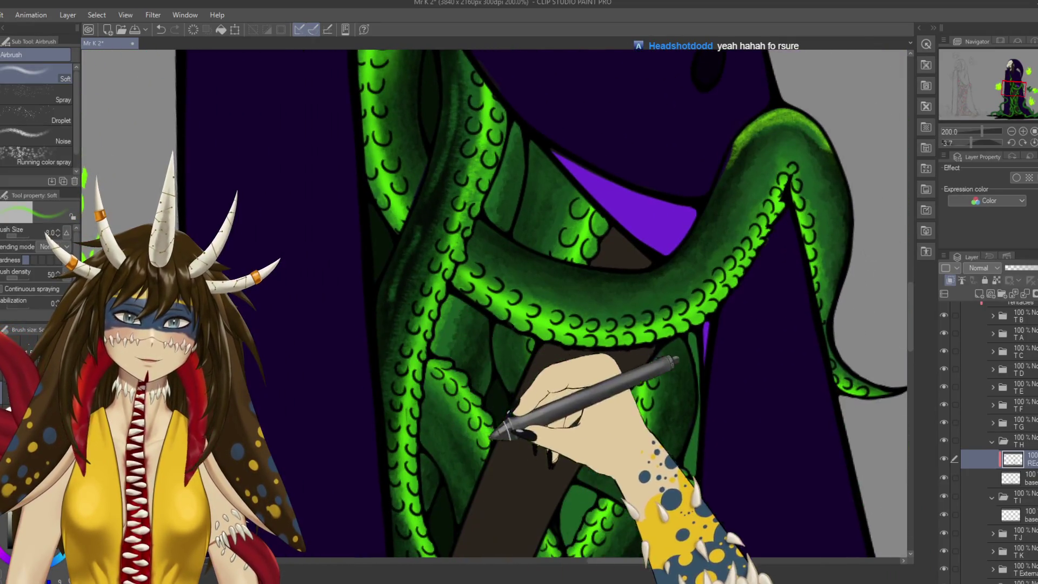
{"action": "key", "text": "ctrl+s"}
{"action": "left_click_drag", "start_coordinate": [606, 432], "coordinate": [661, 238]}
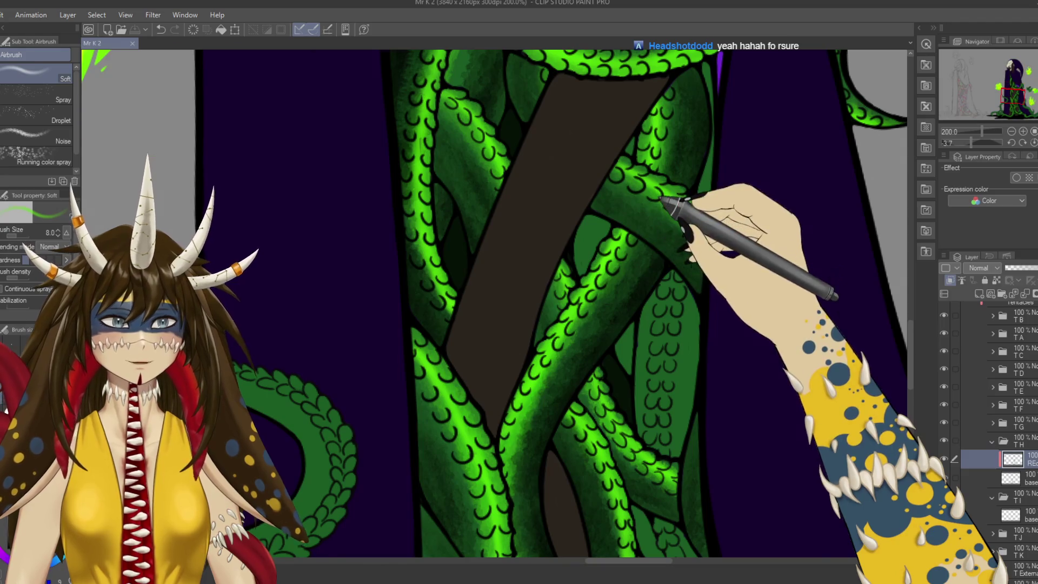
{"action": "scroll", "coordinate": [658, 206], "scroll_direction": "down", "scroll_amount": 2}
{"action": "left_click_drag", "start_coordinate": [664, 200], "coordinate": [605, 25]}
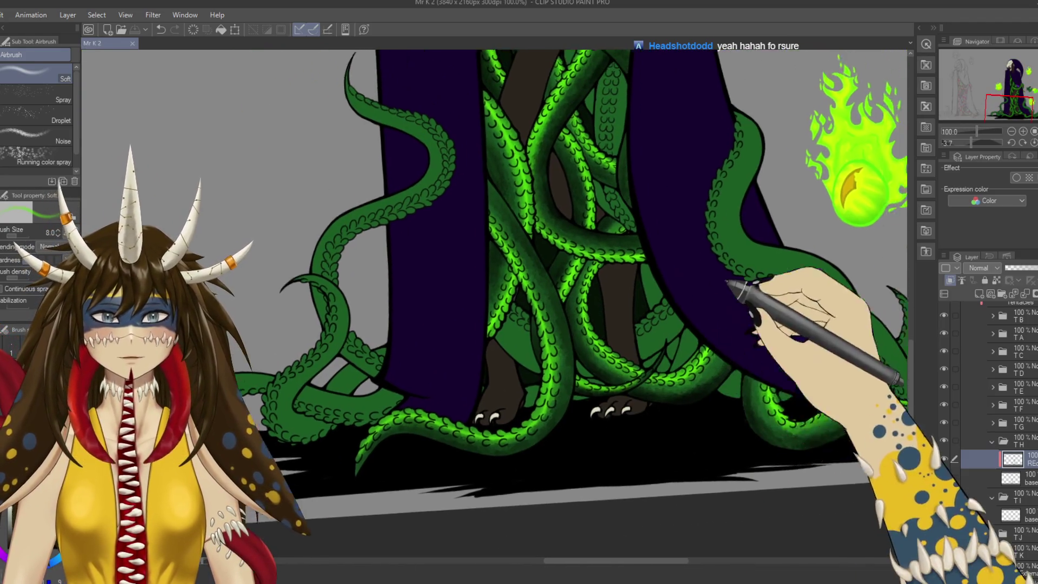
Switch to the Watercolor Rough wash brush and save the current progress.
{"action": "left_click_drag", "start_coordinate": [730, 284], "coordinate": [707, 313]}
{"action": "key", "text": "b"}
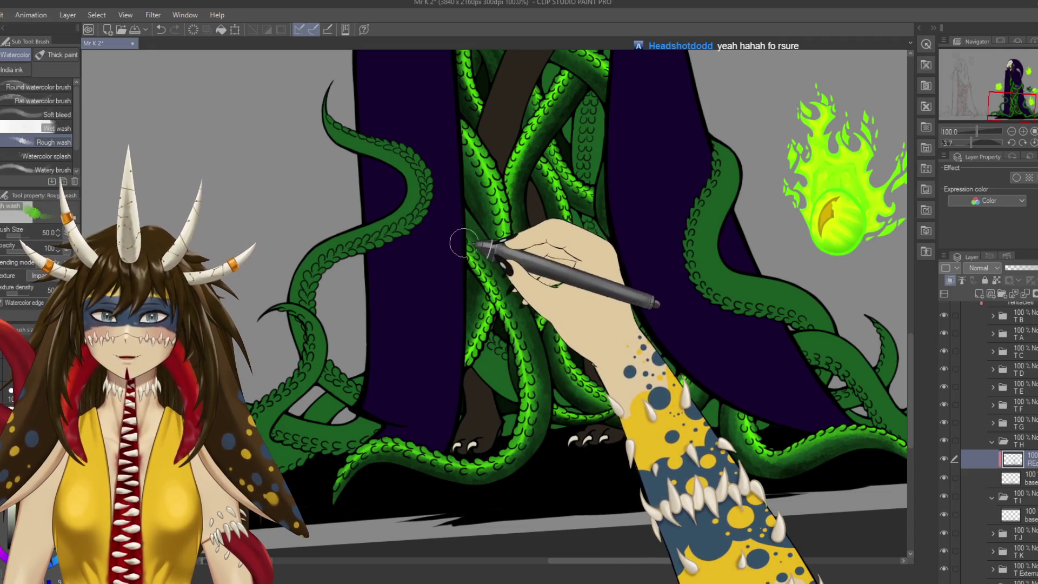
{"action": "key", "text": "ctrl+s"}
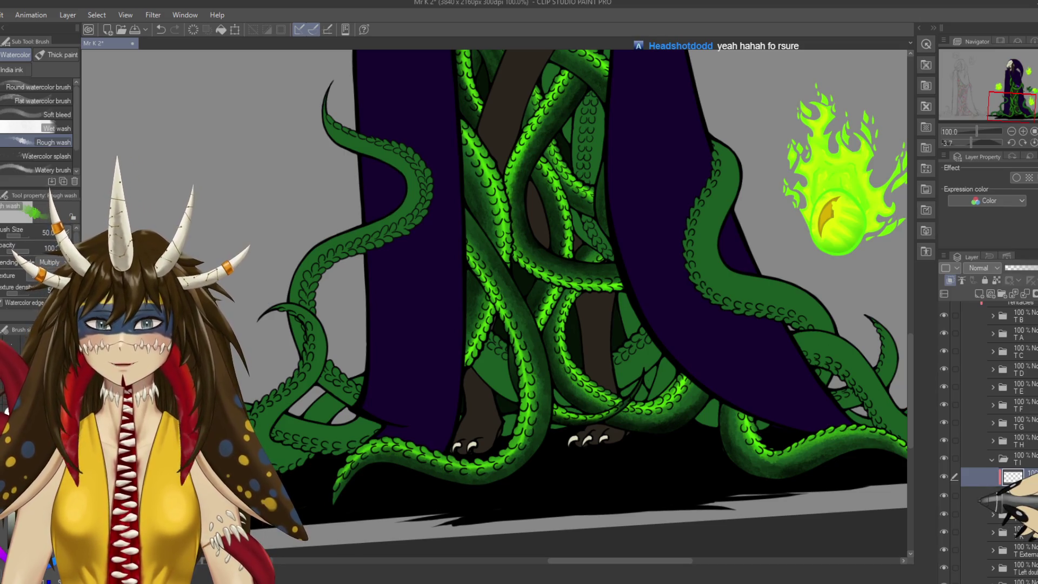
{"action": "scroll", "coordinate": [541, 303], "scroll_direction": "up", "scroll_amount": 5}
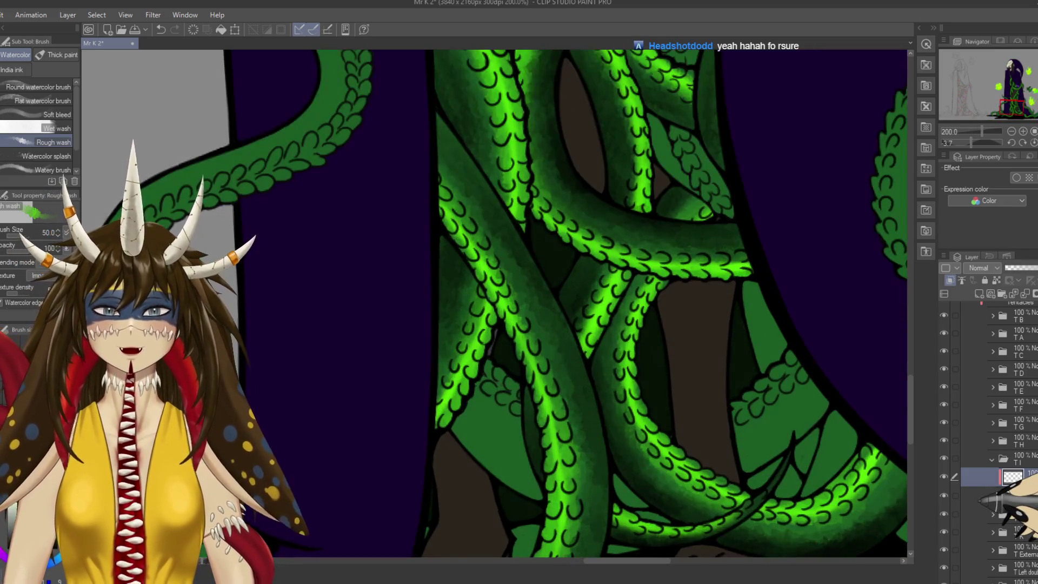
{"action": "scroll", "coordinate": [568, 303], "scroll_direction": "down", "scroll_amount": 5}
{"action": "scroll", "coordinate": [573, 281], "scroll_direction": "down", "scroll_amount": 5}
{"action": "scroll", "coordinate": [476, 254], "scroll_direction": "down", "scroll_amount": 3}
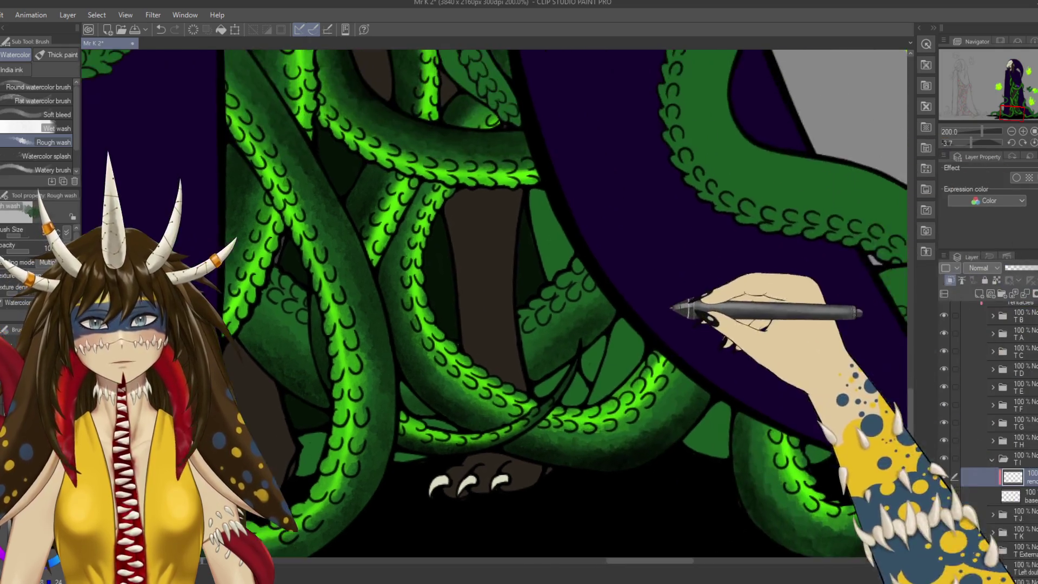
Darken the shading on a lower tentacle near the claws.
{"action": "left_click_drag", "start_coordinate": [702, 249], "coordinate": [722, 403]}
{"action": "mouse_move", "coordinate": [538, 433]}
{"action": "left_mouse_down"}
{"action": "mouse_move", "coordinate": [598, 364]}
{"action": "mouse_move", "coordinate": [661, 325]}
{"action": "mouse_move", "coordinate": [441, 252]}
{"action": "left_mouse_up"}
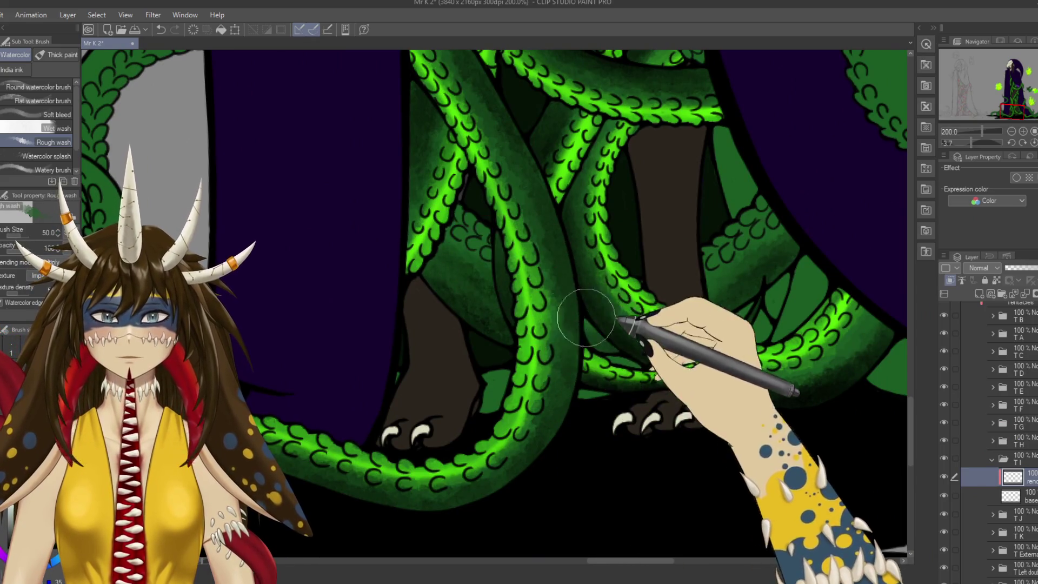
{"action": "mouse_move", "coordinate": [774, 230]}
{"action": "left_mouse_down"}
{"action": "mouse_move", "coordinate": [502, 433]}
{"action": "mouse_move", "coordinate": [655, 186]}
{"action": "mouse_move", "coordinate": [720, 289]}
{"action": "mouse_move", "coordinate": [717, 86]}
{"action": "mouse_move", "coordinate": [640, 308]}
{"action": "mouse_move", "coordinate": [708, 289]}
{"action": "left_mouse_up"}
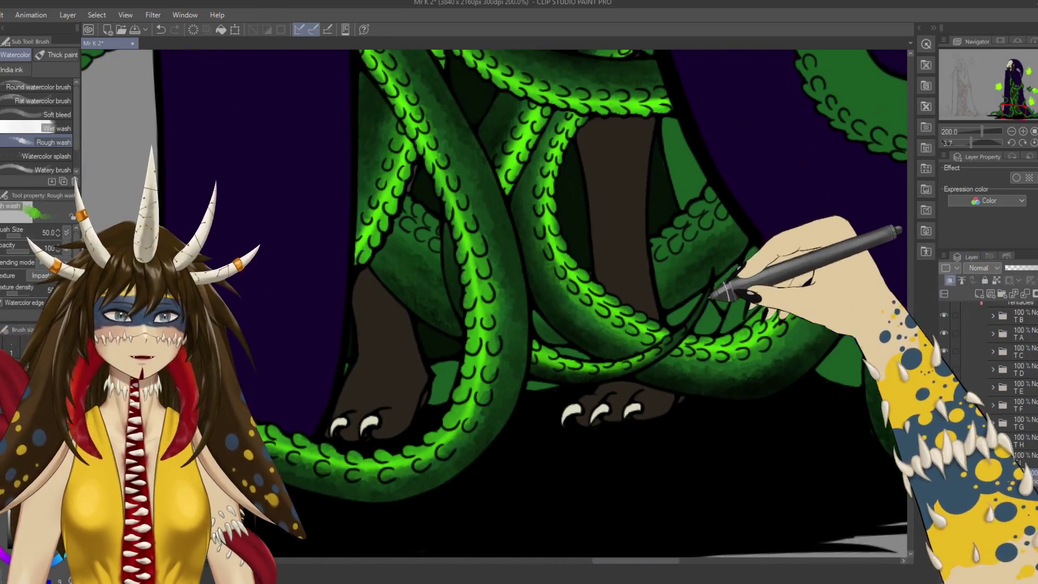
{"action": "mouse_move", "coordinate": [717, 324]}
{"action": "left_mouse_down"}
{"action": "mouse_move", "coordinate": [735, 289]}
{"action": "mouse_move", "coordinate": [703, 281]}
{"action": "mouse_move", "coordinate": [787, 352]}
{"action": "left_mouse_up"}
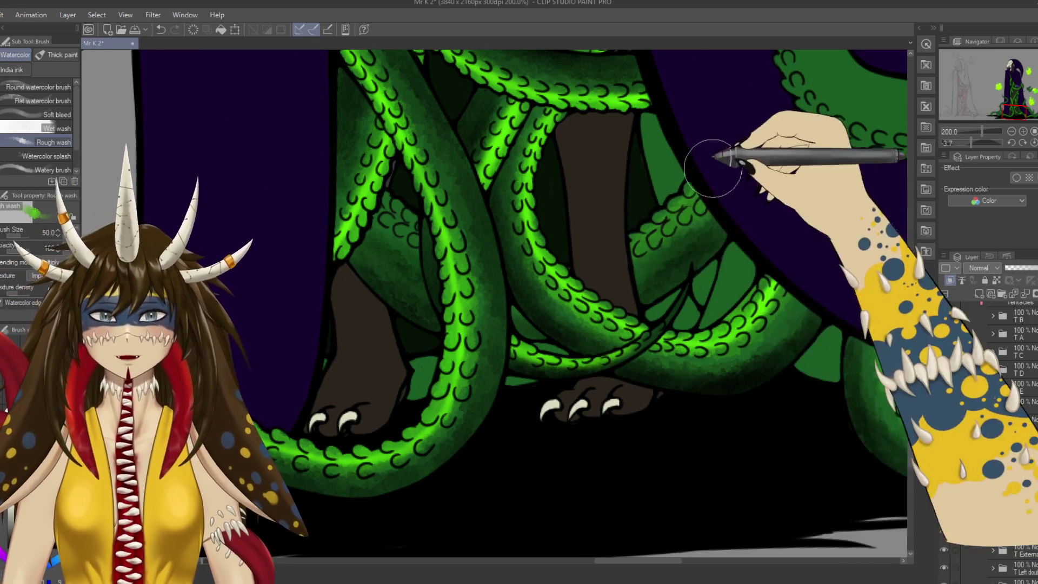
{"action": "left_click_drag", "start_coordinate": [700, 178], "coordinate": [662, 209]}
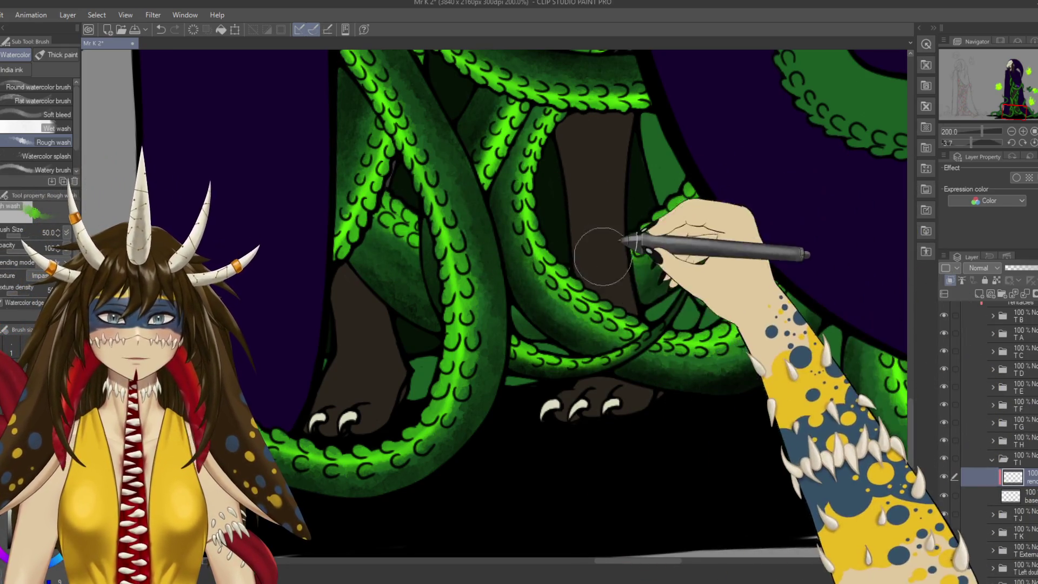
{"action": "mouse_move", "coordinate": [737, 216]}
{"action": "left_mouse_down"}
{"action": "mouse_move", "coordinate": [469, 254]}
{"action": "mouse_move", "coordinate": [529, 255]}
{"action": "left_mouse_up"}
Spray a green airbrush highlight onto a tentacle and save the drawing.
{"action": "key", "text": "b"}
{"action": "key", "text": "ctrl+s"}
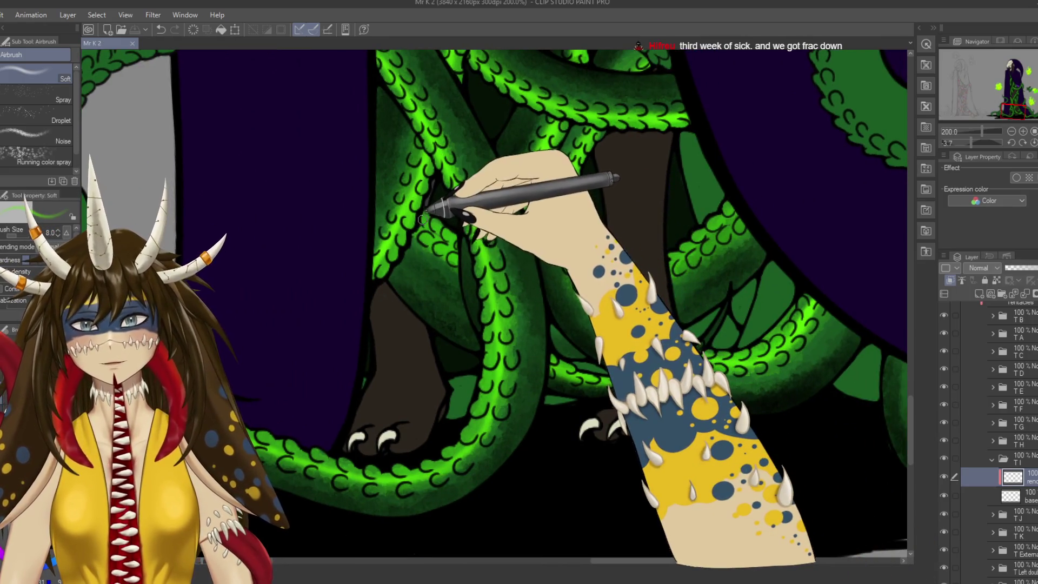
{"action": "left_click_drag", "start_coordinate": [442, 244], "coordinate": [459, 248]}
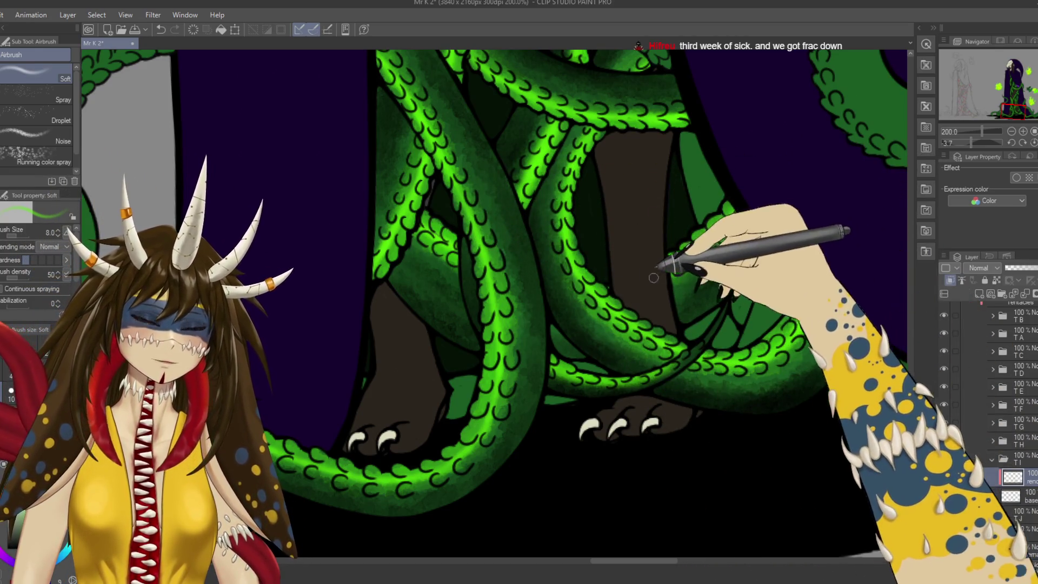
{"action": "key", "text": "ctrl+s"}
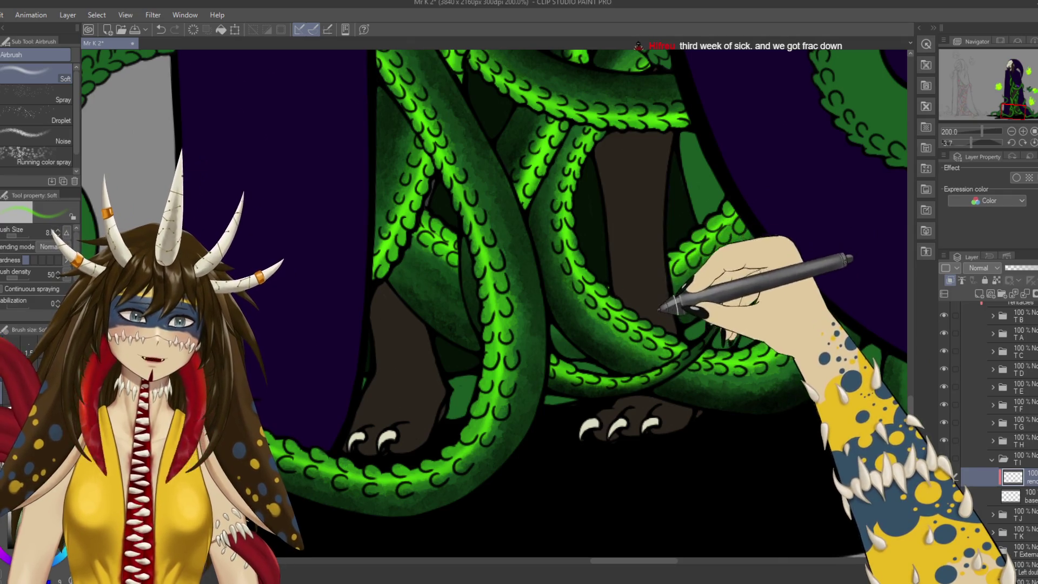
{"action": "scroll", "coordinate": [649, 292], "scroll_direction": "down", "scroll_amount": 1}
{"action": "scroll", "coordinate": [652, 283], "scroll_direction": "down", "scroll_amount": 2}
{"action": "scroll", "coordinate": [652, 282], "scroll_direction": "down", "scroll_amount": 1}
{"action": "scroll", "coordinate": [655, 292], "scroll_direction": "down", "scroll_amount": 2}
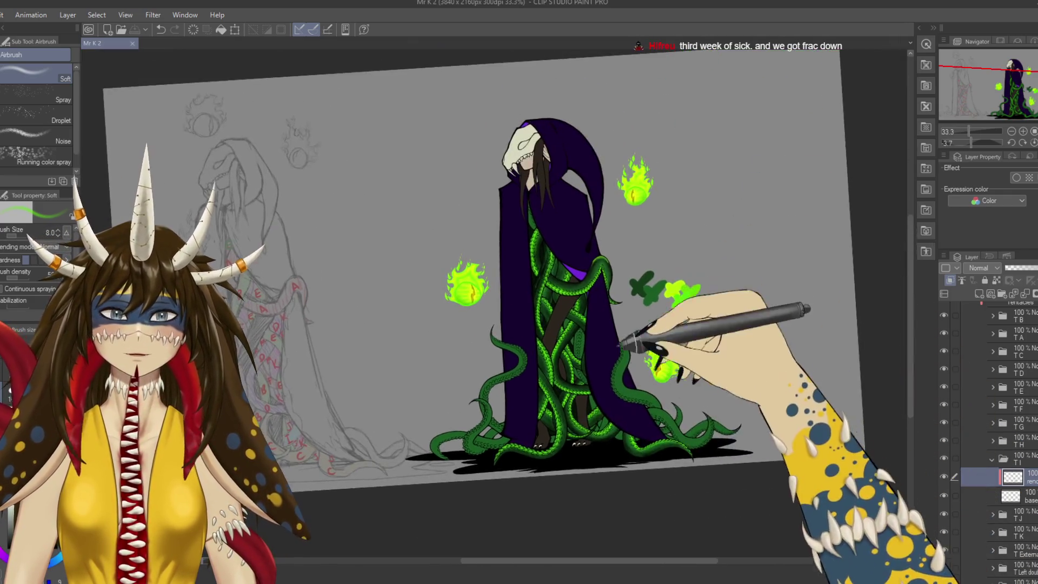
Level the canvas, pick the Soft airbrush, and zoom in on the tentacles under the cloak.
{"action": "left_click_drag", "start_coordinate": [661, 313], "coordinate": [627, 303]}
{"action": "key", "text": "b"}
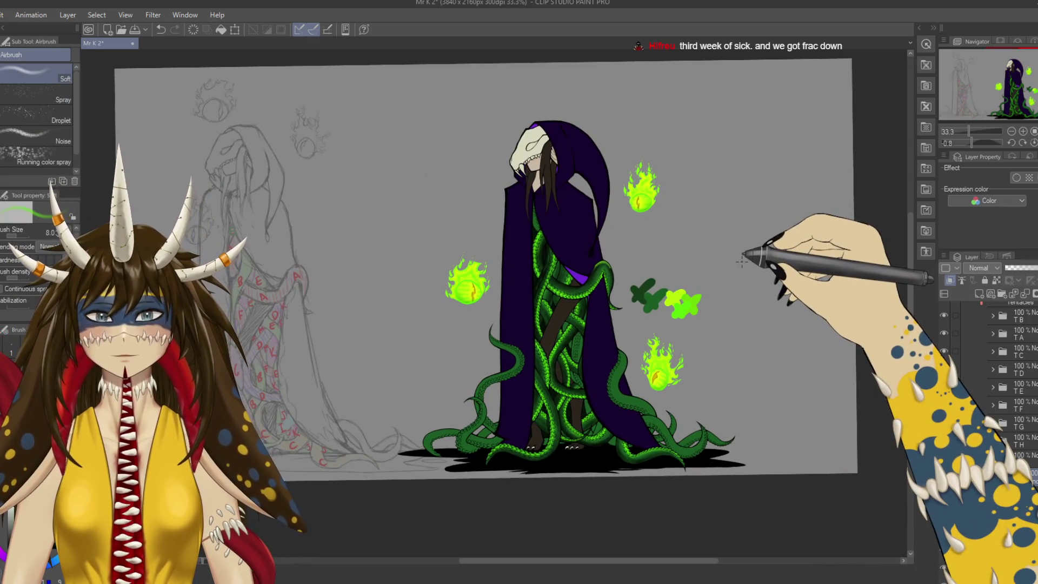
{"action": "scroll", "coordinate": [649, 216], "scroll_direction": "down", "scroll_amount": 3}
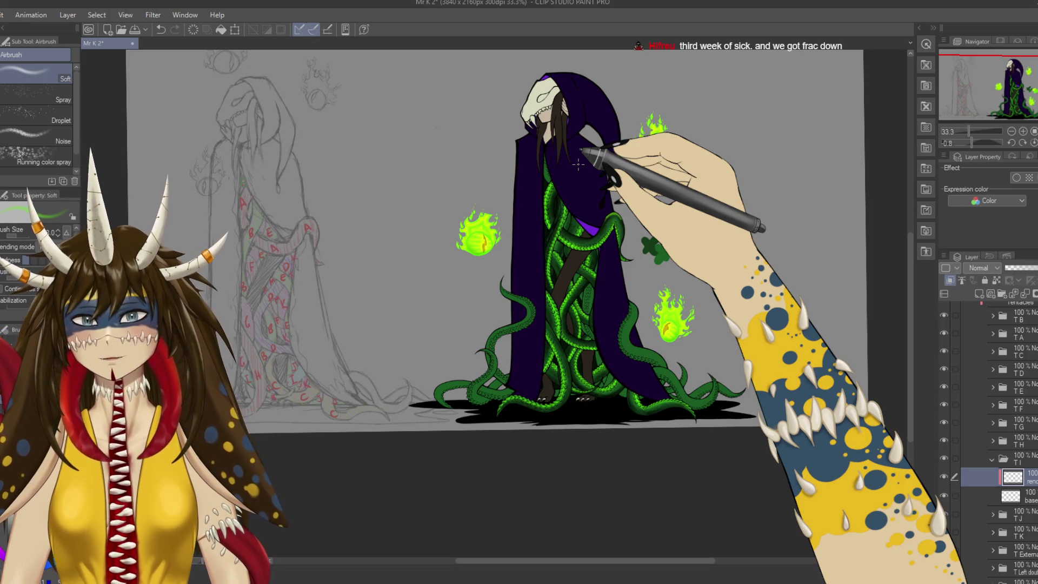
{"action": "scroll", "coordinate": [575, 159], "scroll_direction": "up", "scroll_amount": 3}
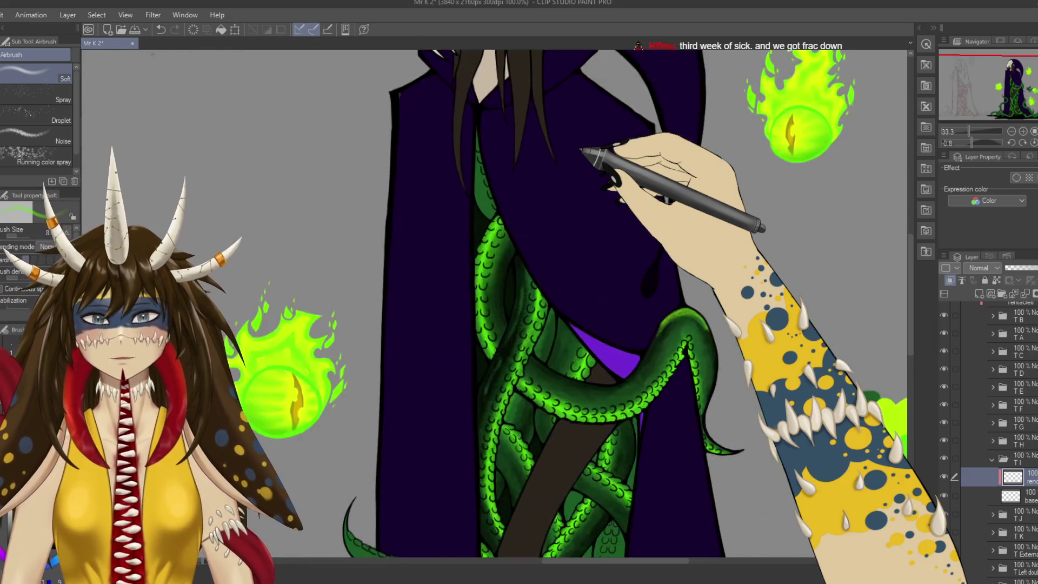
{"action": "mouse_move", "coordinate": [609, 450]}
{"action": "left_mouse_down"}
{"action": "mouse_move", "coordinate": [623, 185]}
{"action": "mouse_move", "coordinate": [521, 115]}
{"action": "left_mouse_up"}
{"action": "scroll", "coordinate": [519, 115], "scroll_direction": "up", "scroll_amount": 2}
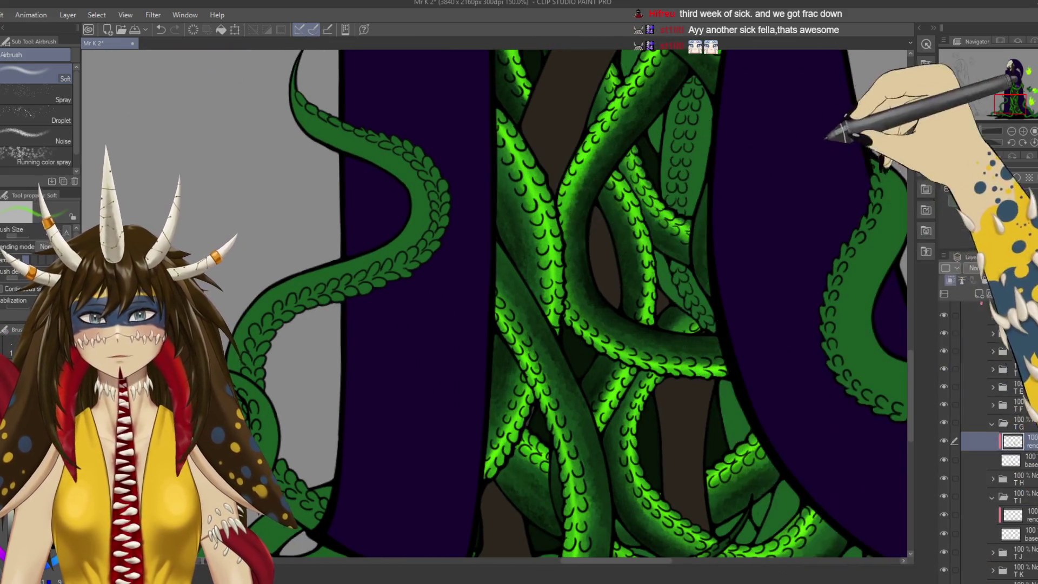
Paint darker Rough wash shadows over the tentacles between the robe panels.
{"action": "left_click_drag", "start_coordinate": [811, 127], "coordinate": [696, 214]}
{"action": "mouse_move", "coordinate": [216, 487]}
{"action": "left_mouse_down"}
{"action": "mouse_move", "coordinate": [659, 168]}
{"action": "mouse_move", "coordinate": [651, 195]}
{"action": "left_mouse_up"}
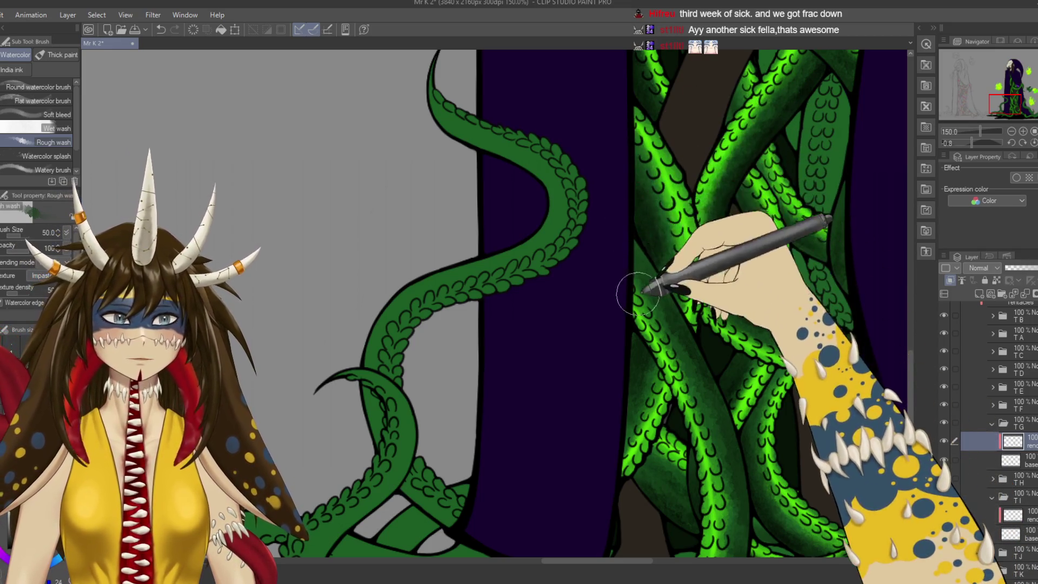
{"action": "left_click_drag", "start_coordinate": [640, 297], "coordinate": [625, 257]}
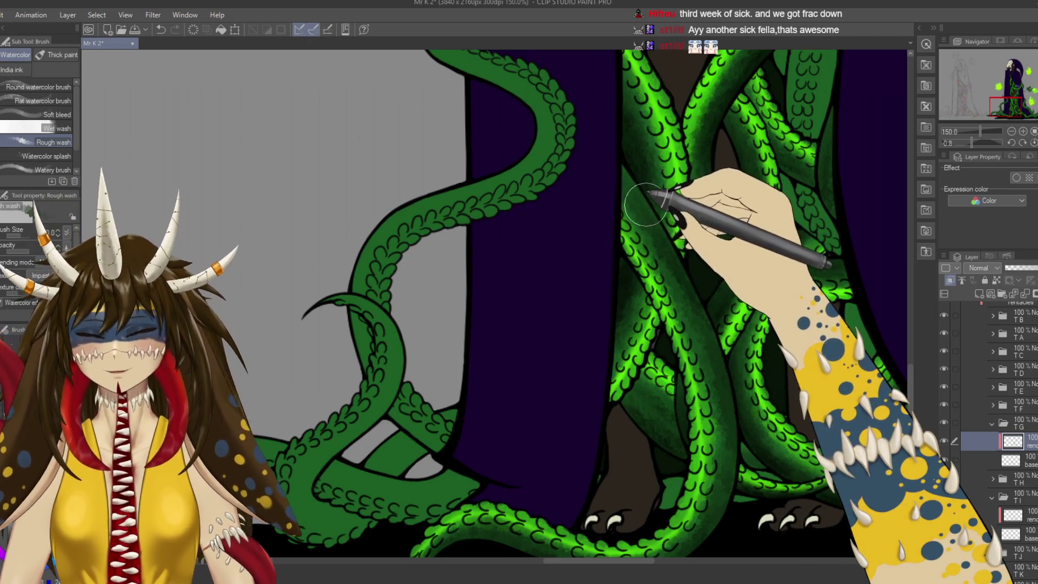
{"action": "left_click_drag", "start_coordinate": [646, 194], "coordinate": [607, 302]}
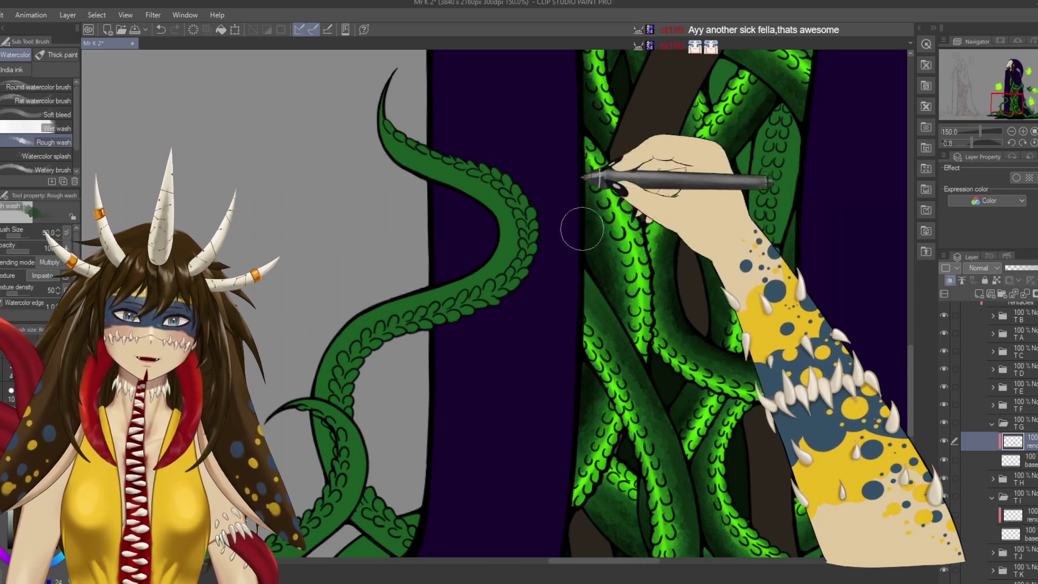
{"action": "mouse_move", "coordinate": [644, 357]}
{"action": "left_mouse_down"}
{"action": "mouse_move", "coordinate": [506, 308]}
{"action": "mouse_move", "coordinate": [684, 345]}
{"action": "left_mouse_up"}
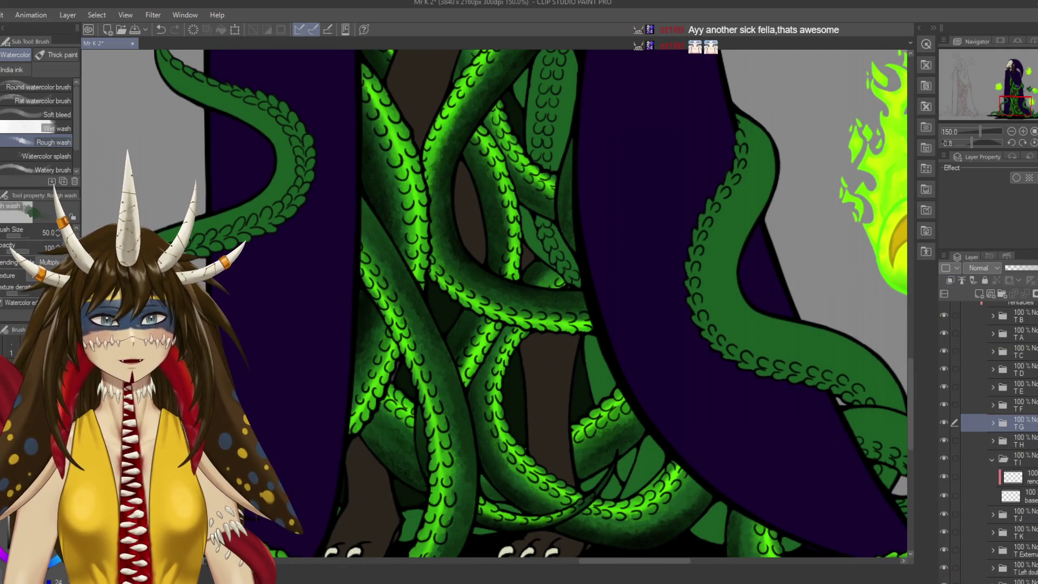
{"action": "scroll", "coordinate": [496, 265], "scroll_direction": "down", "scroll_amount": 2}
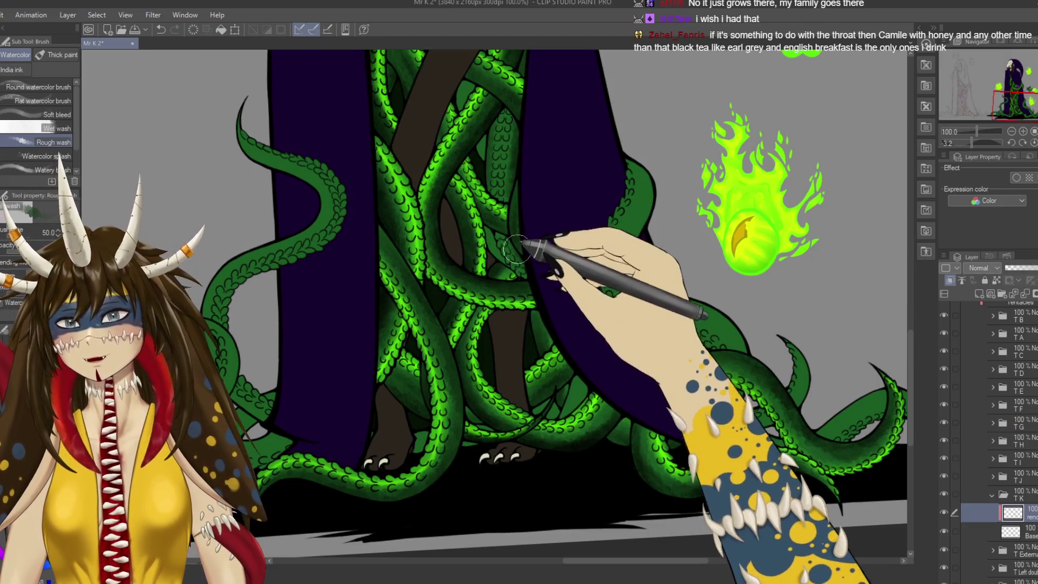
Darken the tentacles around the feet with Rough wash and save the drawing.
{"action": "left_click_drag", "start_coordinate": [497, 292], "coordinate": [466, 263]}
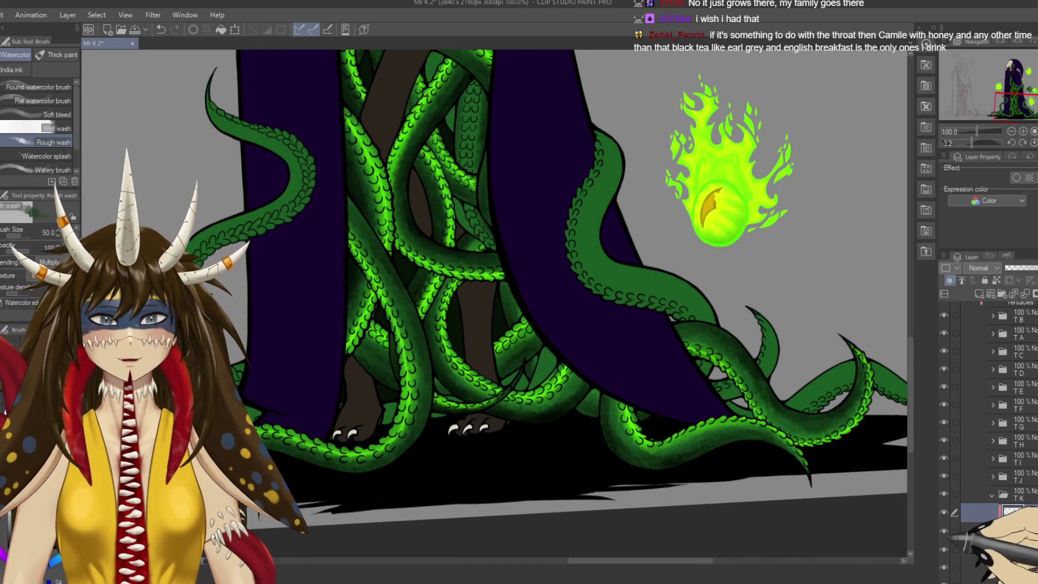
{"action": "left_click_drag", "start_coordinate": [823, 523], "coordinate": [878, 450]}
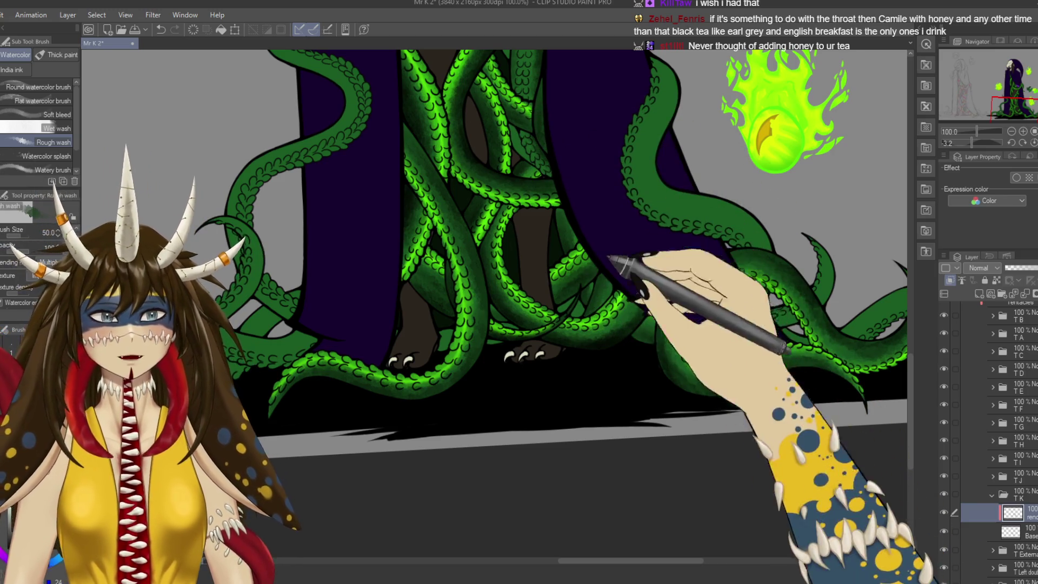
{"action": "key", "text": "ctrl+s"}
{"action": "scroll", "coordinate": [645, 320], "scroll_direction": "down", "scroll_amount": 2}
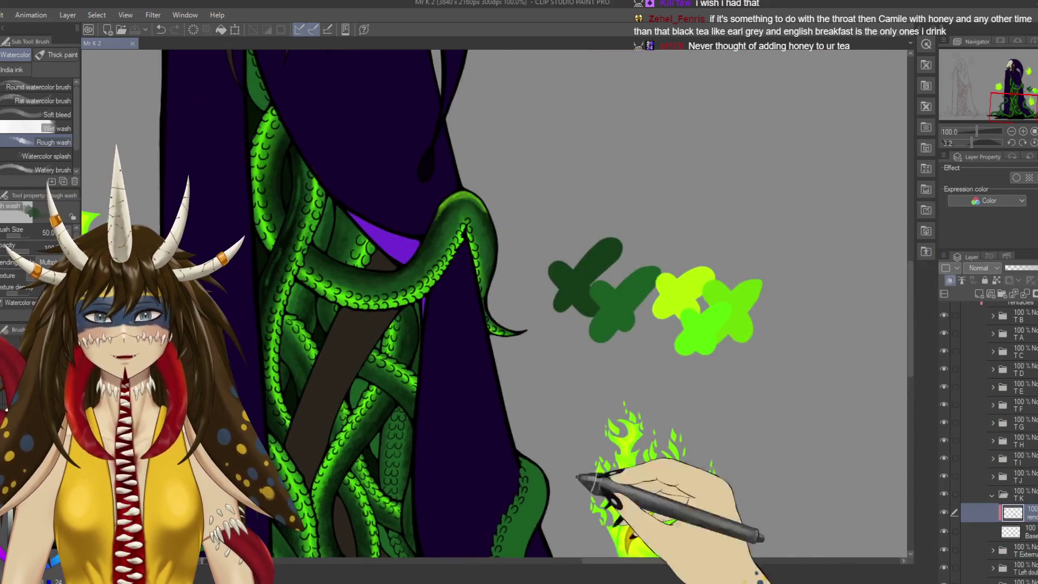
{"action": "left_click_drag", "start_coordinate": [628, 325], "coordinate": [581, 454]}
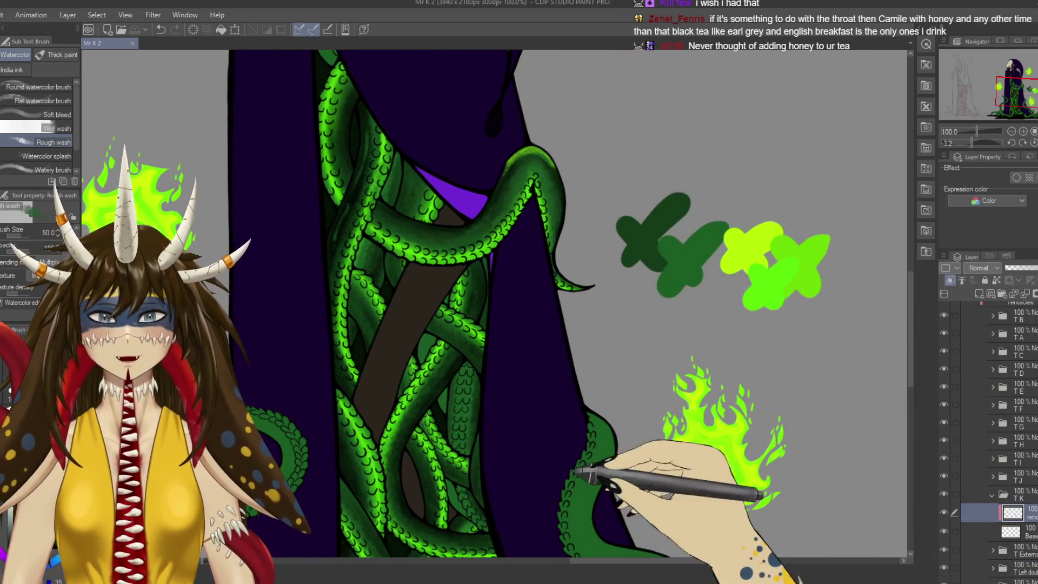
Deepen the shading on the central tentacles tangled between the cloak halves.
{"action": "left_click_drag", "start_coordinate": [486, 368], "coordinate": [541, 222]}
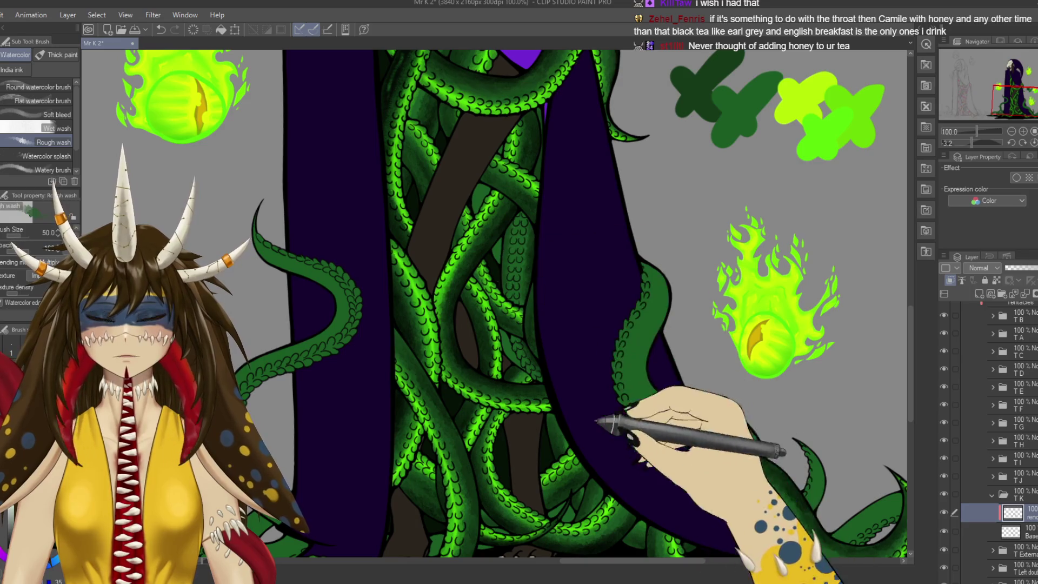
{"action": "scroll", "coordinate": [495, 303], "scroll_direction": "down", "scroll_amount": 3}
{"action": "scroll", "coordinate": [519, 239], "scroll_direction": "up", "scroll_amount": 3}
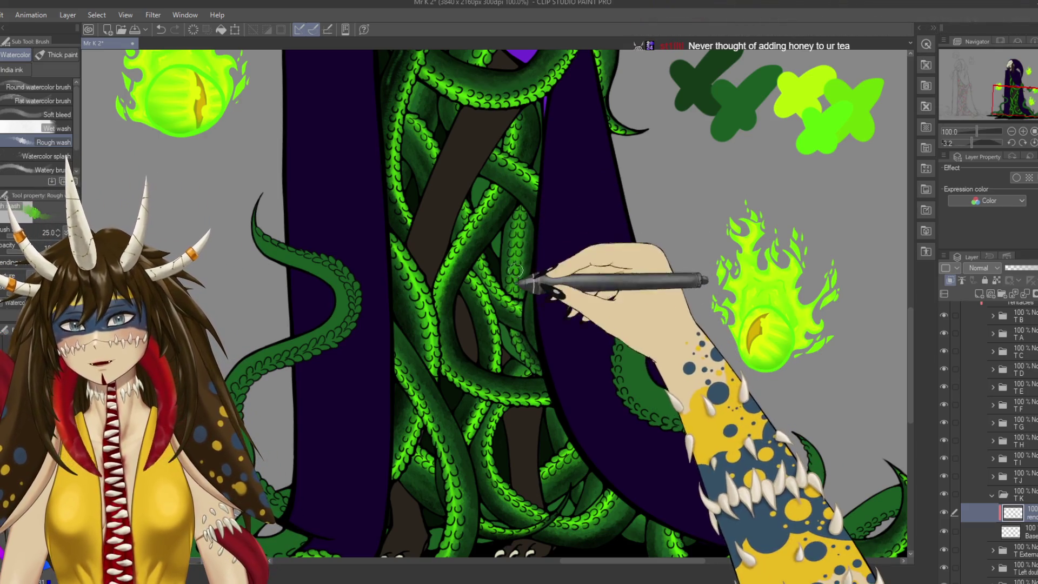
{"action": "left_click_drag", "start_coordinate": [532, 331], "coordinate": [514, 288]}
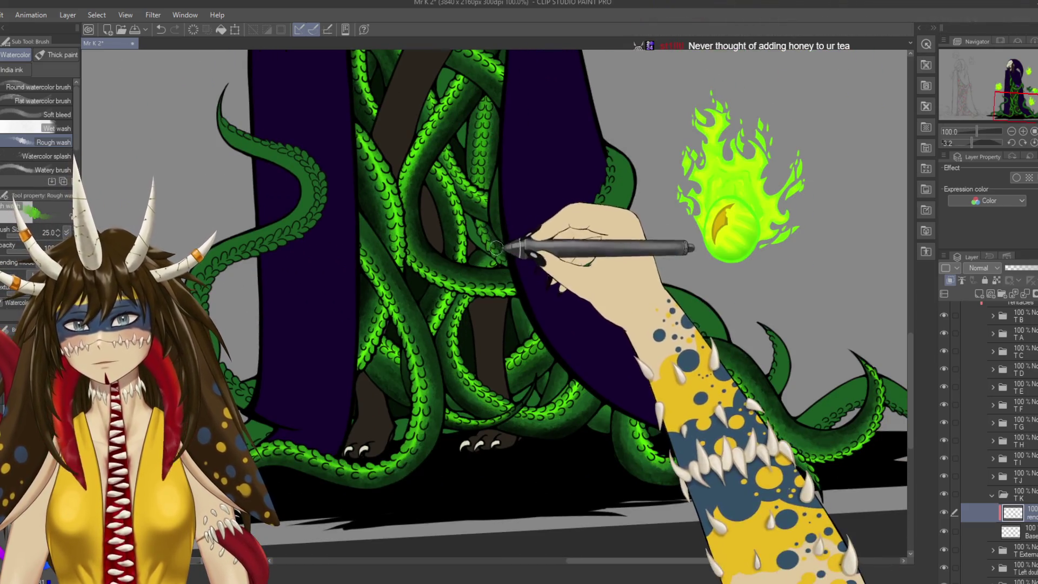
{"action": "left_click_drag", "start_coordinate": [570, 347], "coordinate": [600, 250]}
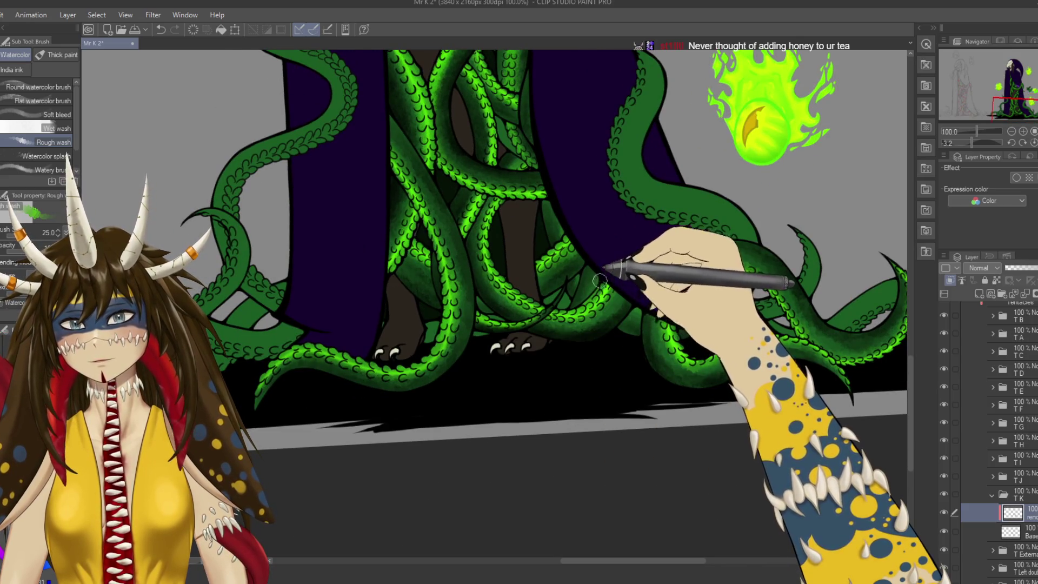
{"action": "left_click_drag", "start_coordinate": [606, 272], "coordinate": [619, 337]}
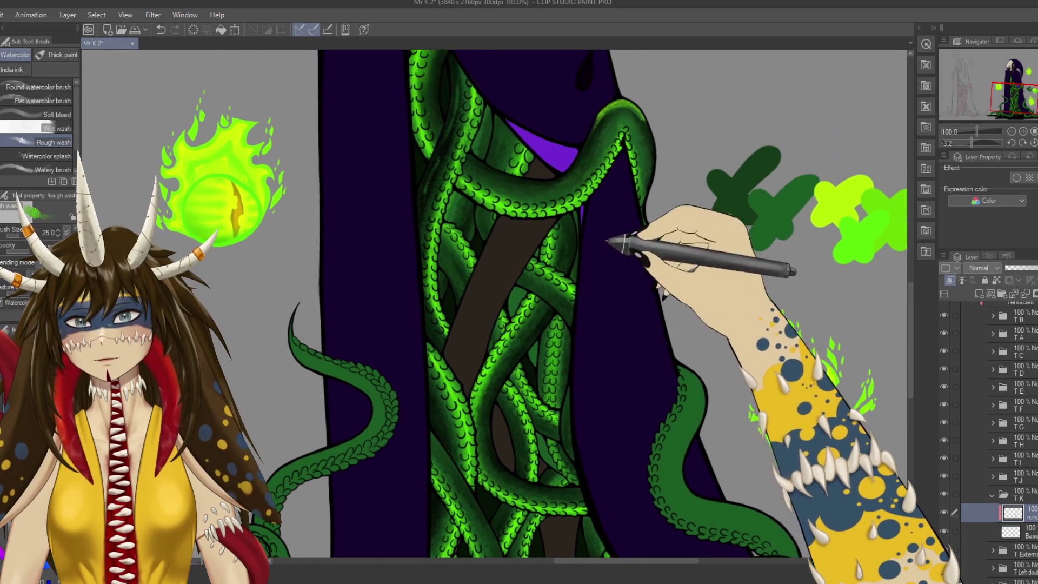
{"action": "mouse_move", "coordinate": [561, 211]}
{"action": "left_mouse_down"}
{"action": "mouse_move", "coordinate": [518, 205]}
{"action": "mouse_move", "coordinate": [572, 181]}
{"action": "mouse_move", "coordinate": [556, 269]}
{"action": "left_mouse_up"}
Switch to the Soft airbrush, save, then zoom out and straighten the canvas.
{"action": "key", "text": "b"}
{"action": "key", "text": "ctrl+s"}
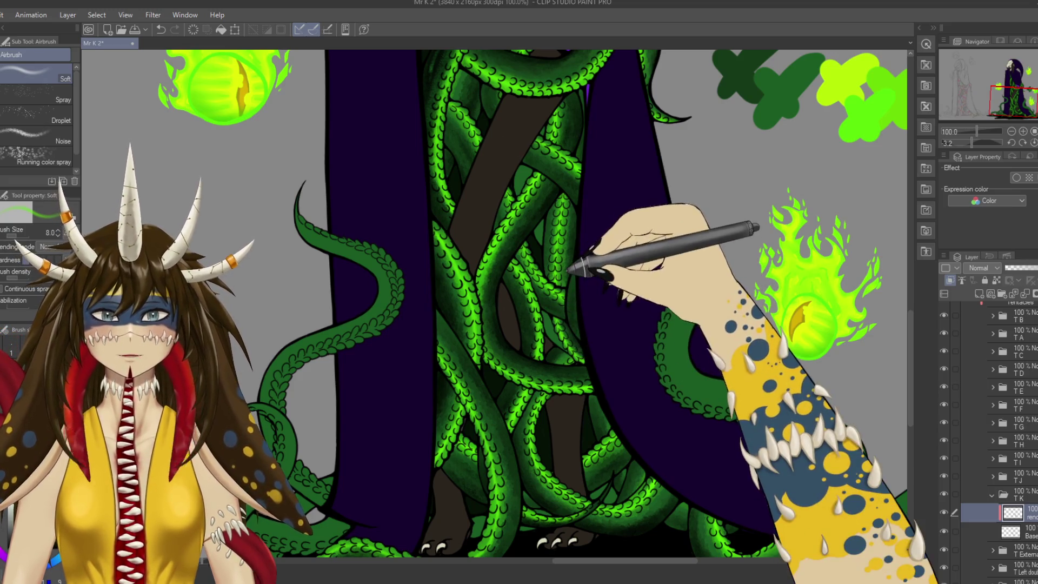
{"action": "key", "text": "ctrl+s"}
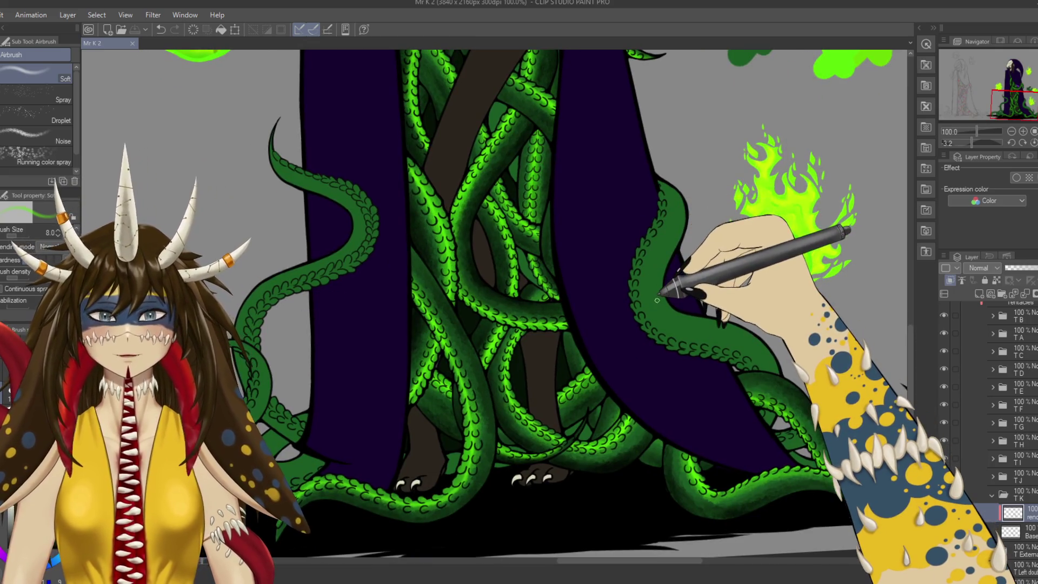
{"action": "key", "text": "ctrl+minus"}
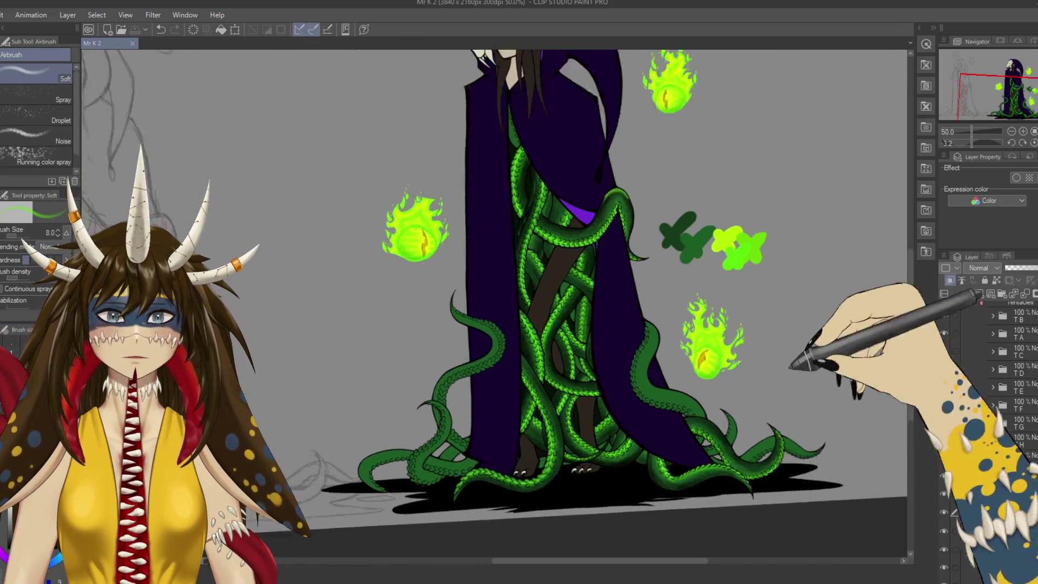
{"action": "left_click_drag", "start_coordinate": [657, 300], "coordinate": [848, 416]}
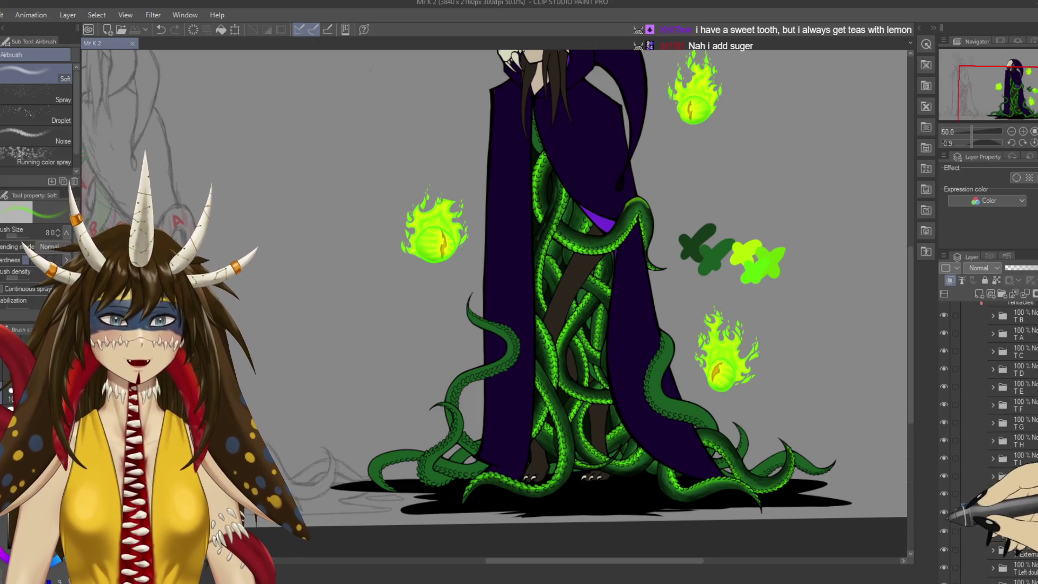
Collapse the open tentacle folder, select the inner layer of the TE folder, and return to the rough watercolor brush.
{"action": "left_click", "coordinate": [595, 341]}
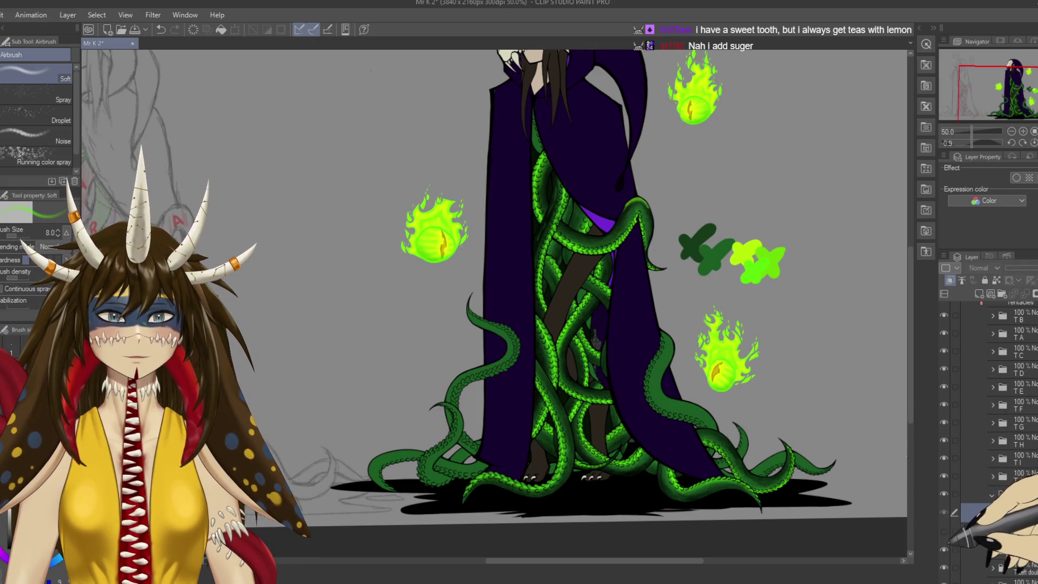
{"action": "left_click", "coordinate": [993, 494]}
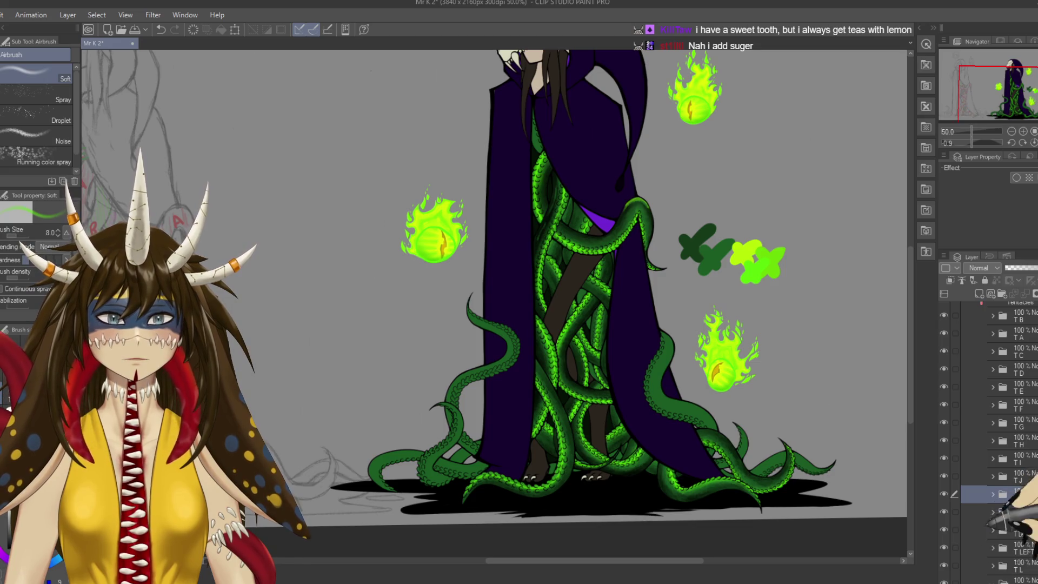
{"action": "left_click", "coordinate": [536, 145], "text": "ctrl+shift"}
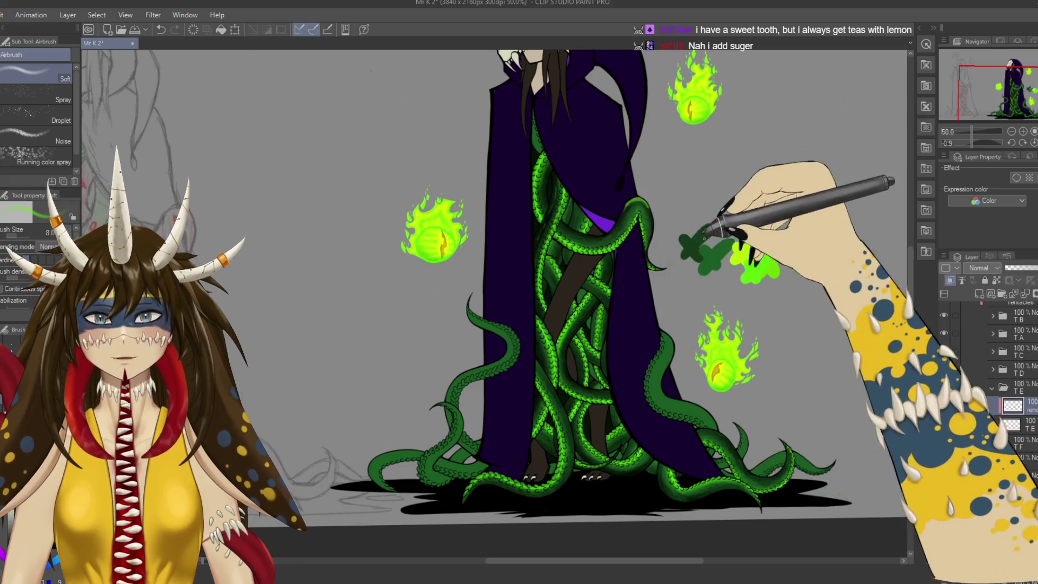
{"action": "key", "text": "b"}
{"action": "key", "text": "b"}
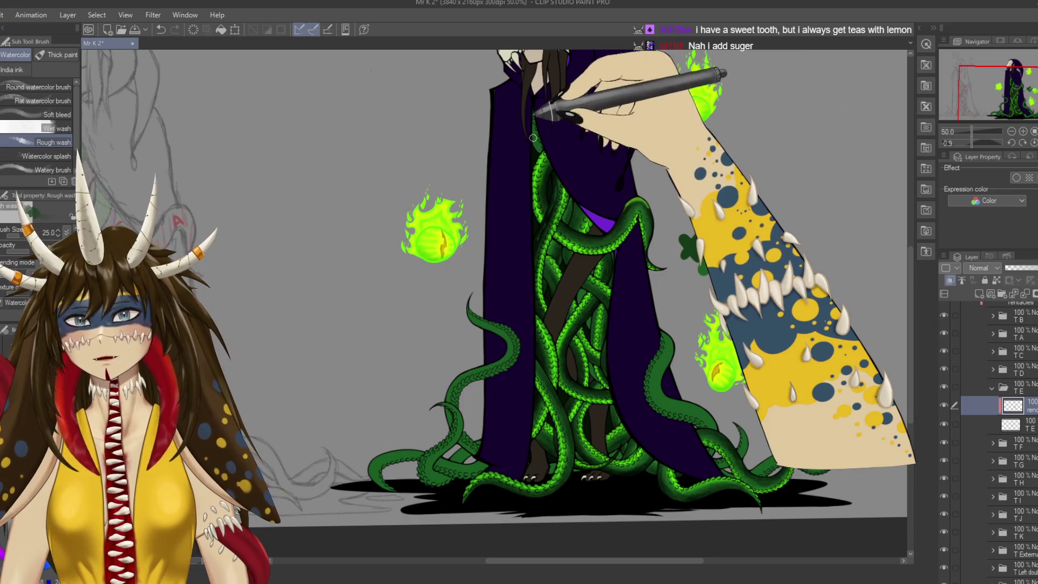
At 100% zoom, shade the upper tentacles emerging from under the hood with Rough wash.
{"action": "scroll", "coordinate": [534, 134], "scroll_direction": "up", "scroll_amount": 3}
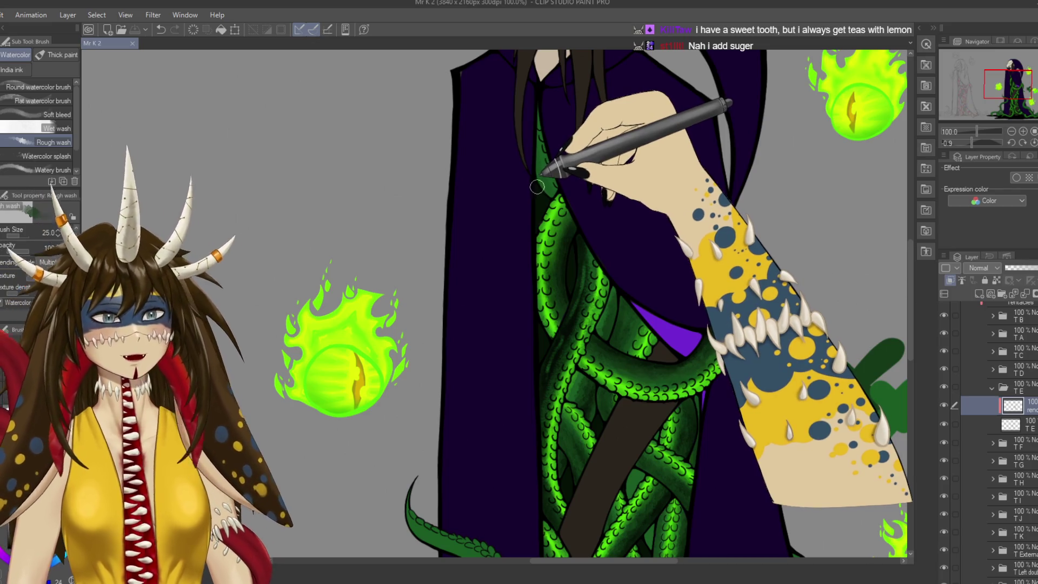
{"action": "left_click_drag", "start_coordinate": [527, 160], "coordinate": [545, 175]}
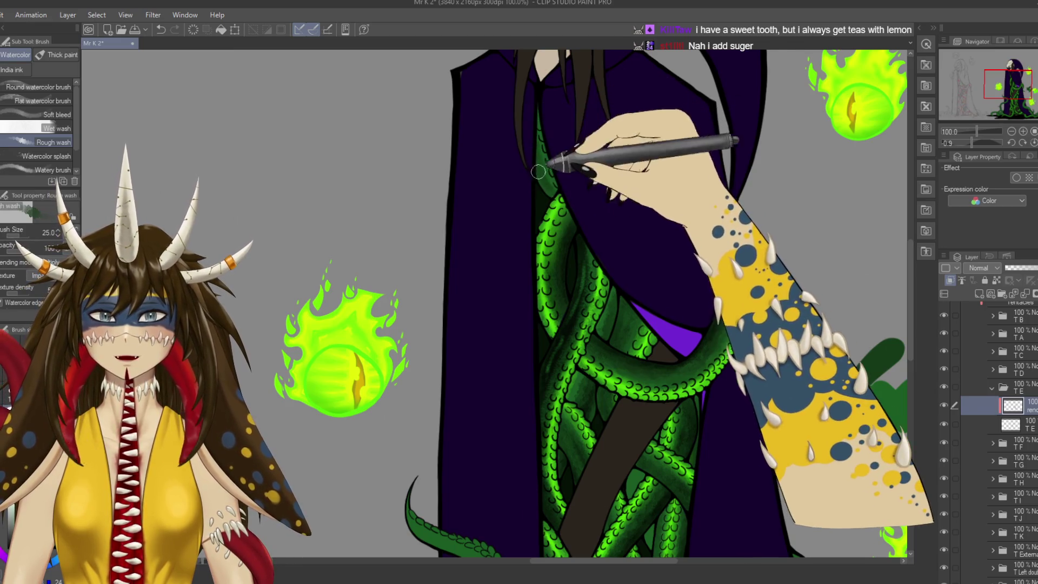
{"action": "left_click_drag", "start_coordinate": [536, 182], "coordinate": [438, 171]}
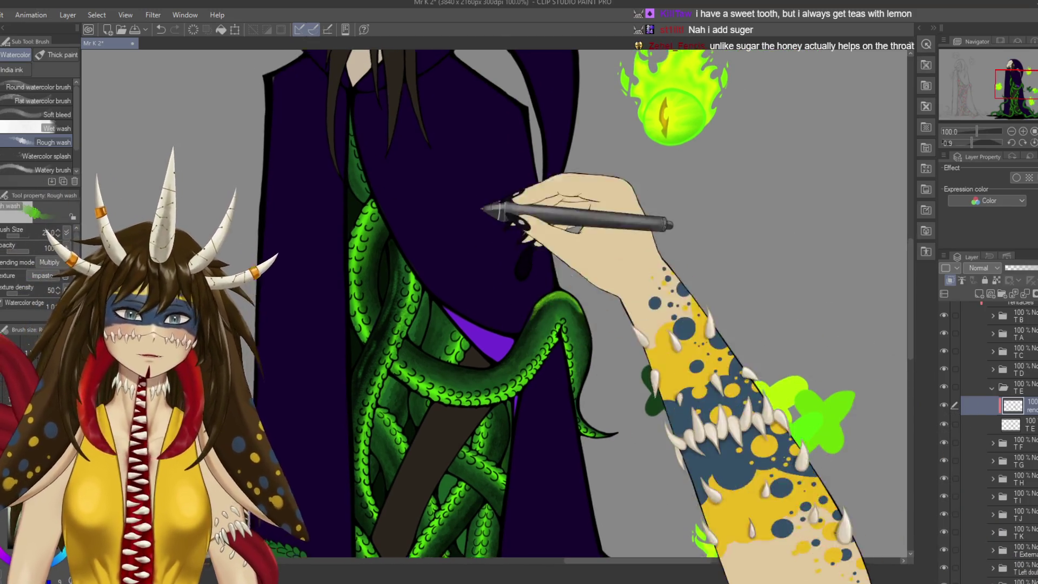
{"action": "left_click_drag", "start_coordinate": [494, 208], "coordinate": [415, 197]}
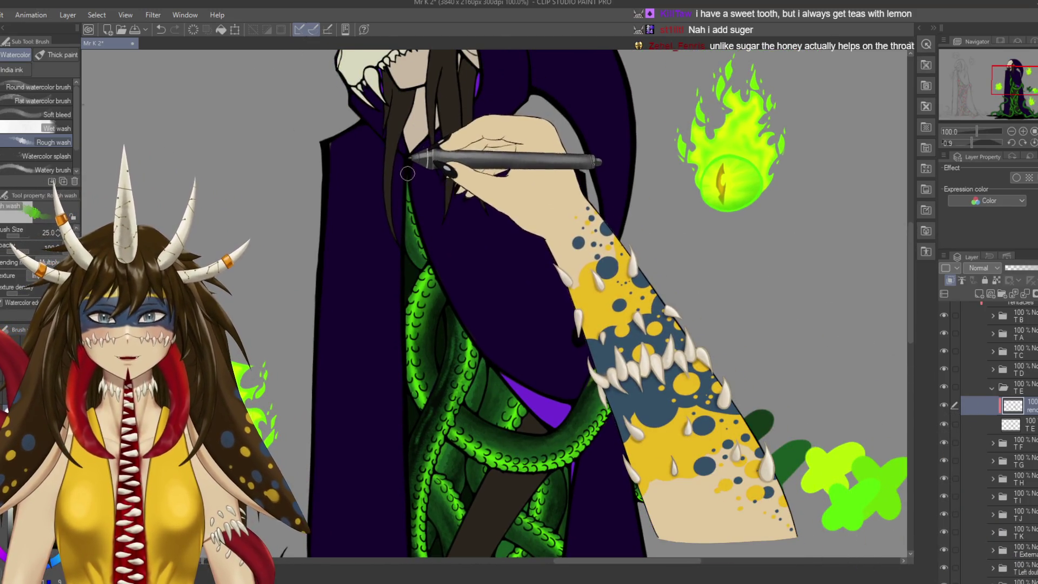
Switch to the Soft airbrush and zoom out to 33.3% to show the whole figure.
{"action": "key", "text": "b"}
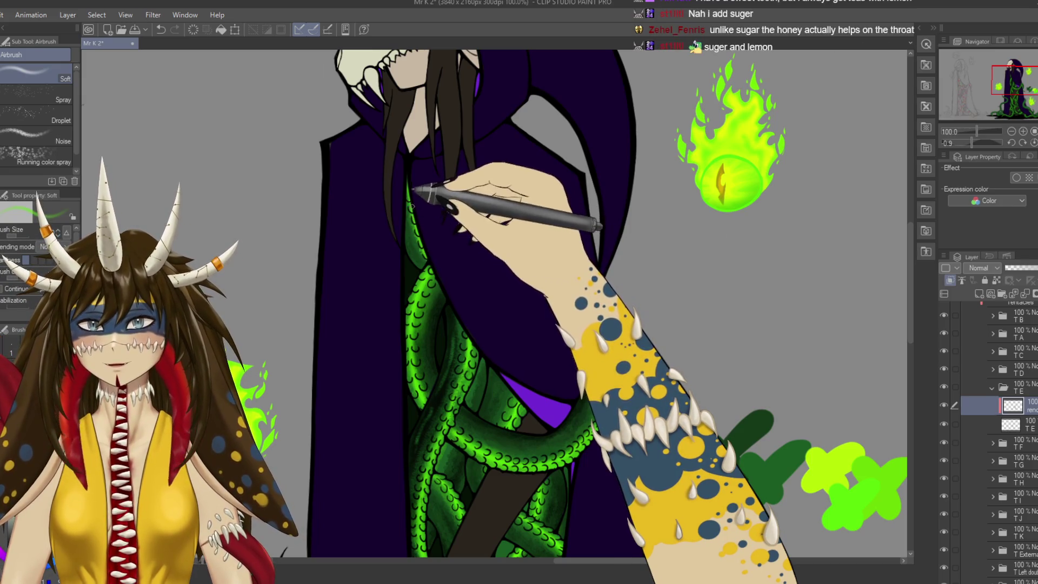
{"action": "scroll", "coordinate": [595, 306], "scroll_direction": "down", "scroll_amount": 3}
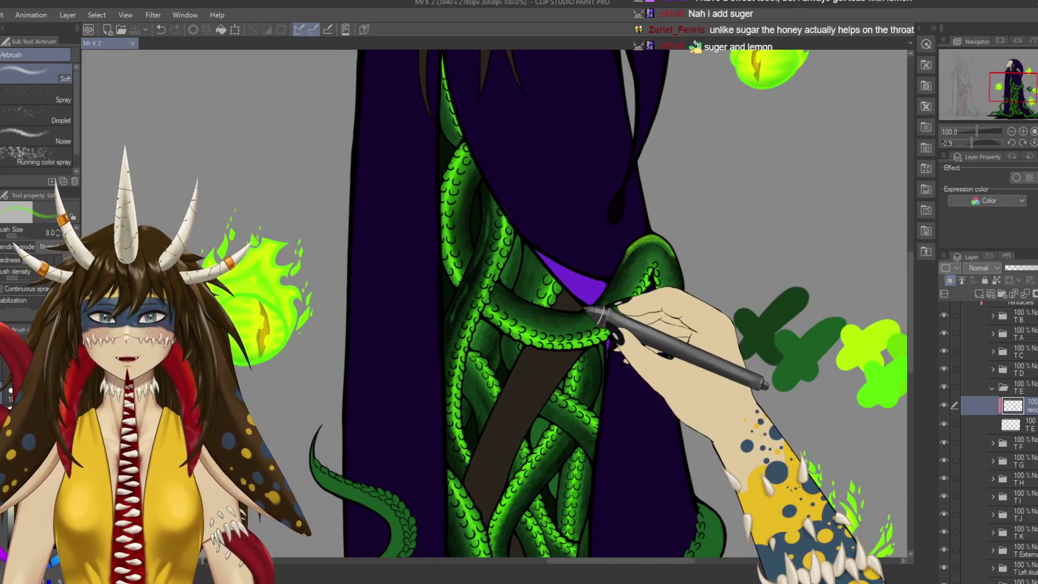
{"action": "scroll", "coordinate": [588, 307], "scroll_direction": "down", "scroll_amount": 3}
{"action": "scroll", "coordinate": [595, 325], "scroll_direction": "down", "scroll_amount": 3}
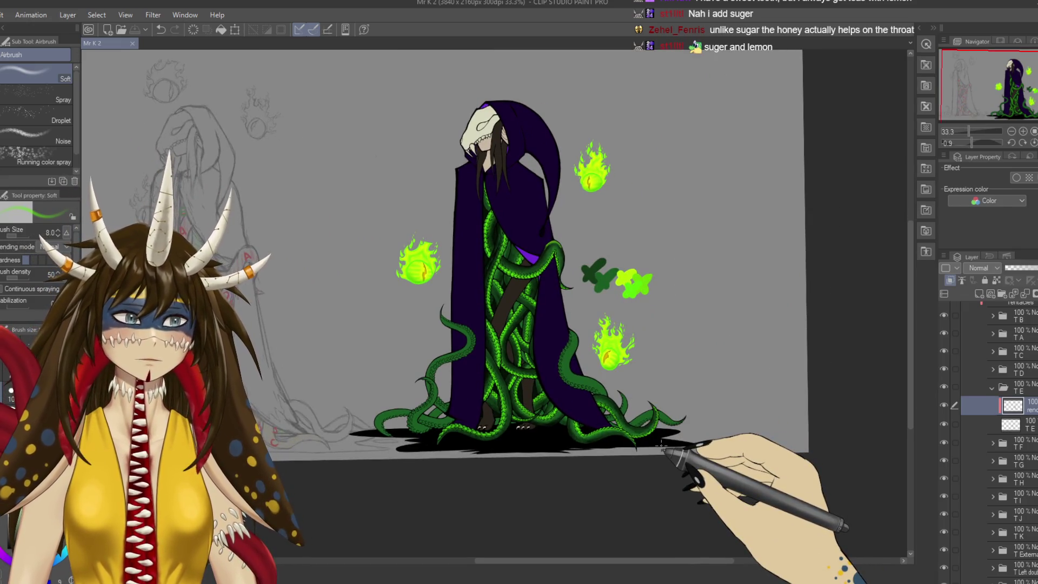
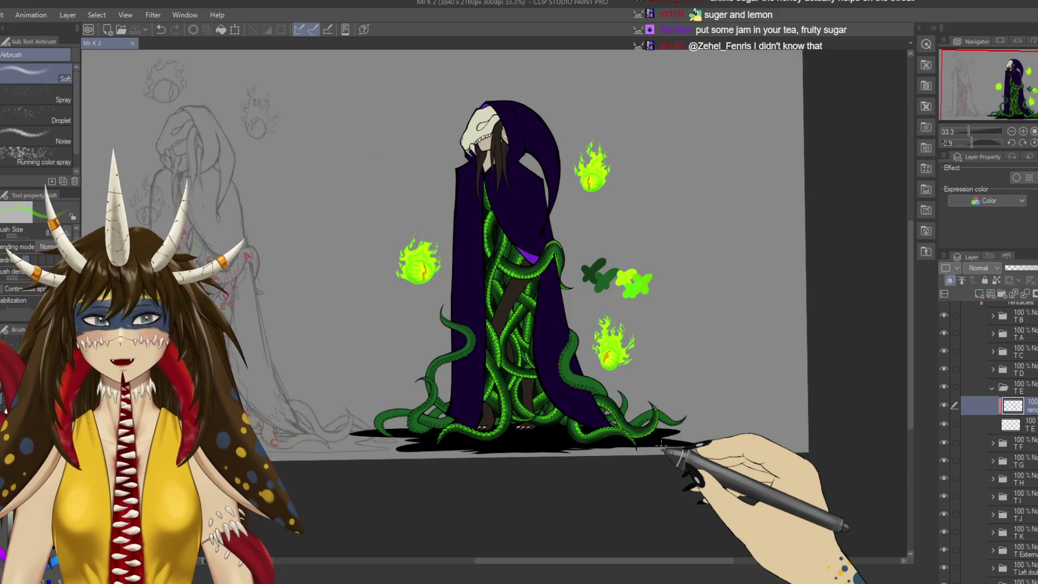
Zoom in on the cloak hem tentacles and select the BAse layer in the T Externa folder.
{"action": "scroll", "coordinate": [661, 446], "scroll_direction": "up", "scroll_amount": 1}
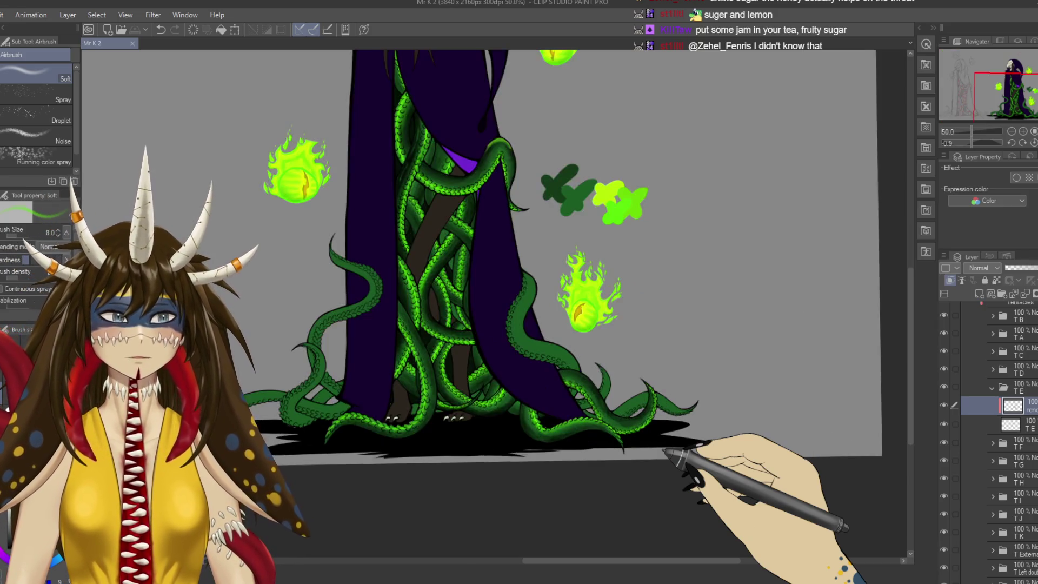
{"action": "scroll", "coordinate": [661, 445], "scroll_direction": "up", "scroll_amount": 1}
{"action": "left_click_drag", "start_coordinate": [664, 449], "coordinate": [761, 453]}
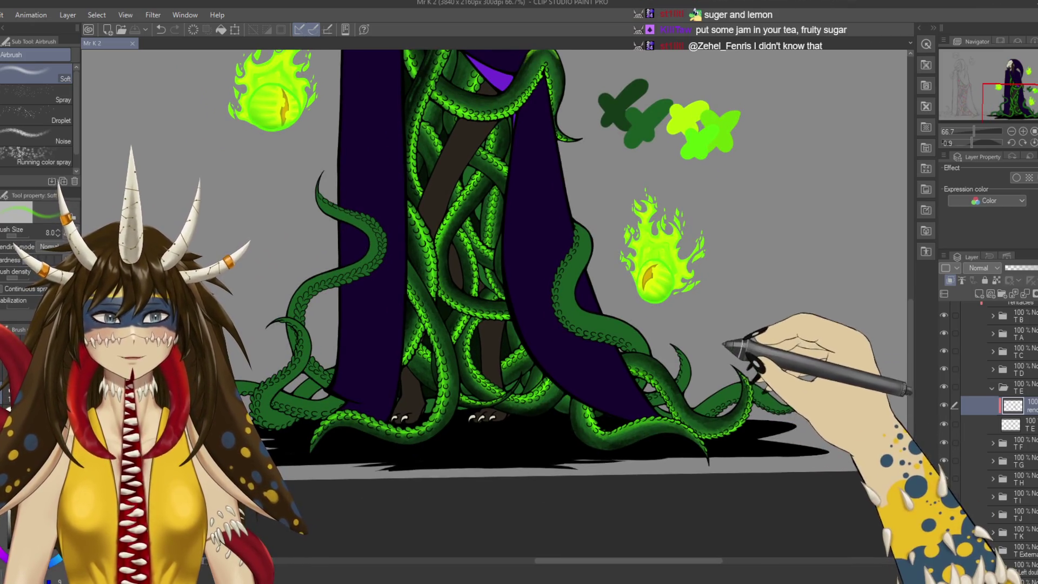
{"action": "left_click_drag", "start_coordinate": [724, 348], "coordinate": [772, 370]}
{"action": "left_click", "coordinate": [685, 373], "text": "ctrl+shift"}
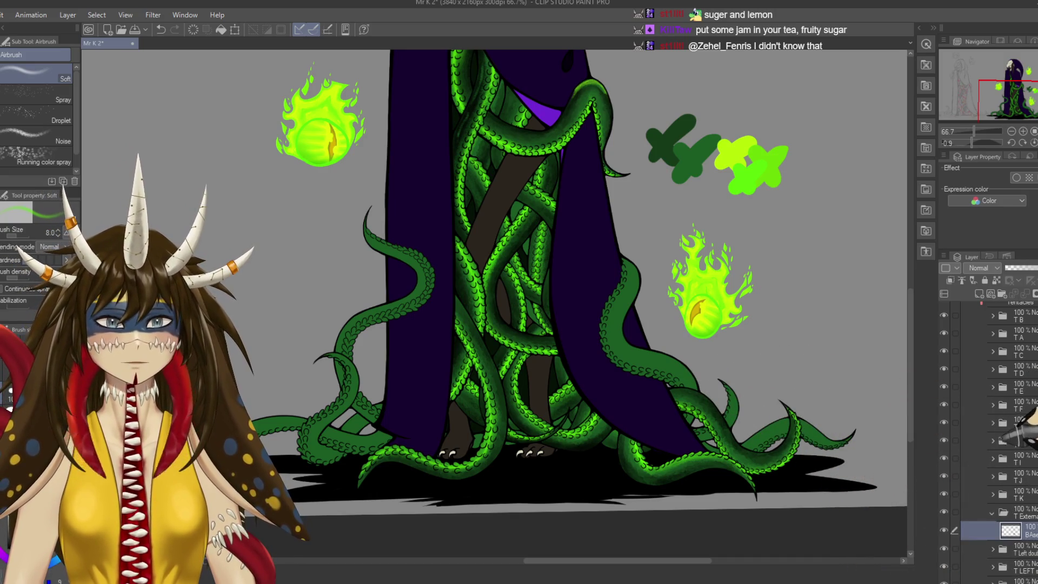
Add a new layer above the base layer and pick the Rough wash watercolor brush.
{"action": "mouse_move", "coordinate": [998, 389]}
{"action": "left_mouse_down"}
{"action": "mouse_move", "coordinate": [1001, 440]}
{"action": "mouse_move", "coordinate": [1019, 439]}
{"action": "left_mouse_up"}
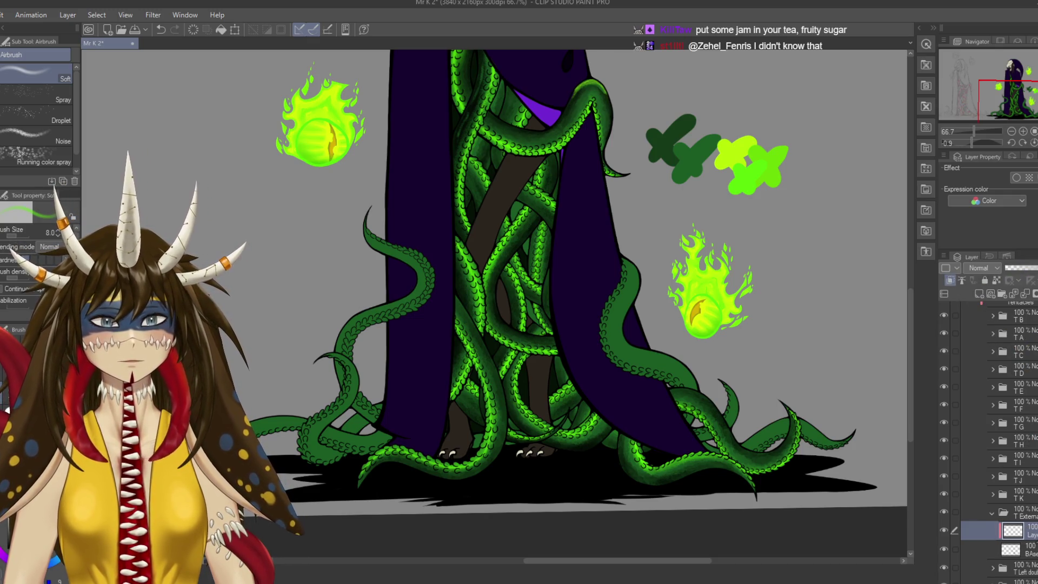
{"action": "left_click_drag", "start_coordinate": [919, 346], "coordinate": [957, 375]}
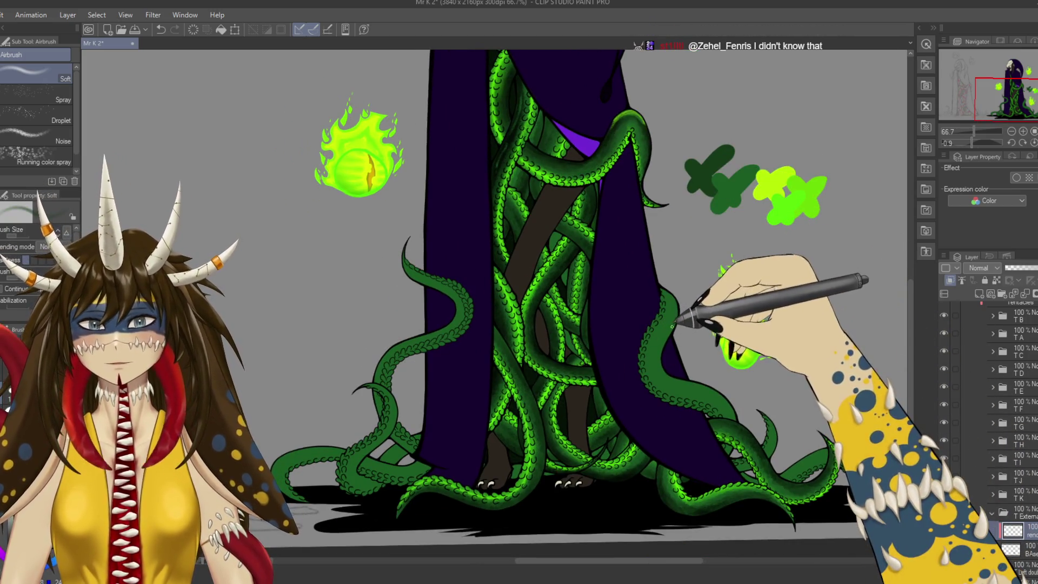
{"action": "key", "text": "b"}
{"action": "key", "text": "b"}
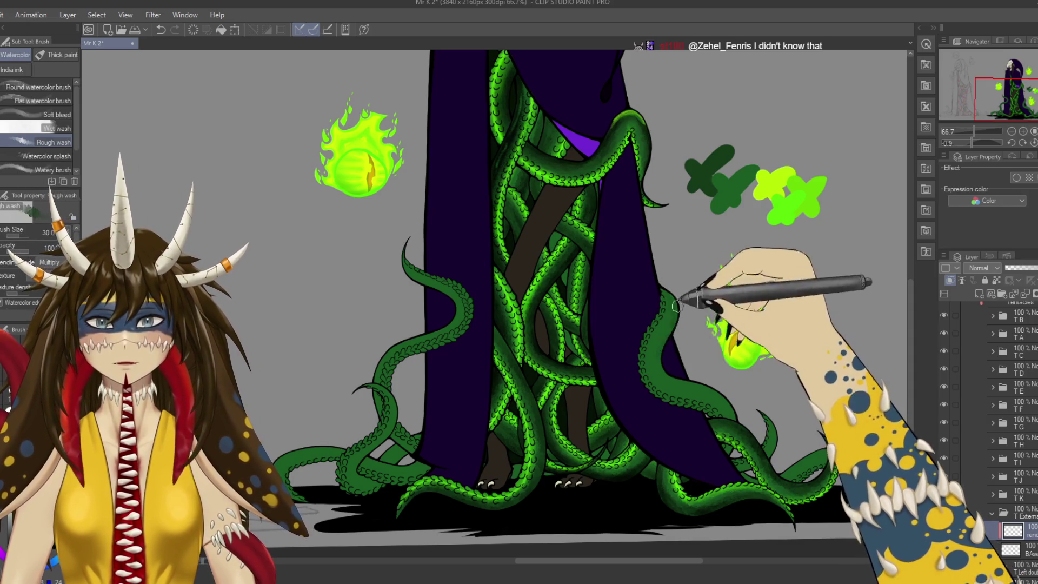
Begin dark green watercolor shading on the outer tentacles, undoing a stray stroke, and save.
{"action": "key", "text": "ctrl+z"}
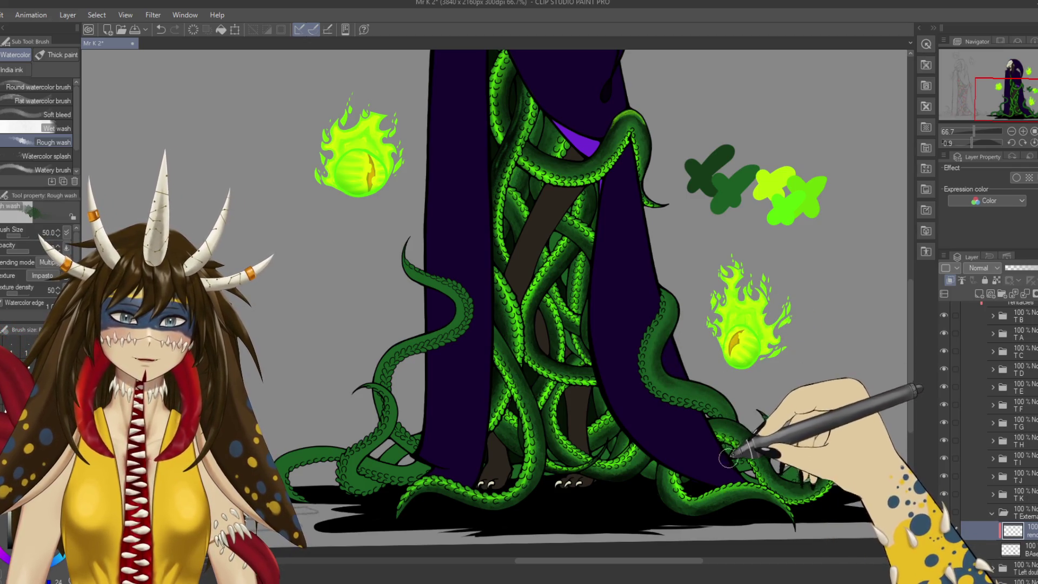
{"action": "left_click_drag", "start_coordinate": [734, 430], "coordinate": [725, 349]}
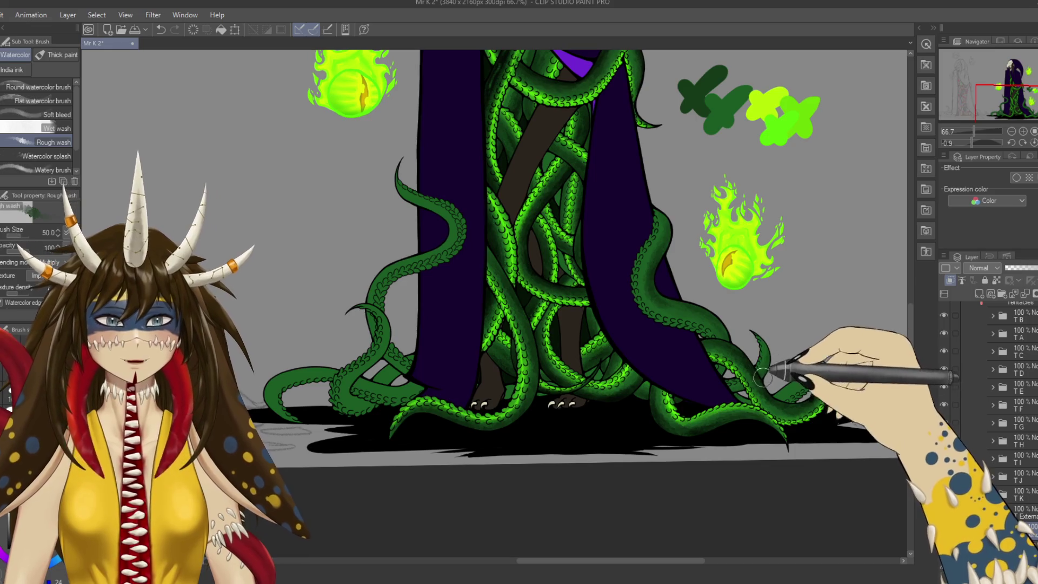
{"action": "key", "text": "ctrl+s"}
Continue darker green edges on the tentacles under the cloak, resizing the brush with the bracket keys.
{"action": "mouse_move", "coordinate": [787, 389]}
{"action": "left_mouse_down"}
{"action": "mouse_move", "coordinate": [763, 292]}
{"action": "mouse_move", "coordinate": [725, 325]}
{"action": "left_mouse_up"}
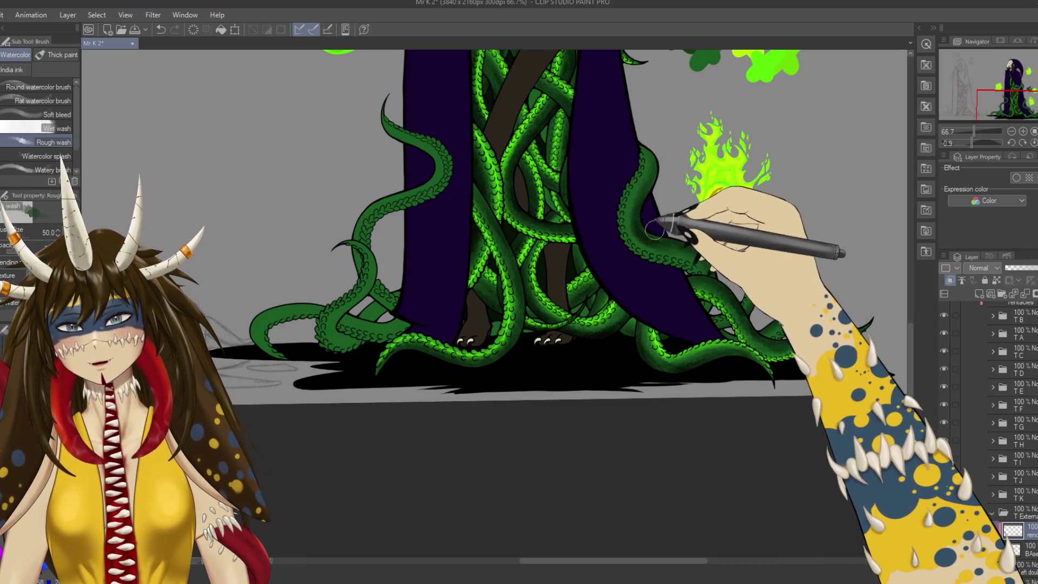
{"action": "scroll", "coordinate": [649, 232], "scroll_direction": "up", "scroll_amount": 3}
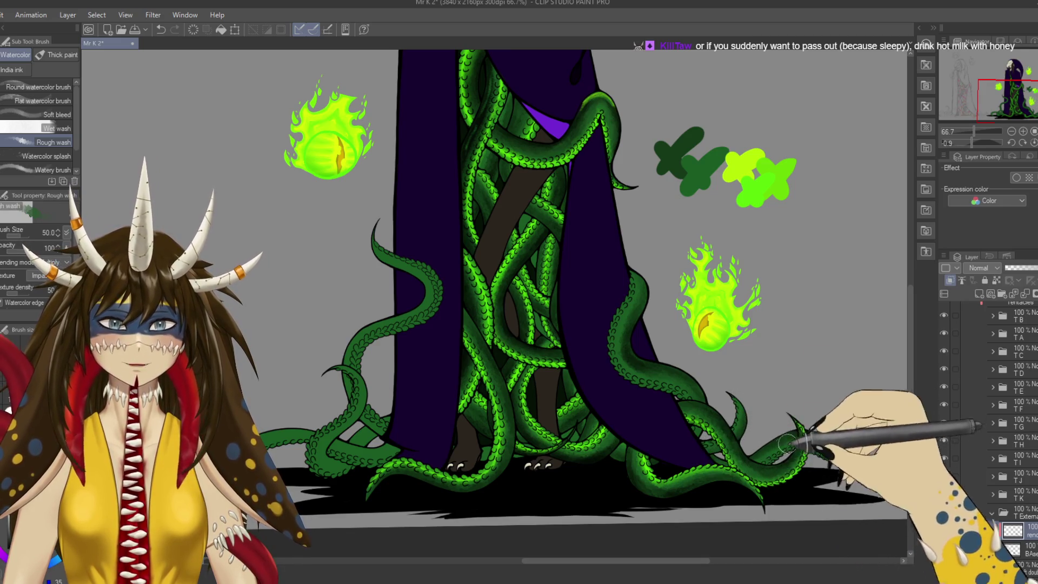
{"action": "left_click_drag", "start_coordinate": [699, 449], "coordinate": [687, 457]}
{"action": "left_click_drag", "start_coordinate": [766, 270], "coordinate": [816, 186]}
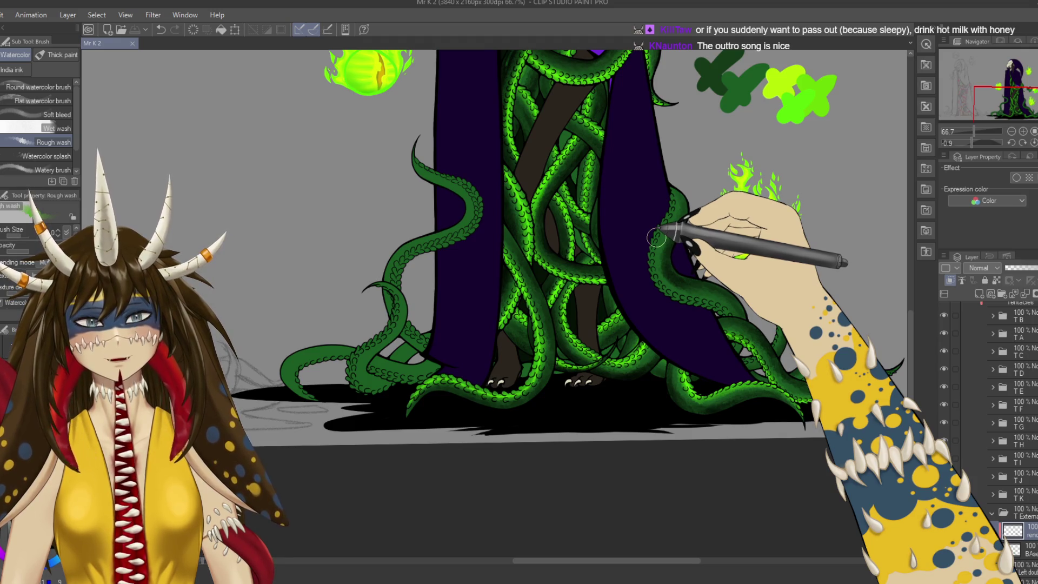
{"action": "key", "text": "bracketleft"}
{"action": "key", "text": "bracketleft"}
{"action": "key", "text": "bracketleft"}
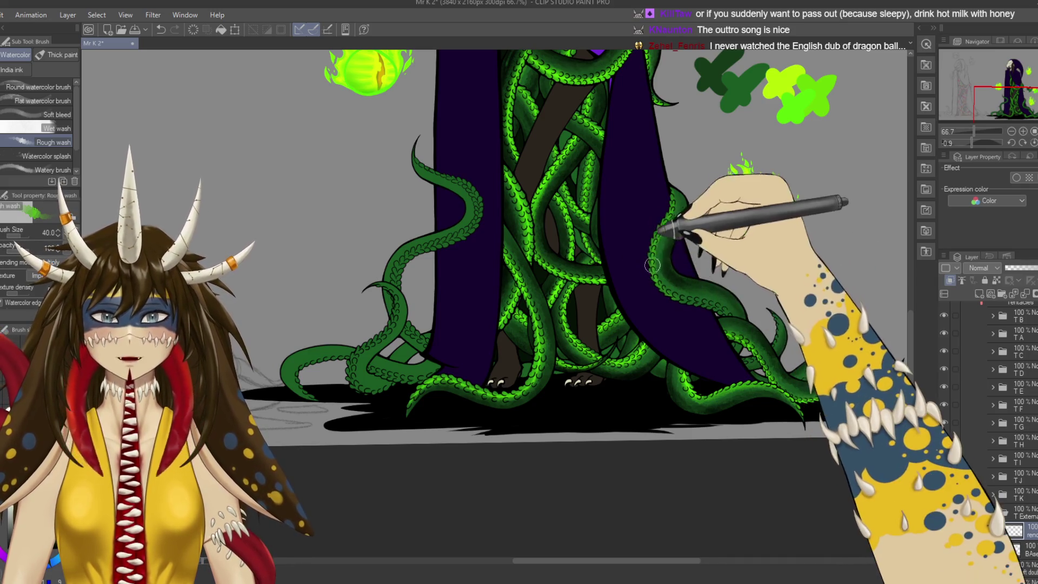
{"action": "key", "text": "bracketright"}
{"action": "key", "text": "bracketright"}
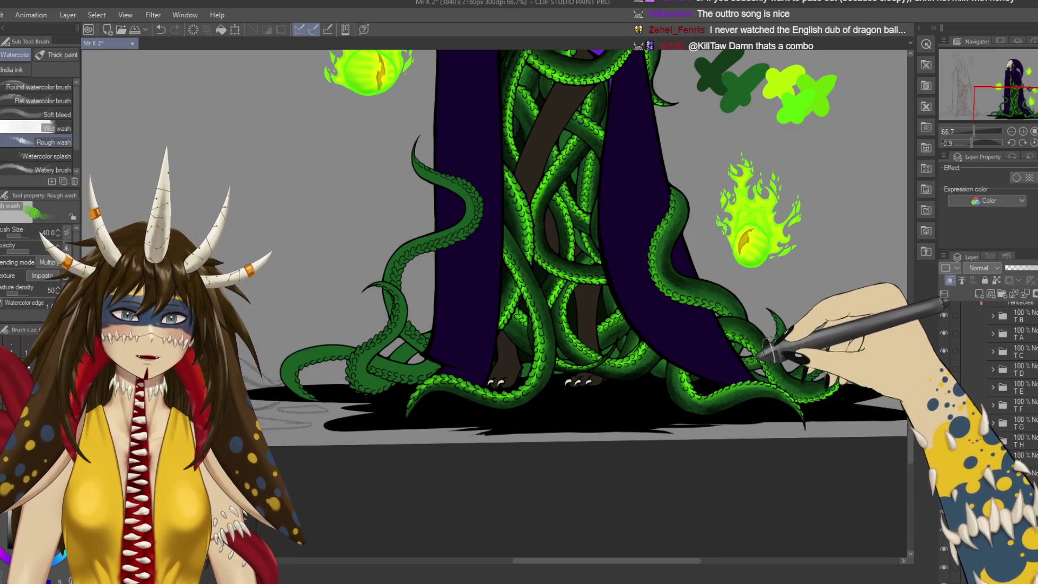
{"action": "left_click_drag", "start_coordinate": [786, 385], "coordinate": [737, 361]}
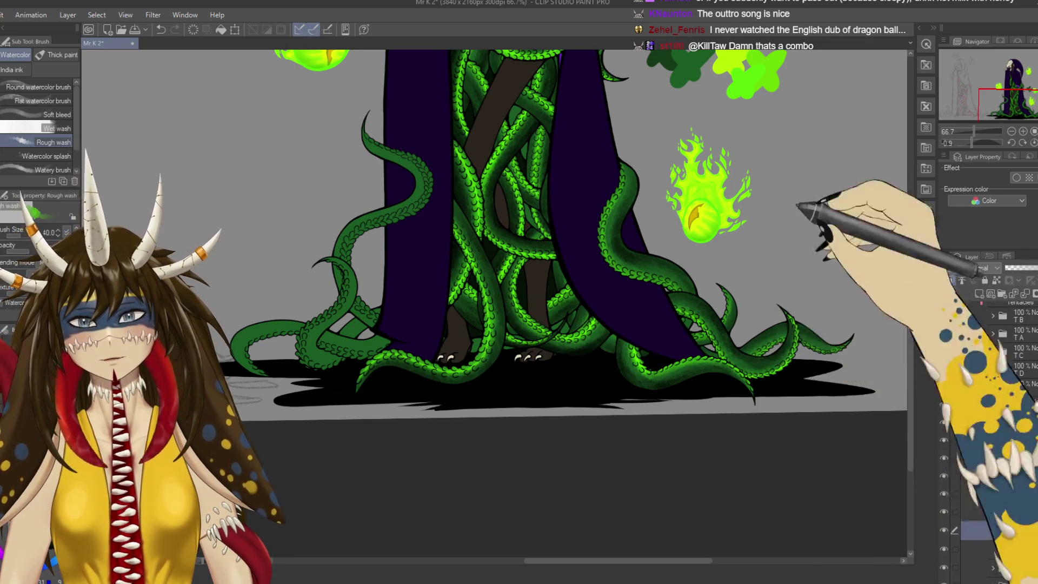
{"action": "left_click_drag", "start_coordinate": [794, 198], "coordinate": [778, 295]}
Switch to the Soft airbrush, zoom to 150% and rotate the canvas along the right tentacles.
{"action": "key", "text": "b"}
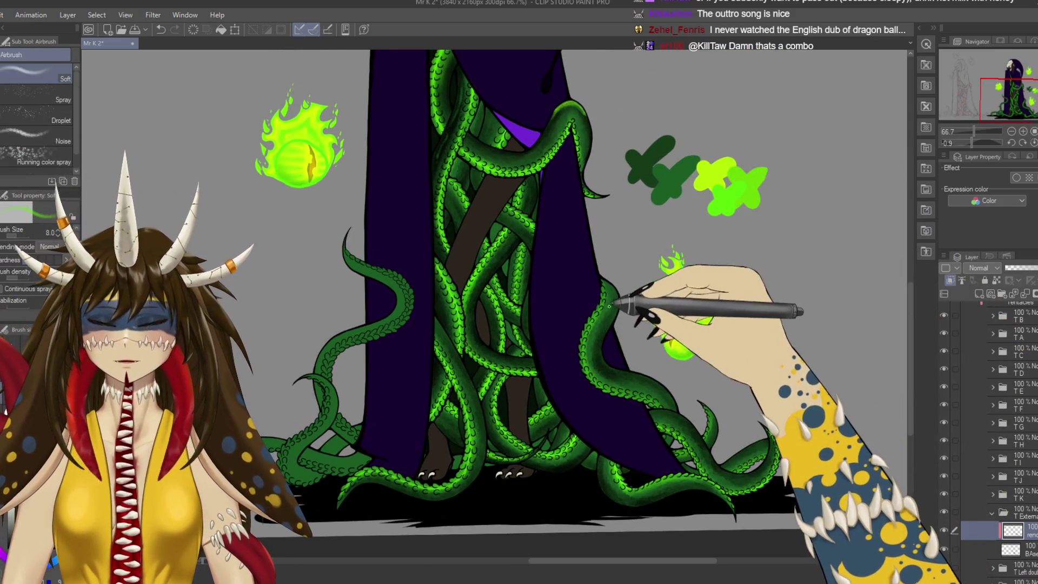
{"action": "left_click_drag", "start_coordinate": [616, 293], "coordinate": [641, 241]}
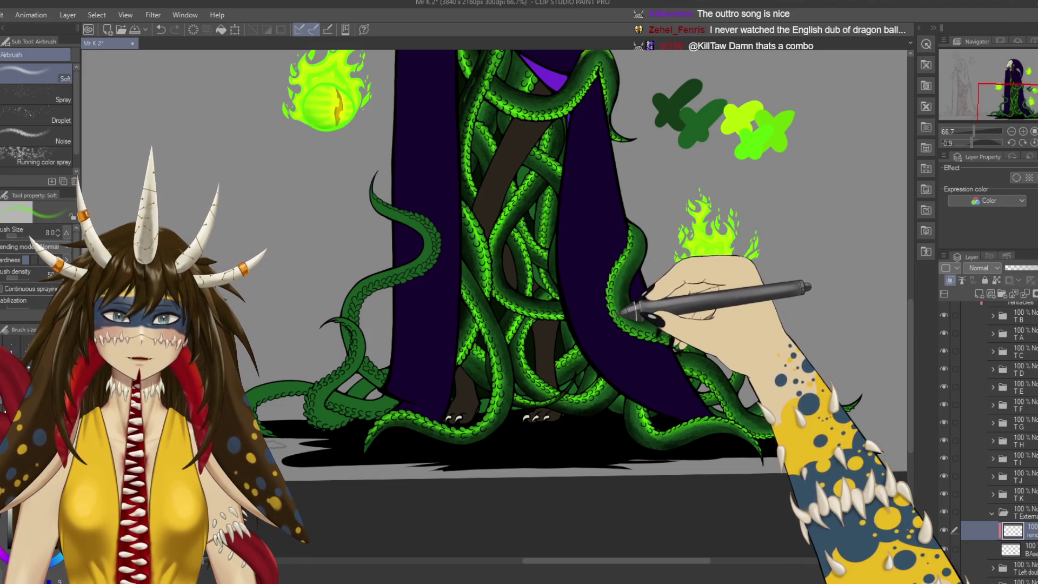
{"action": "scroll", "coordinate": [632, 206], "scroll_direction": "up", "scroll_amount": 1}
{"action": "scroll", "coordinate": [631, 206], "scroll_direction": "up", "scroll_amount": 1}
{"action": "scroll", "coordinate": [631, 206], "scroll_direction": "up", "scroll_amount": 1}
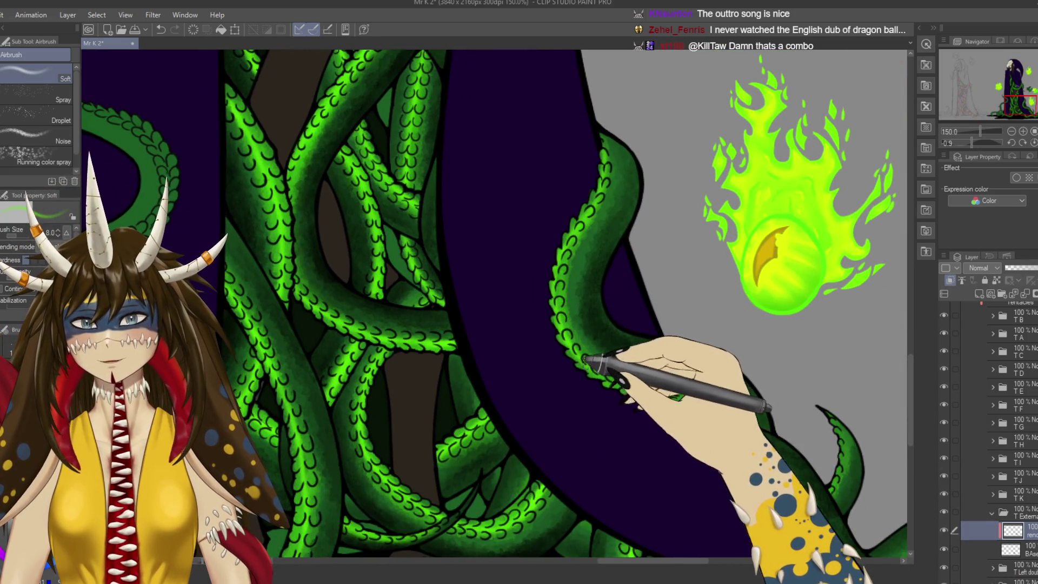
{"action": "left_click_drag", "start_coordinate": [634, 393], "coordinate": [553, 293]}
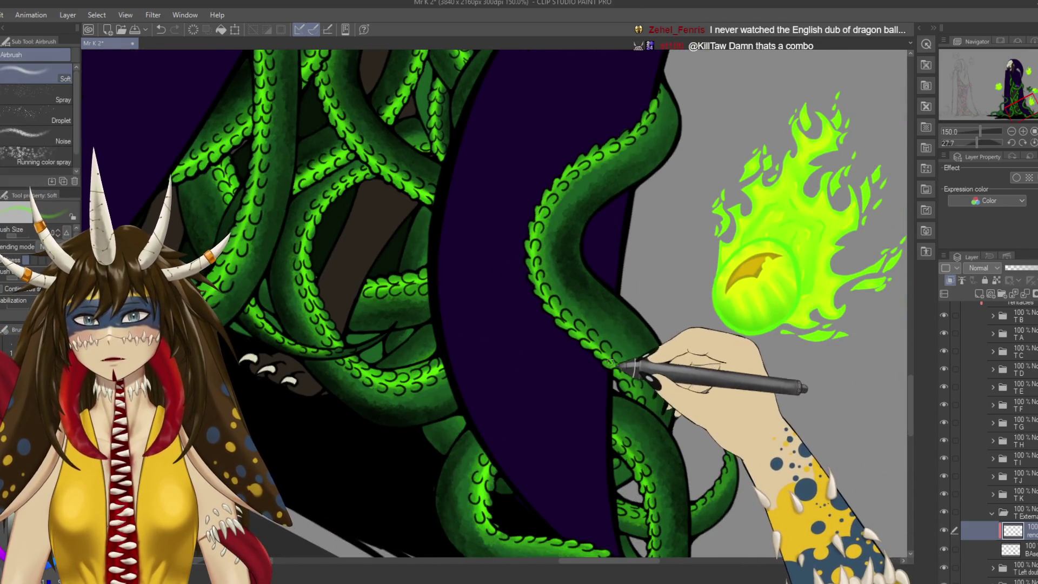
{"action": "key", "text": "r"}
{"action": "mouse_move", "coordinate": [551, 301]}
{"action": "left_mouse_down"}
{"action": "mouse_move", "coordinate": [521, 351]}
{"action": "mouse_move", "coordinate": [570, 283]}
{"action": "left_mouse_up"}
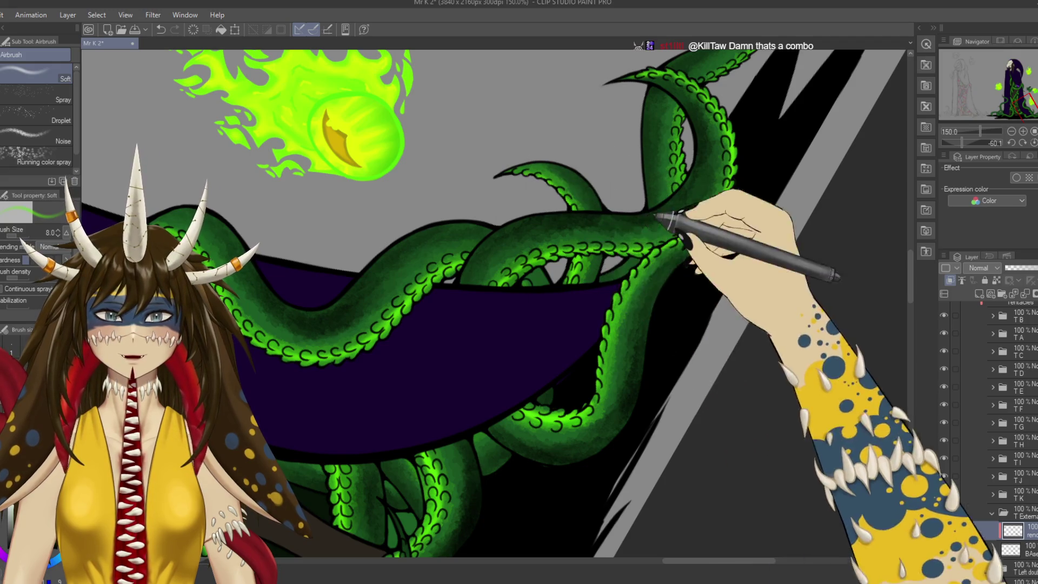
Airbrush darker green up to the right tentacle tips and save.
{"action": "left_click_drag", "start_coordinate": [644, 219], "coordinate": [622, 265]}
{"action": "key", "text": "ctrl+s"}
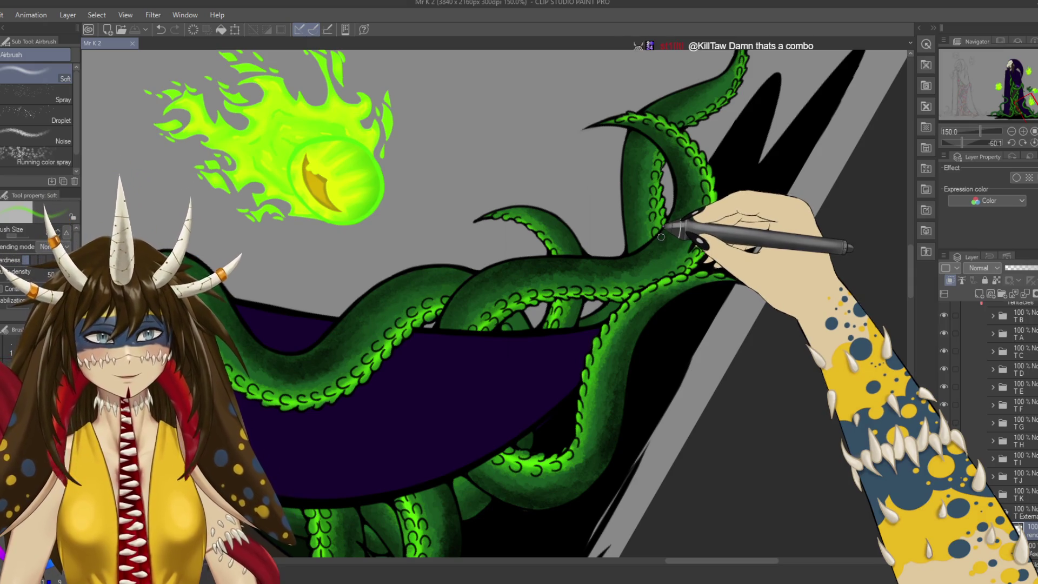
{"action": "left_click_drag", "start_coordinate": [661, 237], "coordinate": [728, 99]}
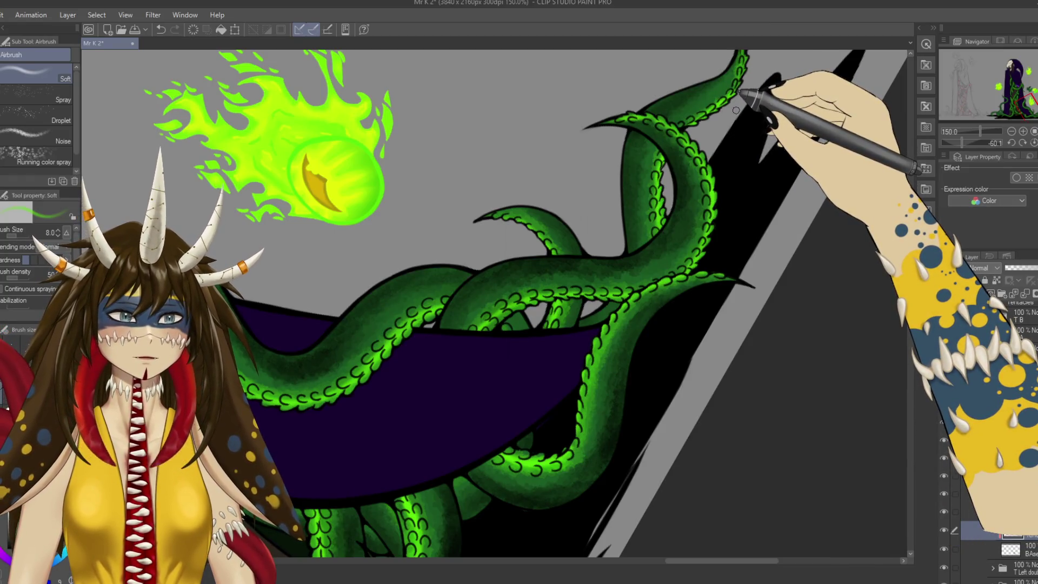
{"action": "left_click_drag", "start_coordinate": [744, 95], "coordinate": [716, 132]}
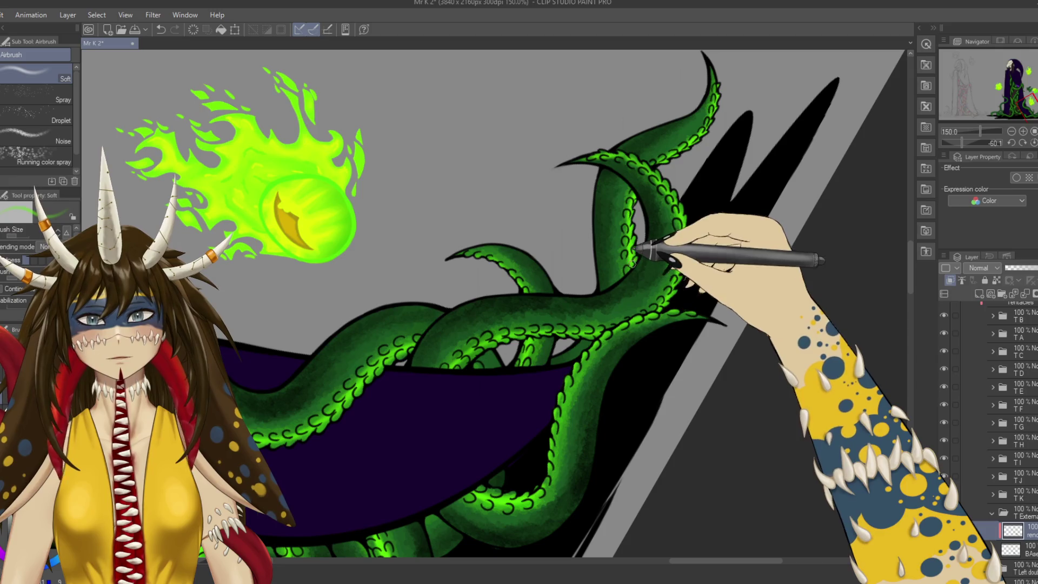
{"action": "key", "text": "ctrl+s"}
{"action": "scroll", "coordinate": [628, 254], "scroll_direction": "down", "scroll_amount": 4}
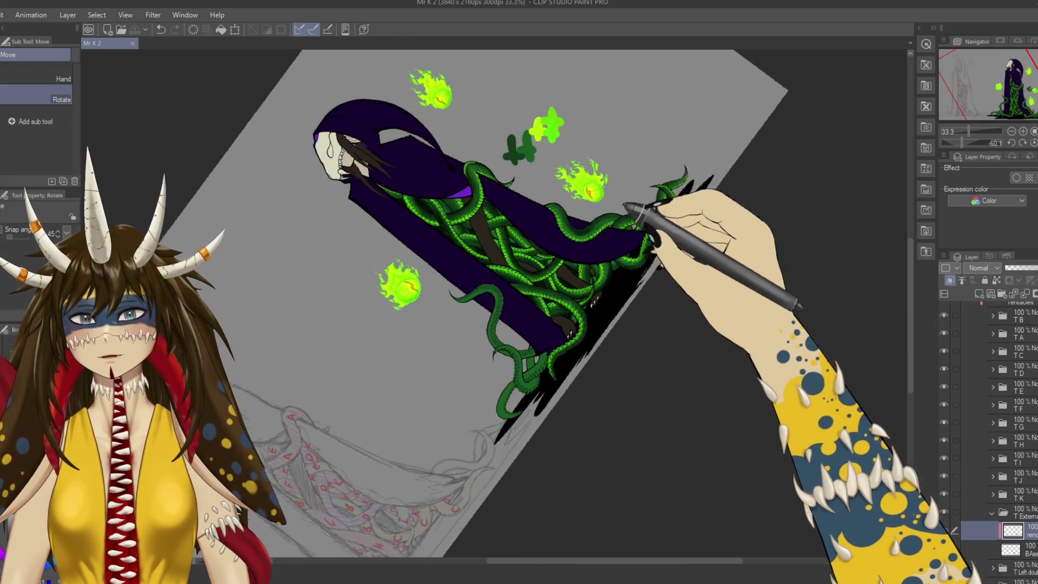
Reset the canvas rotation, zoom out to 33.3%, and select the top layer of the T Left folder.
{"action": "left_click_drag", "start_coordinate": [622, 251], "coordinate": [640, 441]}
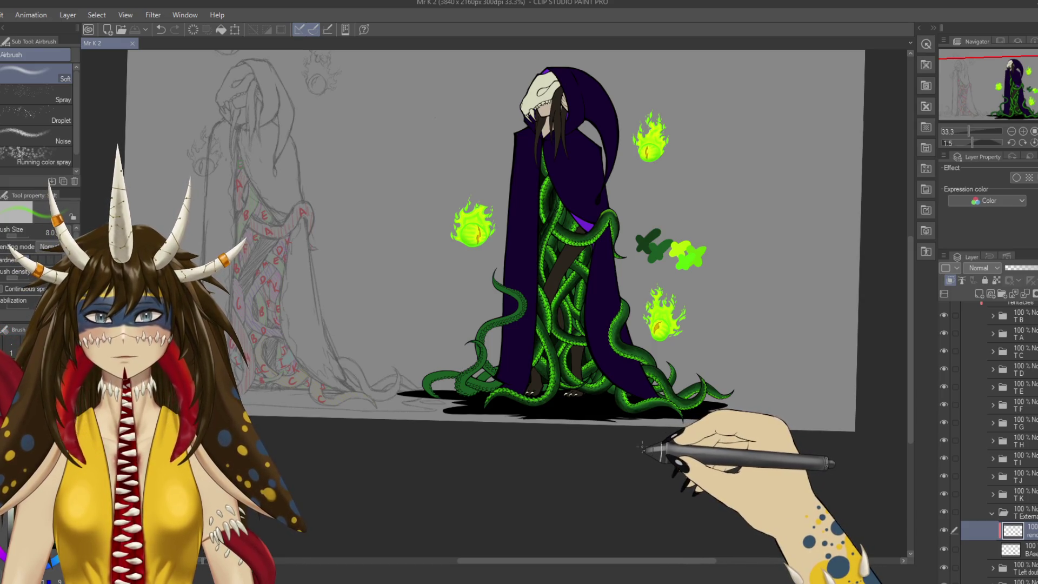
{"action": "left_click_drag", "start_coordinate": [687, 432], "coordinate": [728, 441]}
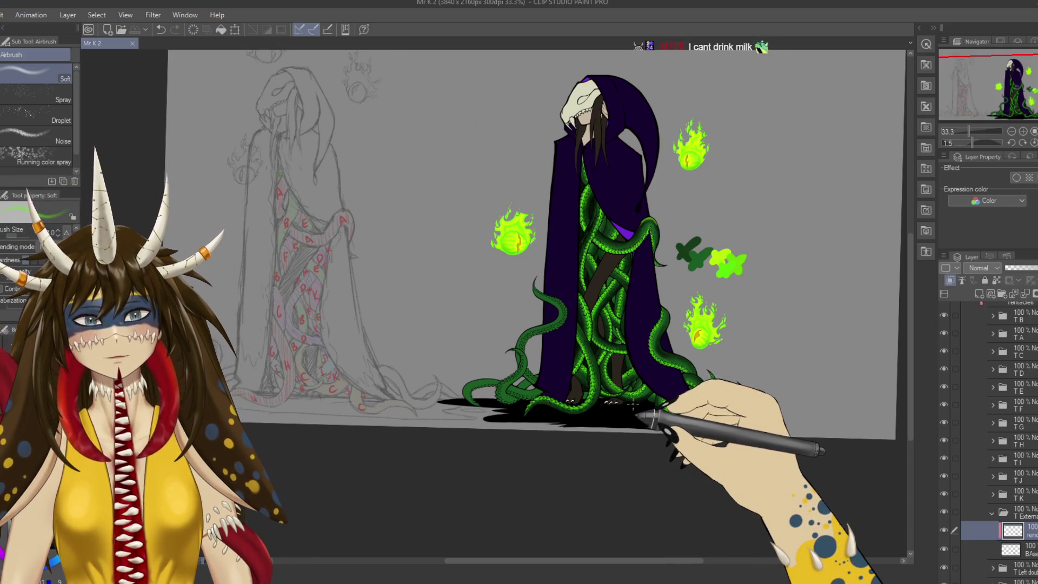
{"action": "left_click_drag", "start_coordinate": [592, 343], "coordinate": [538, 302]}
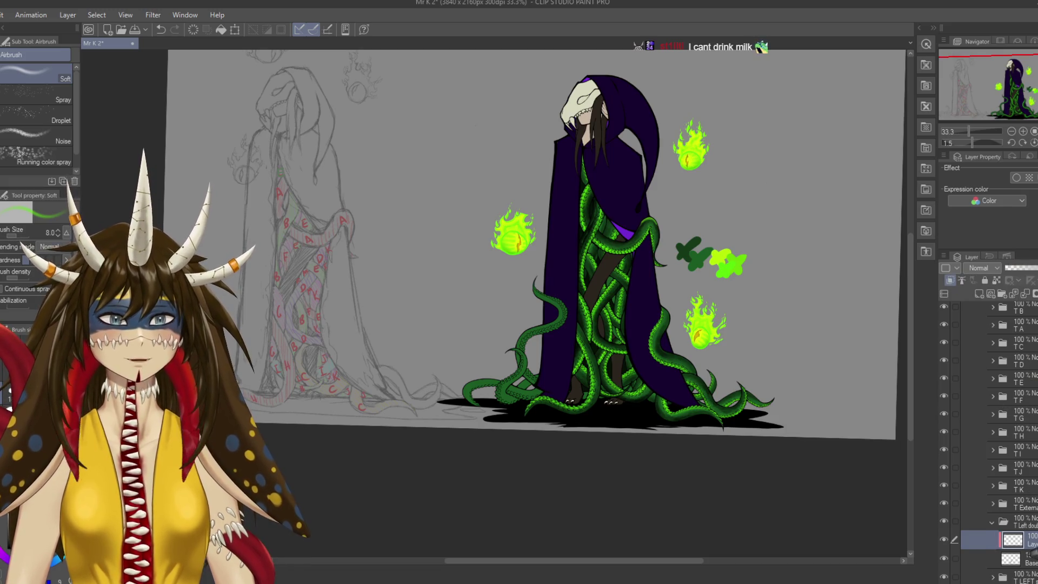
{"action": "scroll", "coordinate": [491, 310], "scroll_direction": "up", "scroll_amount": 1}
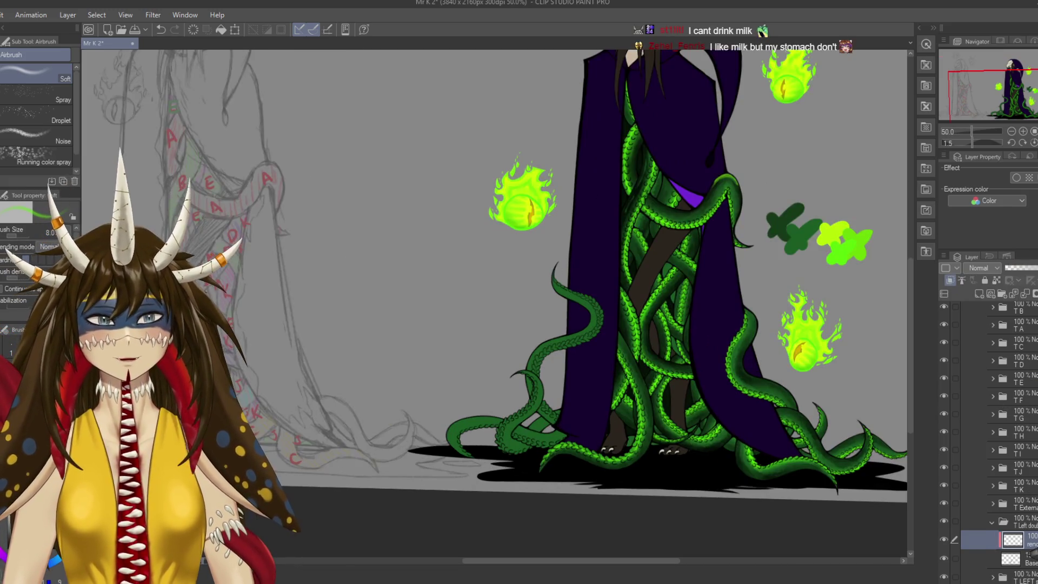
Save, then edge the lower-left tentacles with darker green using the Watercolor Rough wash brush.
{"action": "left_click_drag", "start_coordinate": [723, 262], "coordinate": [671, 301]}
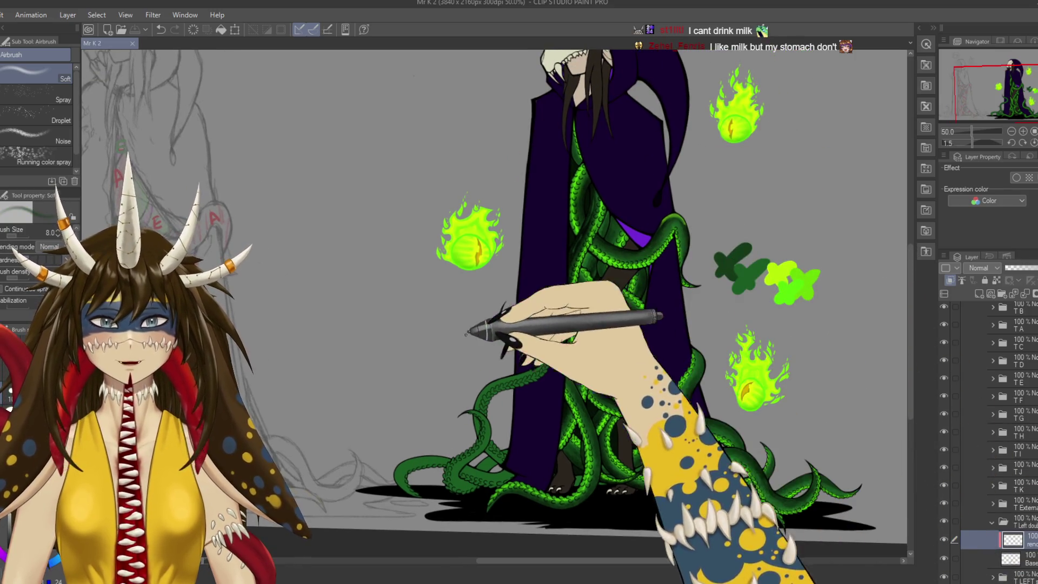
{"action": "key", "text": "b"}
{"action": "key", "text": "b"}
{"action": "key", "text": "b"}
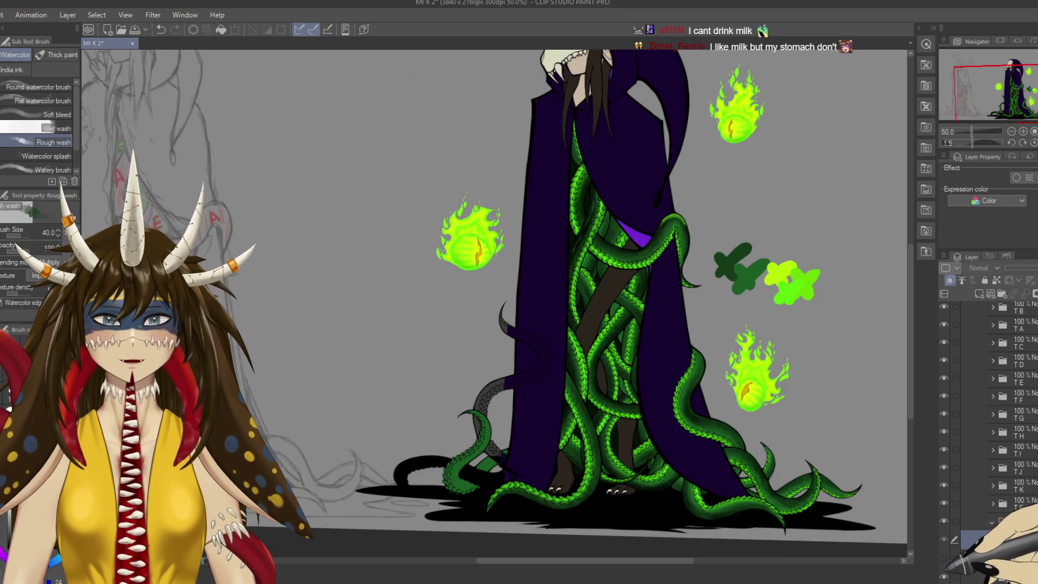
{"action": "scroll", "coordinate": [880, 529], "scroll_direction": "up", "scroll_amount": 5}
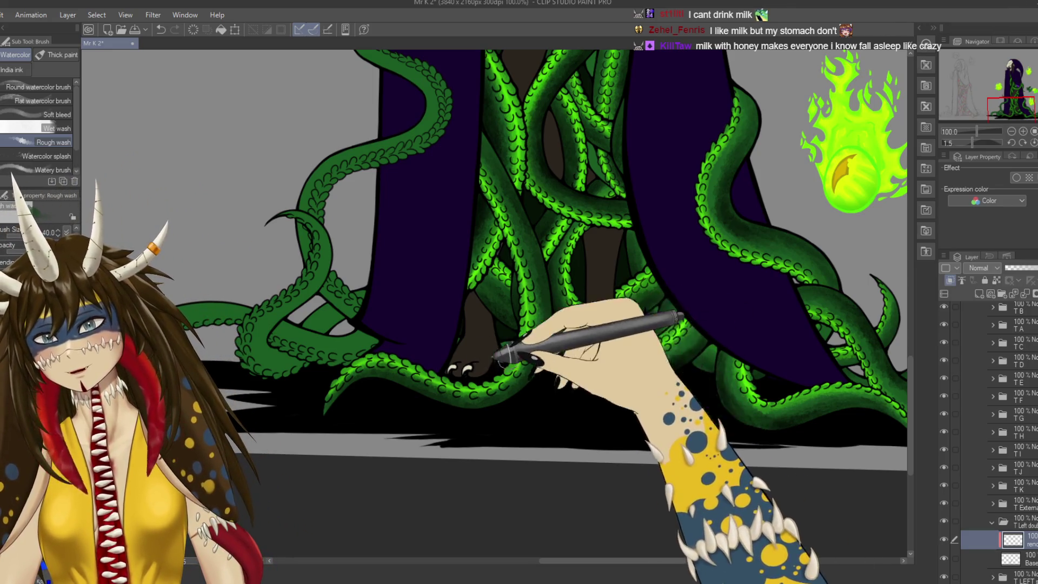
{"action": "left_click_drag", "start_coordinate": [535, 357], "coordinate": [684, 403]}
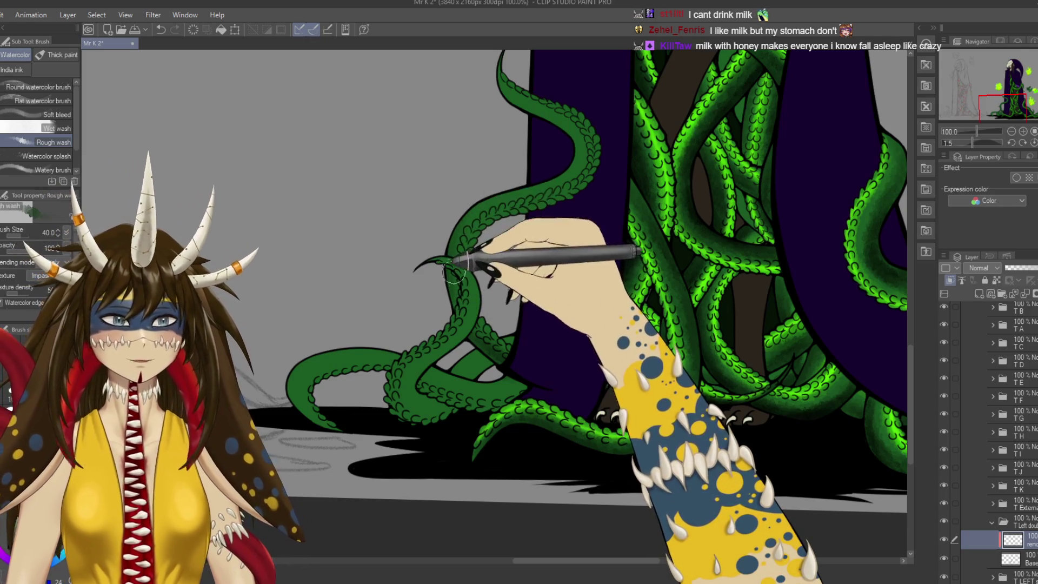
{"action": "key", "text": "ctrl+s"}
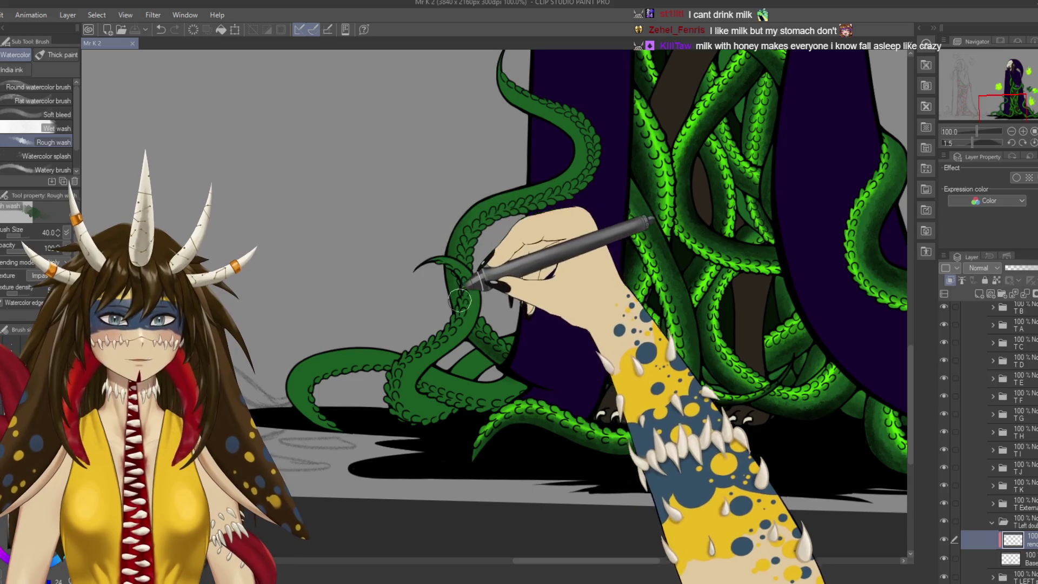
{"action": "left_click_drag", "start_coordinate": [463, 239], "coordinate": [476, 206]}
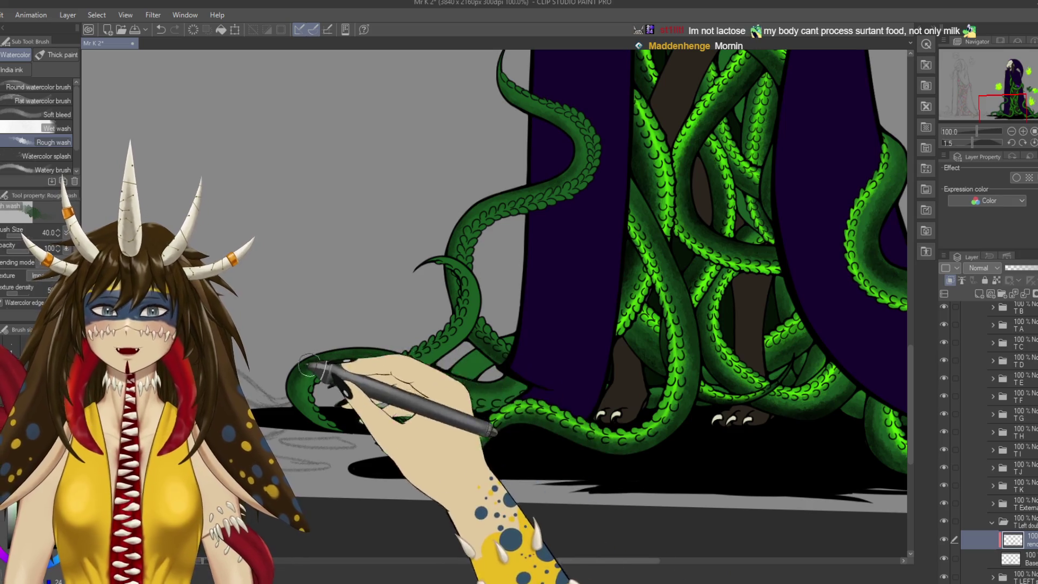
{"action": "scroll", "coordinate": [779, 274], "scroll_direction": "up", "scroll_amount": 3}
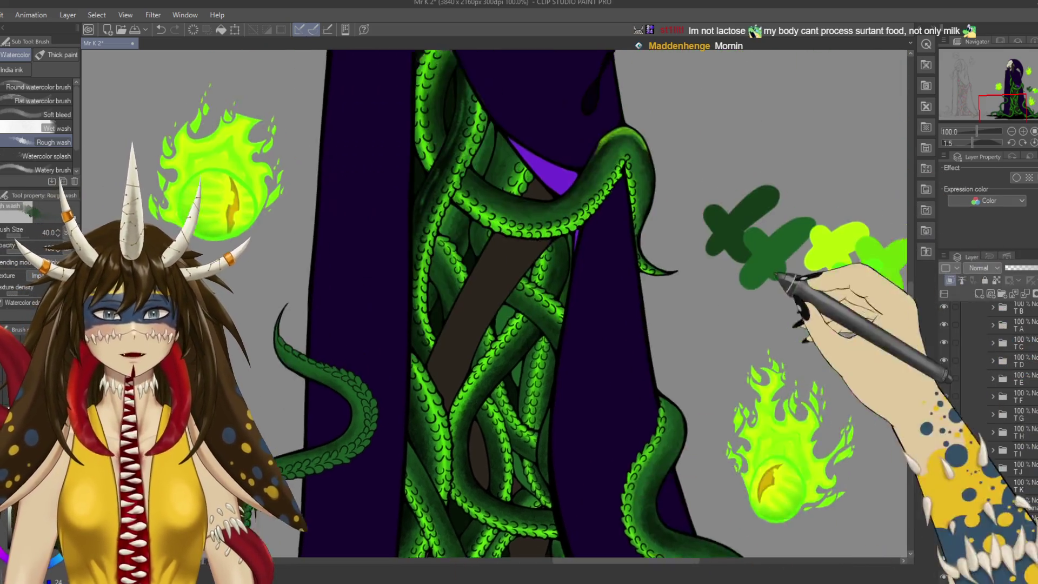
Deepen the Rough wash shading on the lower left tentacle and its scales, then save.
{"action": "scroll", "coordinate": [765, 297], "scroll_direction": "down", "scroll_amount": 5}
{"action": "scroll", "coordinate": [568, 335], "scroll_direction": "left", "scroll_amount": 3}
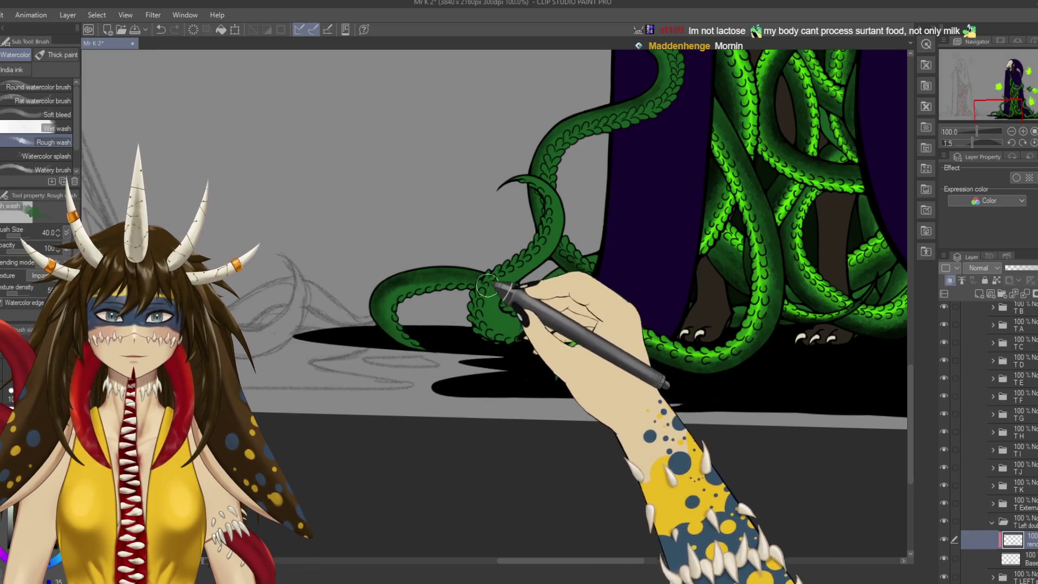
{"action": "left_click_drag", "start_coordinate": [561, 313], "coordinate": [644, 308]}
{"action": "scroll", "coordinate": [533, 429], "scroll_direction": "up", "scroll_amount": 3}
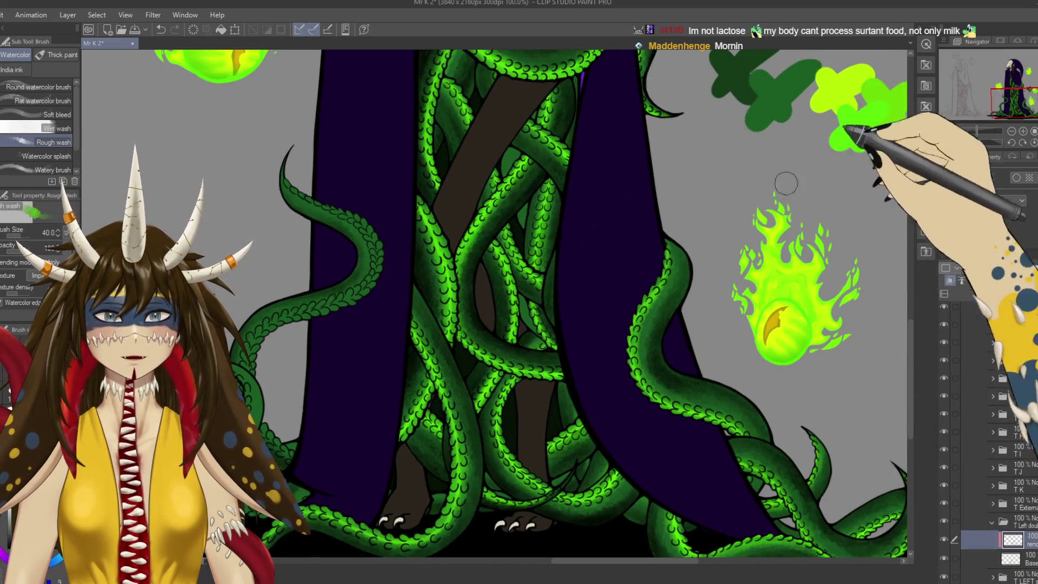
{"action": "scroll", "coordinate": [657, 174], "scroll_direction": "down", "scroll_amount": 3}
{"action": "scroll", "coordinate": [657, 174], "scroll_direction": "down", "scroll_amount": 1}
{"action": "scroll", "coordinate": [657, 174], "scroll_direction": "left", "scroll_amount": 2}
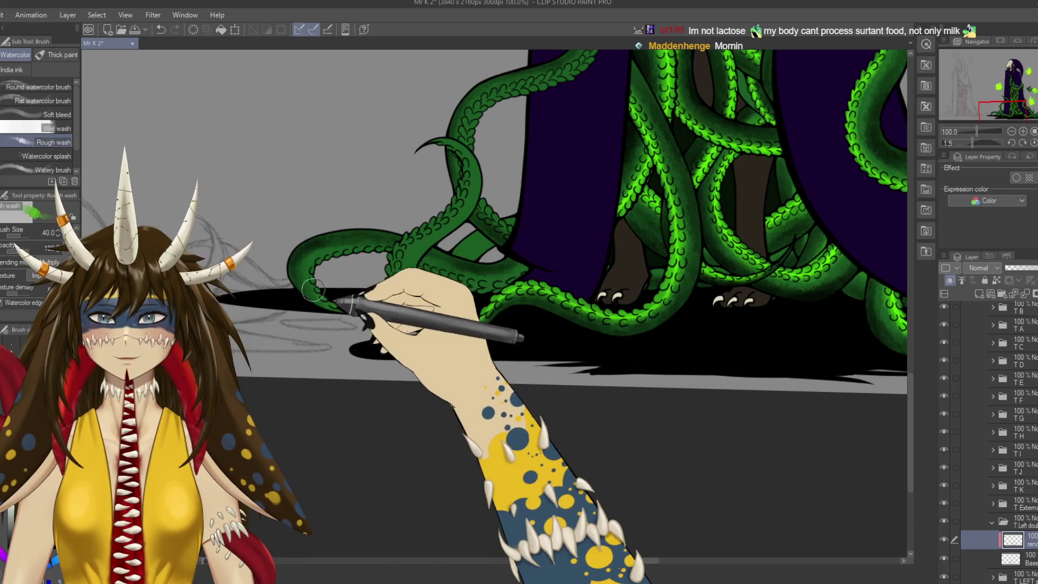
{"action": "mouse_move", "coordinate": [335, 306]}
{"action": "left_mouse_down"}
{"action": "mouse_move", "coordinate": [371, 256]}
{"action": "mouse_move", "coordinate": [314, 273]}
{"action": "mouse_move", "coordinate": [452, 273]}
{"action": "mouse_move", "coordinate": [447, 290]}
{"action": "mouse_move", "coordinate": [435, 283]}
{"action": "mouse_move", "coordinate": [522, 290]}
{"action": "mouse_move", "coordinate": [510, 271]}
{"action": "mouse_move", "coordinate": [494, 292]}
{"action": "mouse_move", "coordinate": [446, 287]}
{"action": "mouse_move", "coordinate": [482, 295]}
{"action": "mouse_move", "coordinate": [429, 271]}
{"action": "mouse_move", "coordinate": [325, 278]}
{"action": "mouse_move", "coordinate": [327, 259]}
{"action": "left_mouse_up"}
{"action": "scroll", "coordinate": [411, 270], "scroll_direction": "up", "scroll_amount": 2}
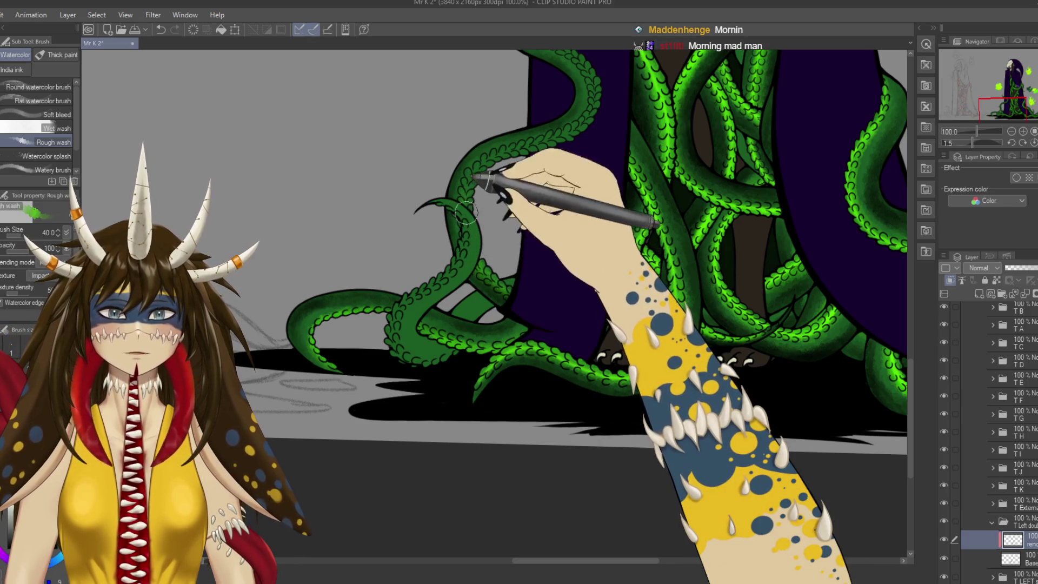
{"action": "key", "text": "ctrl+s"}
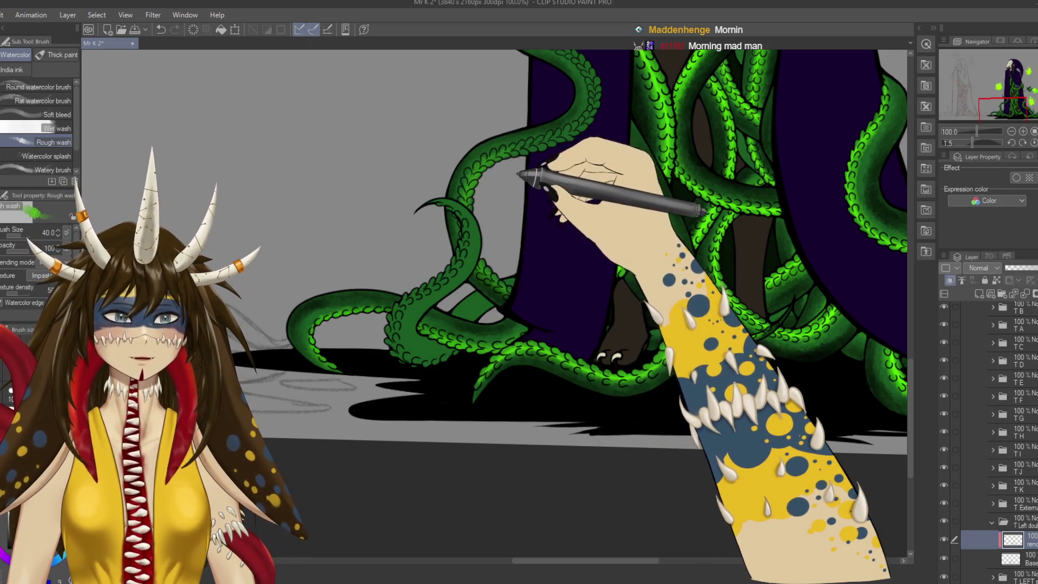
Darken the upper left tentacle's shading toward its curled tip.
{"action": "scroll", "coordinate": [503, 228], "scroll_direction": "up", "scroll_amount": 2}
{"action": "left_click_drag", "start_coordinate": [503, 228], "coordinate": [500, 192]}
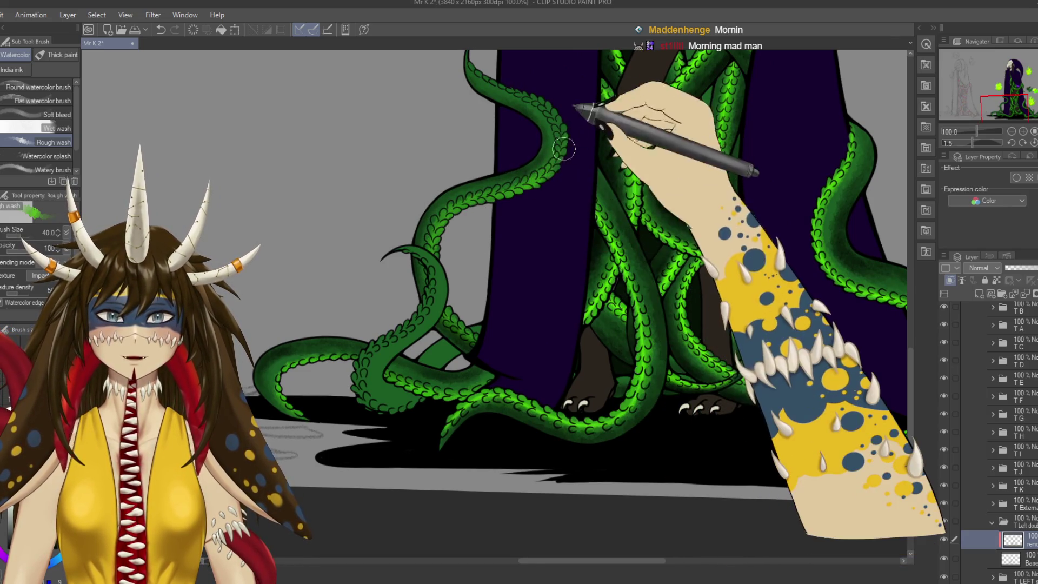
{"action": "left_click_drag", "start_coordinate": [556, 81], "coordinate": [576, 146]}
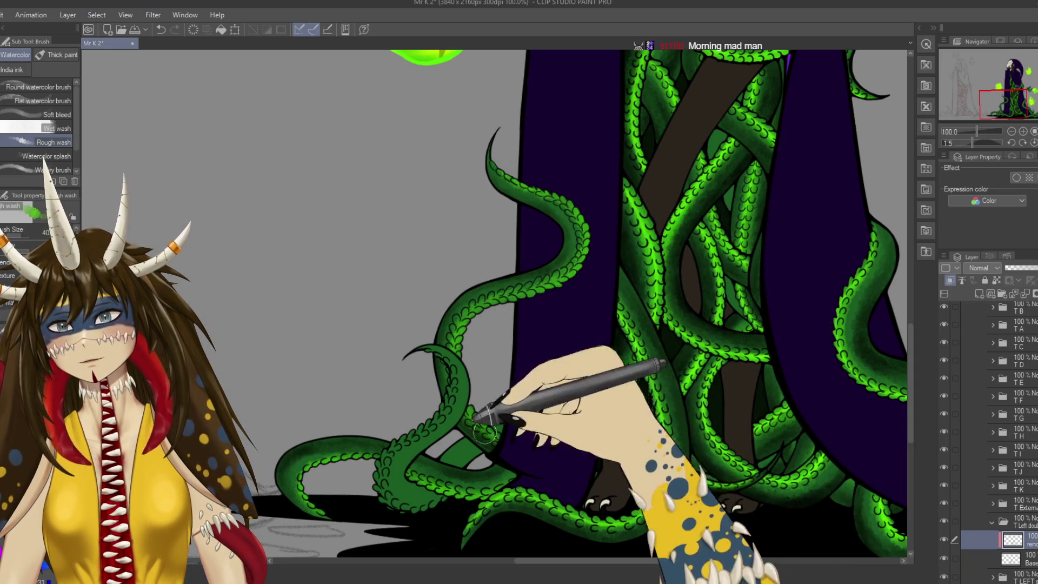
{"action": "left_click_drag", "start_coordinate": [538, 260], "coordinate": [571, 275]}
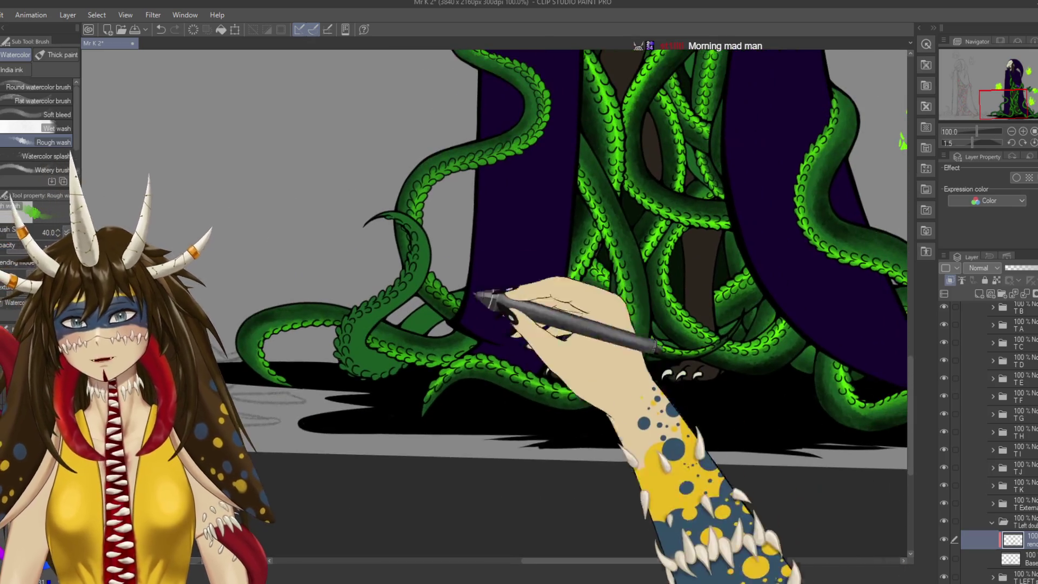
{"action": "key", "text": "b"}
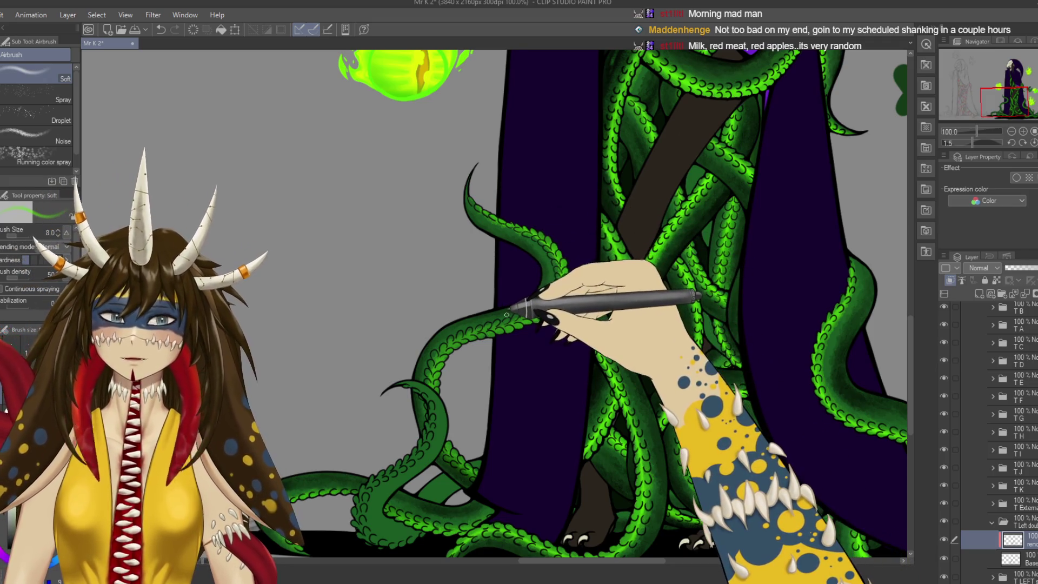
{"action": "scroll", "coordinate": [507, 315], "scroll_direction": "up", "scroll_amount": 1}
Soft-airbrush dark green shading onto the upper left tentacle at 150% zoom and save.
{"action": "mouse_move", "coordinate": [506, 315]}
{"action": "left_mouse_down"}
{"action": "mouse_move", "coordinate": [290, 243]}
{"action": "mouse_move", "coordinate": [596, 188]}
{"action": "left_mouse_up"}
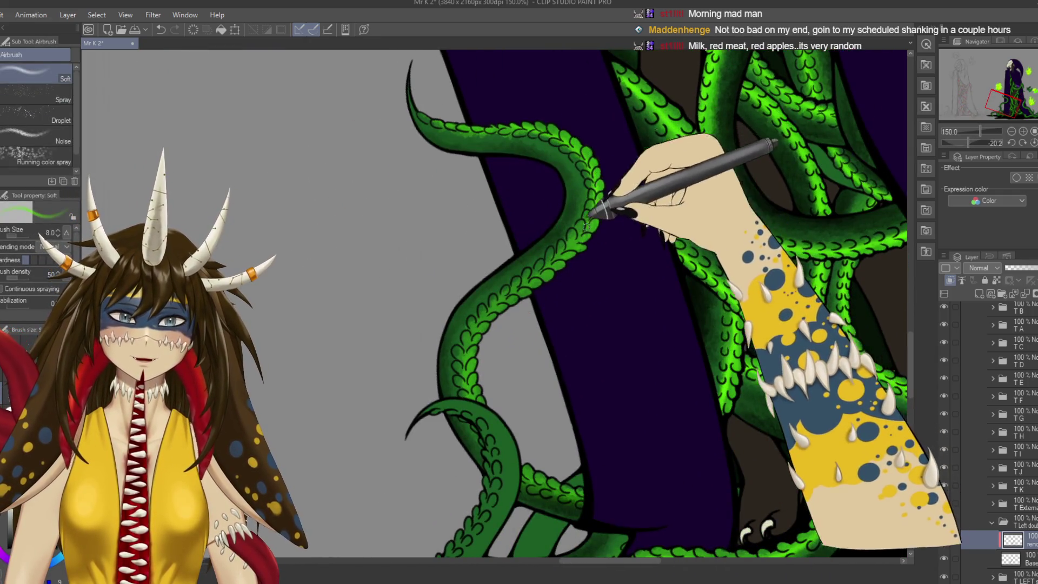
{"action": "left_click_drag", "start_coordinate": [520, 291], "coordinate": [580, 220]}
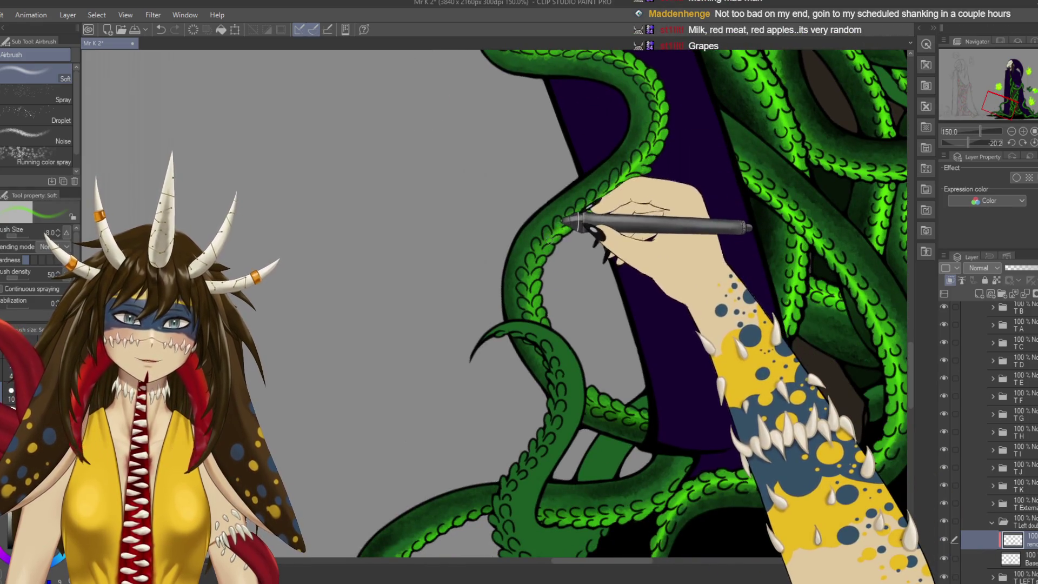
{"action": "left_click_drag", "start_coordinate": [552, 334], "coordinate": [512, 348]}
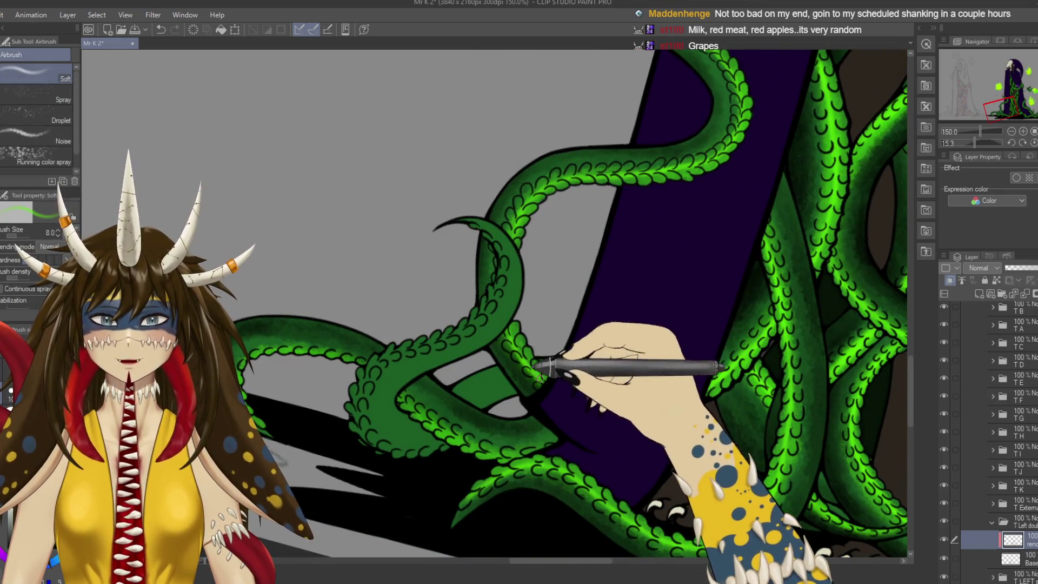
{"action": "key", "text": "ctrl+s"}
{"action": "left_click_drag", "start_coordinate": [533, 359], "coordinate": [543, 424]}
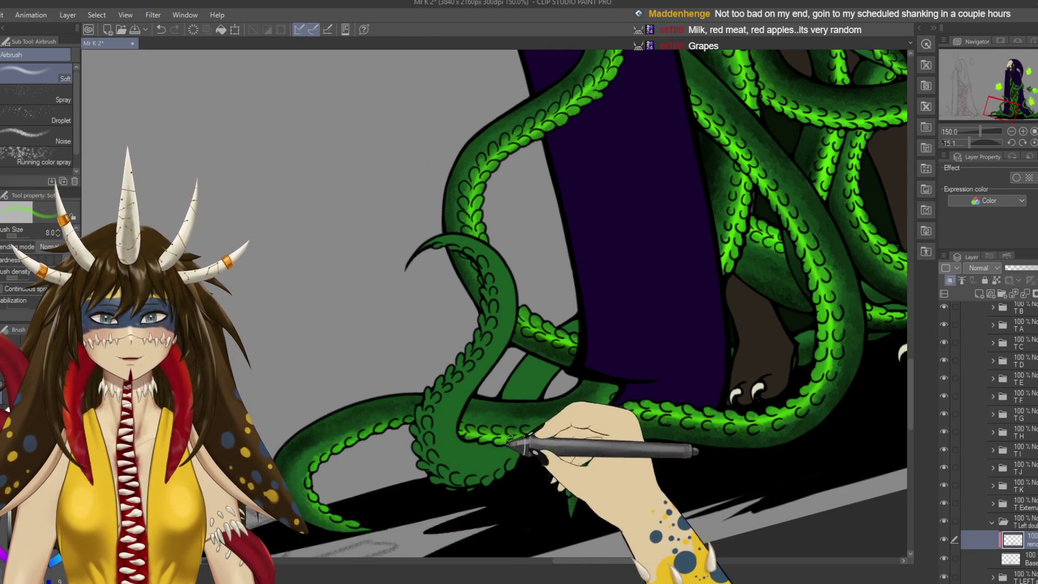
Rotate the canvas sideways to airbrush the lower left tentacles, then turn it upright and save.
{"action": "key", "text": "r"}
{"action": "mouse_move", "coordinate": [476, 438]}
{"action": "left_mouse_down"}
{"action": "mouse_move", "coordinate": [473, 463]}
{"action": "mouse_move", "coordinate": [698, 346]}
{"action": "left_mouse_up"}
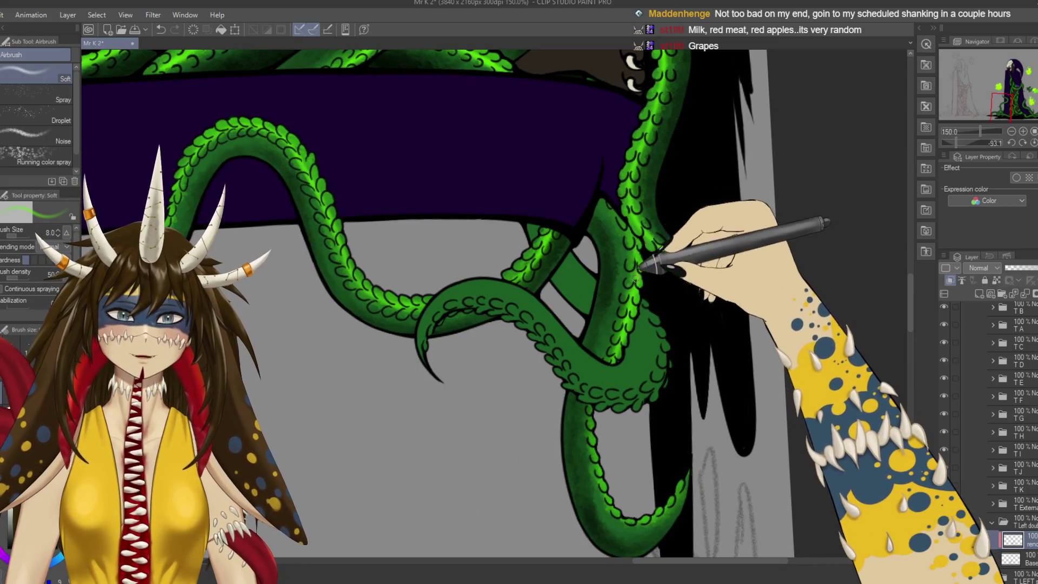
{"action": "key", "text": "ctrl+s"}
{"action": "mouse_move", "coordinate": [639, 273]}
{"action": "left_mouse_down"}
{"action": "mouse_move", "coordinate": [367, 379]}
{"action": "mouse_move", "coordinate": [292, 451]}
{"action": "left_mouse_up"}
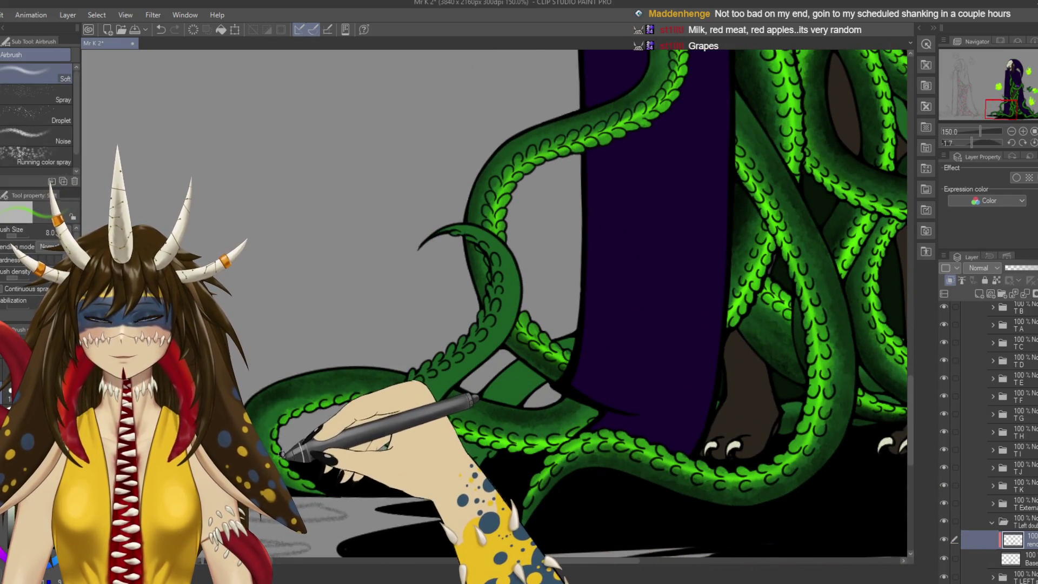
{"action": "key", "text": "ctrl+s"}
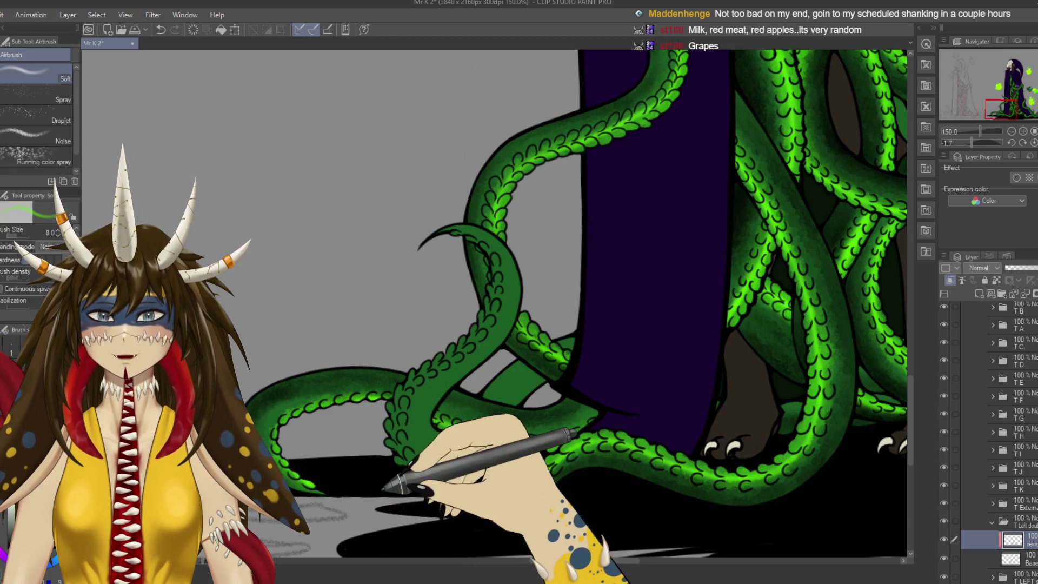
{"action": "scroll", "coordinate": [373, 511], "scroll_direction": "down", "scroll_amount": 2}
{"action": "scroll", "coordinate": [373, 512], "scroll_direction": "down", "scroll_amount": 3}
{"action": "left_click_drag", "start_coordinate": [622, 296], "coordinate": [701, 287]}
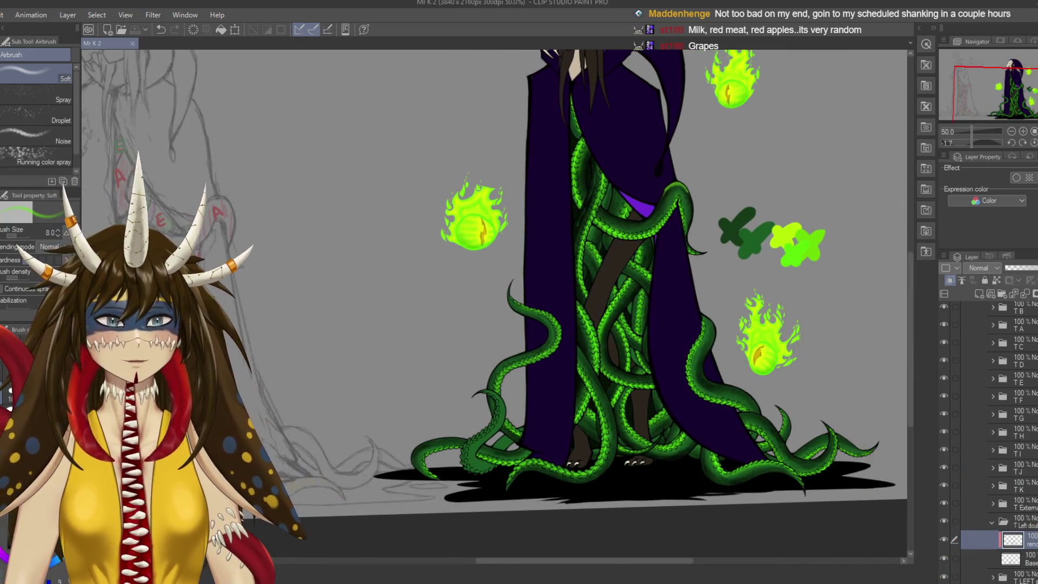
Add a New Raster Layer inside the T LEFT folder and test Undo/Redo on the strokes.
{"action": "left_click", "coordinate": [994, 521]}
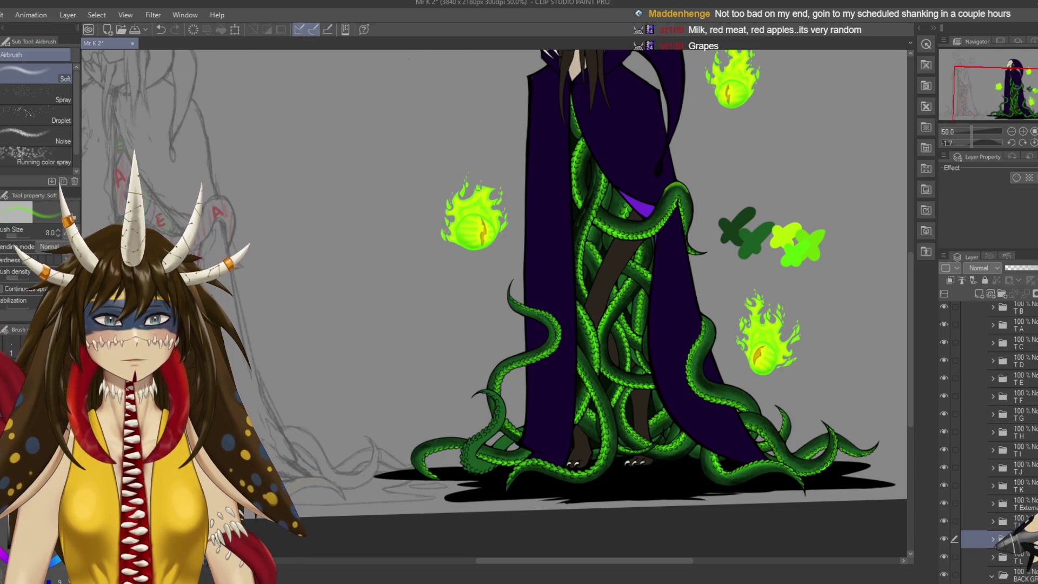
{"action": "left_click", "coordinate": [980, 294]}
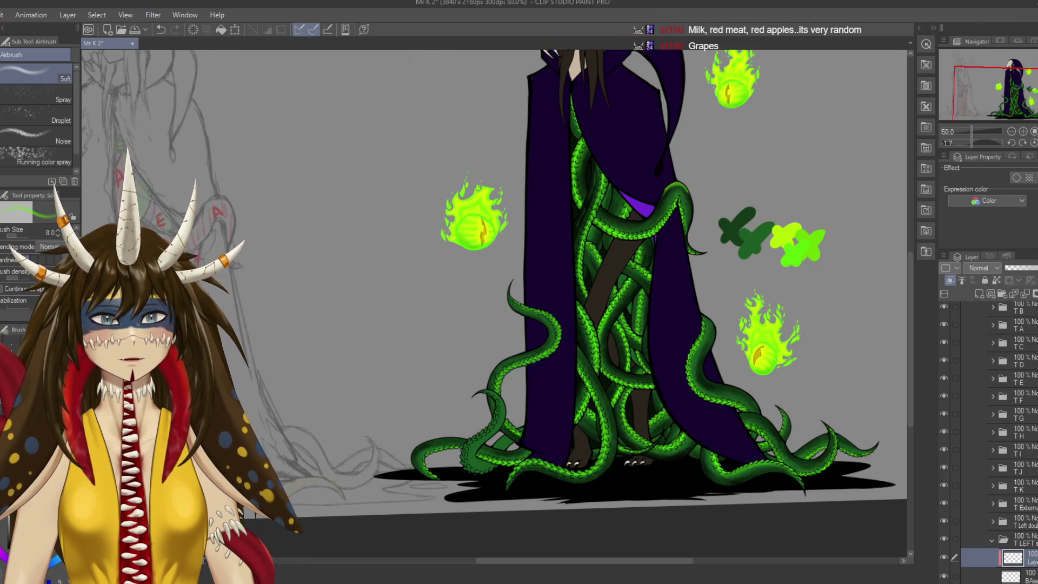
{"action": "scroll", "coordinate": [990, 444], "scroll_direction": "down", "scroll_amount": 3}
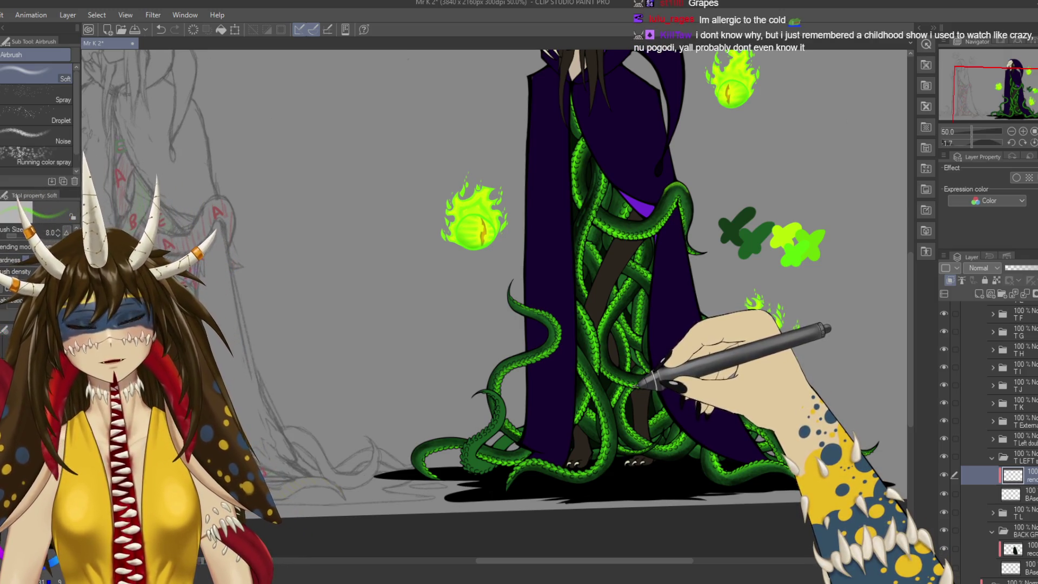
{"action": "key", "text": "ctrl+z"}
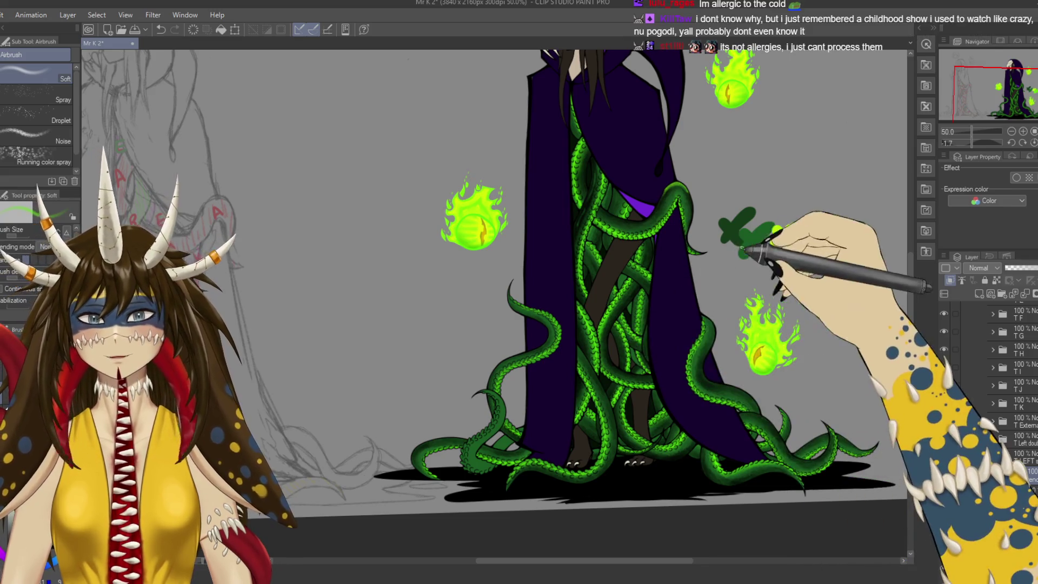
{"action": "key", "text": "ctrl+y"}
Zoom in and return to the Watercolor Rough wash brush.
{"action": "key", "text": "b"}
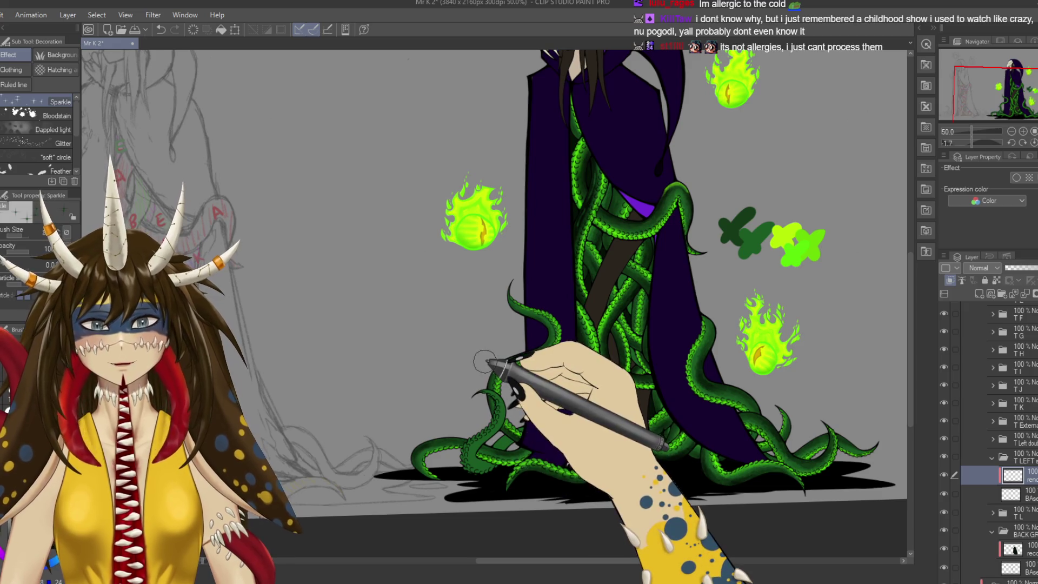
{"action": "scroll", "coordinate": [487, 368], "scroll_direction": "up", "scroll_amount": 3}
{"action": "scroll", "coordinate": [497, 302], "scroll_direction": "up", "scroll_amount": 2}
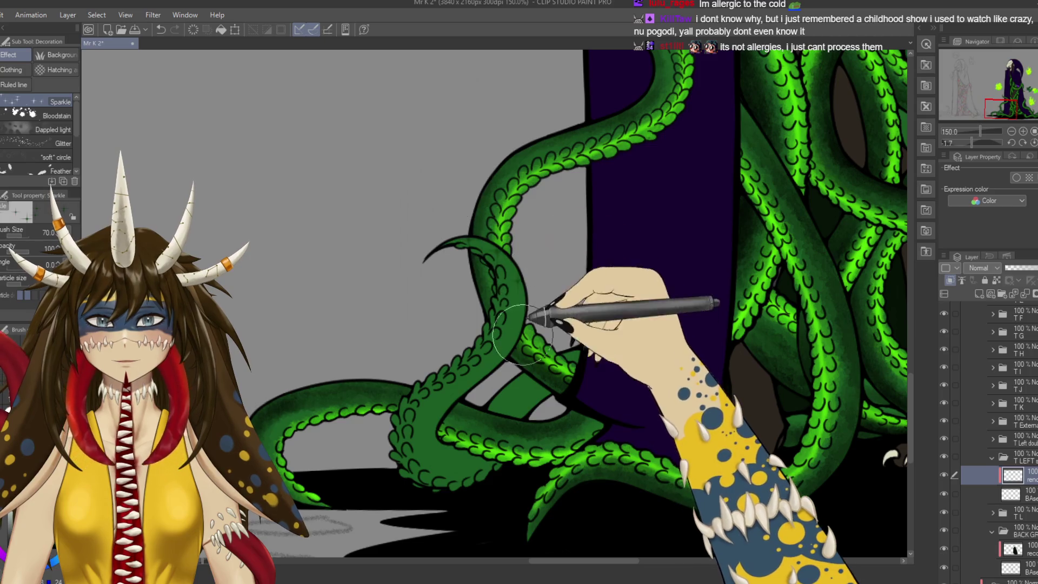
{"action": "key", "text": "b"}
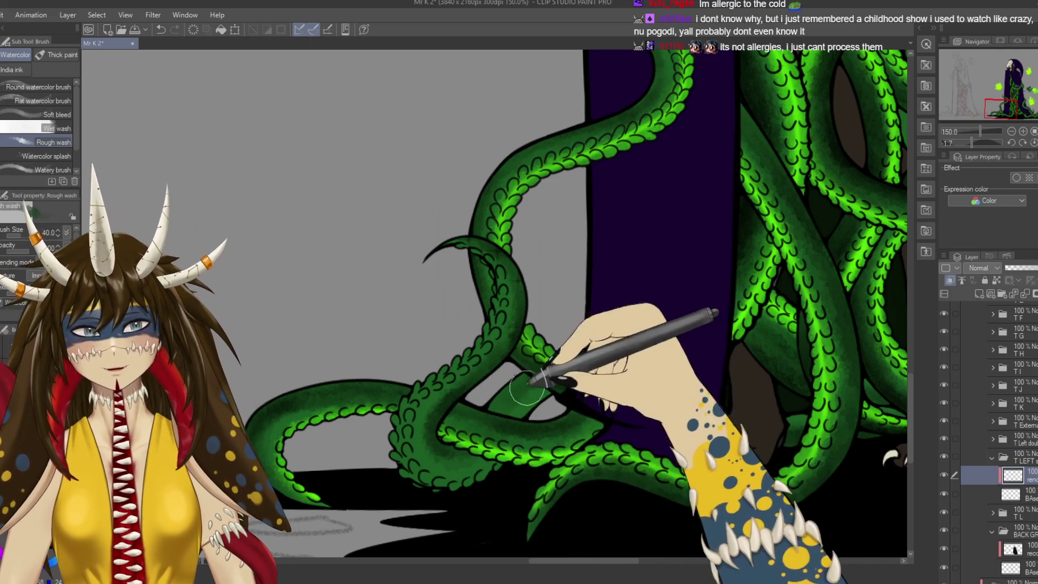
Darken the wash along the lower left tentacle loops by the robe hem and save.
{"action": "left_click_drag", "start_coordinate": [481, 428], "coordinate": [511, 380]}
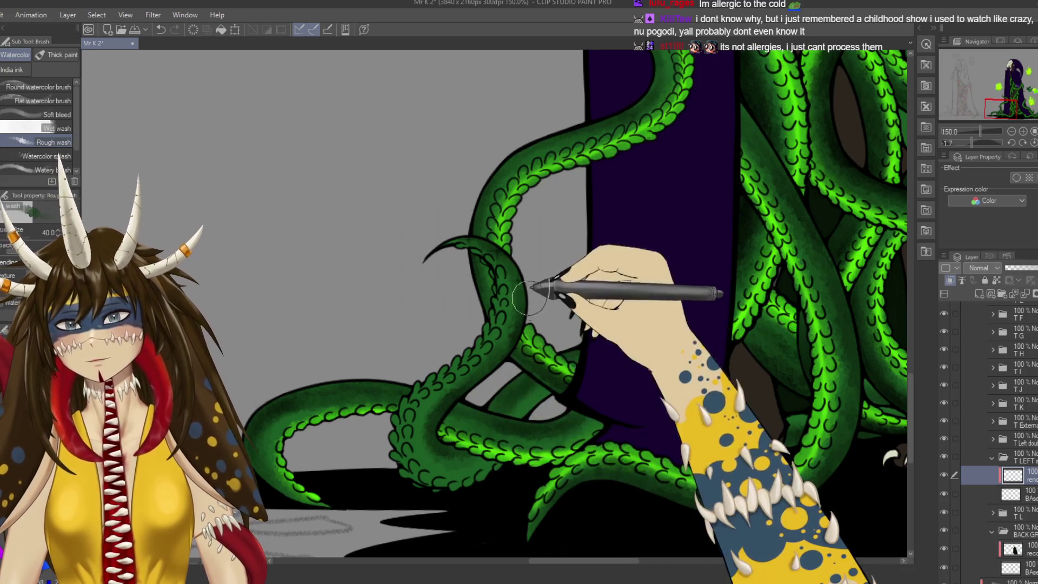
{"action": "left_click_drag", "start_coordinate": [429, 232], "coordinate": [418, 241]}
{"action": "mouse_move", "coordinate": [599, 263]}
{"action": "left_mouse_down"}
{"action": "mouse_move", "coordinate": [417, 494]}
{"action": "mouse_move", "coordinate": [537, 297]}
{"action": "mouse_move", "coordinate": [719, 413]}
{"action": "left_mouse_up"}
{"action": "mouse_move", "coordinate": [470, 505]}
{"action": "left_mouse_down"}
{"action": "mouse_move", "coordinate": [615, 278]}
{"action": "mouse_move", "coordinate": [529, 204]}
{"action": "left_mouse_up"}
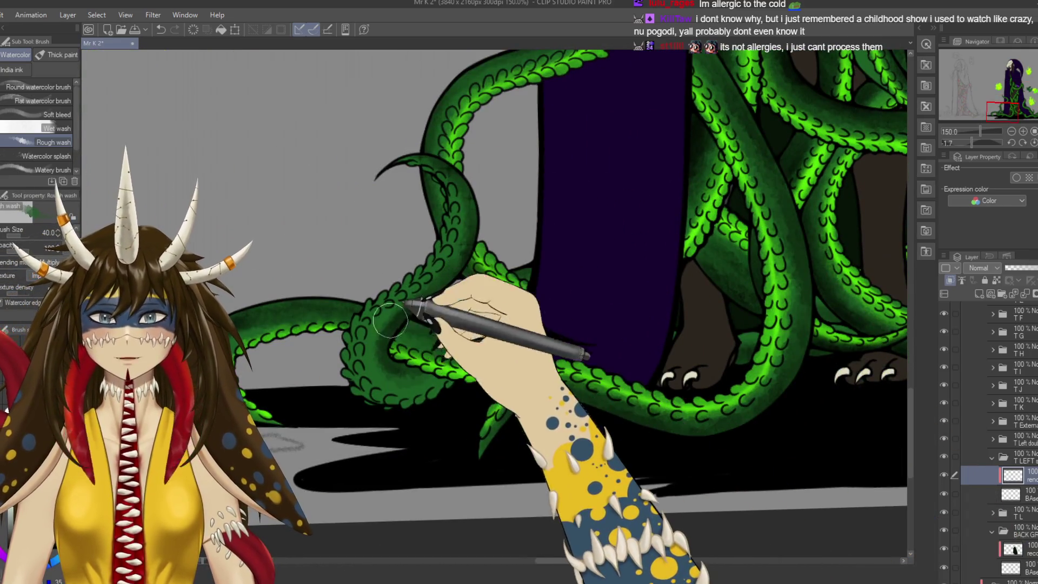
{"action": "left_click_drag", "start_coordinate": [440, 265], "coordinate": [512, 286]}
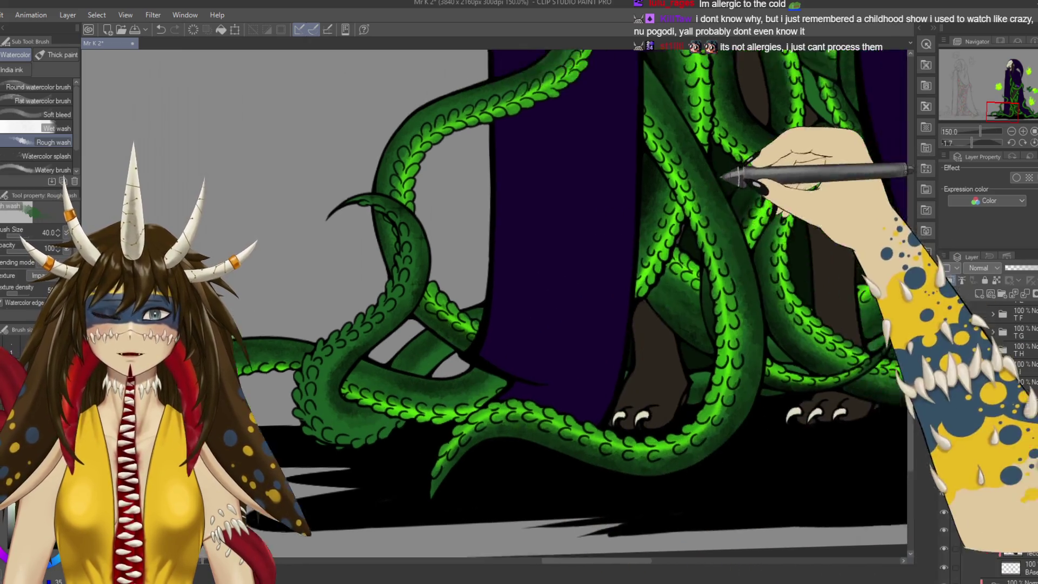
{"action": "mouse_move", "coordinate": [742, 167]}
{"action": "left_mouse_down"}
{"action": "mouse_move", "coordinate": [645, 429]}
{"action": "mouse_move", "coordinate": [546, 302]}
{"action": "left_mouse_up"}
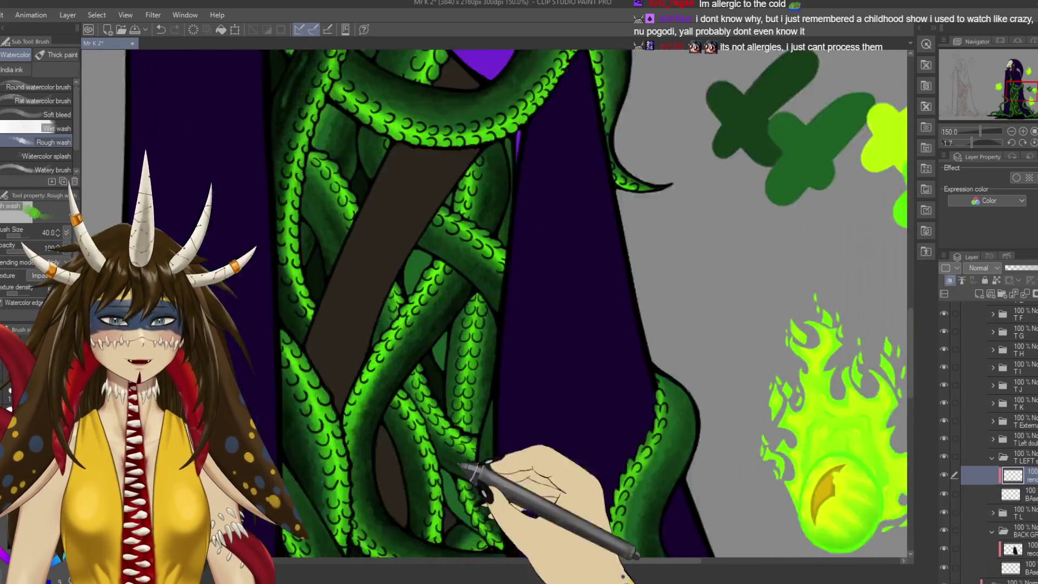
{"action": "mouse_move", "coordinate": [464, 476]}
{"action": "left_mouse_down"}
{"action": "mouse_move", "coordinate": [538, 343]}
{"action": "mouse_move", "coordinate": [347, 209]}
{"action": "mouse_move", "coordinate": [349, 268]}
{"action": "mouse_move", "coordinate": [417, 300]}
{"action": "mouse_move", "coordinate": [405, 291]}
{"action": "mouse_move", "coordinate": [361, 340]}
{"action": "mouse_move", "coordinate": [358, 359]}
{"action": "mouse_move", "coordinate": [428, 246]}
{"action": "mouse_move", "coordinate": [415, 282]}
{"action": "mouse_move", "coordinate": [336, 367]}
{"action": "mouse_move", "coordinate": [344, 344]}
{"action": "mouse_move", "coordinate": [353, 434]}
{"action": "mouse_move", "coordinate": [379, 439]}
{"action": "left_mouse_up"}
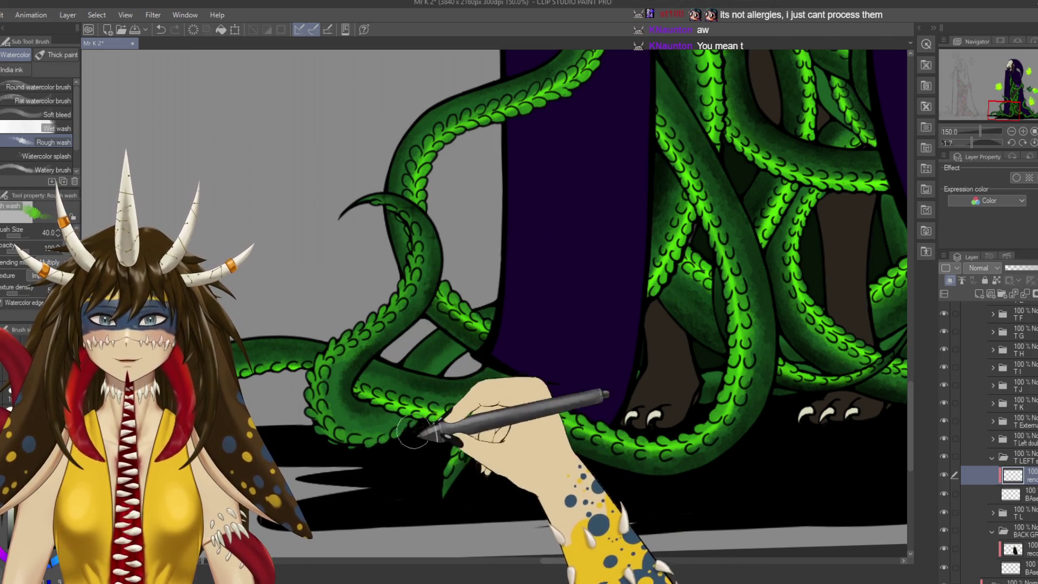
{"action": "key", "text": "ctrl+s"}
Shade the lower tentacle and the upper tentacle's curled tip, then zoom out to check.
{"action": "scroll", "coordinate": [476, 403], "scroll_direction": "down", "scroll_amount": 2}
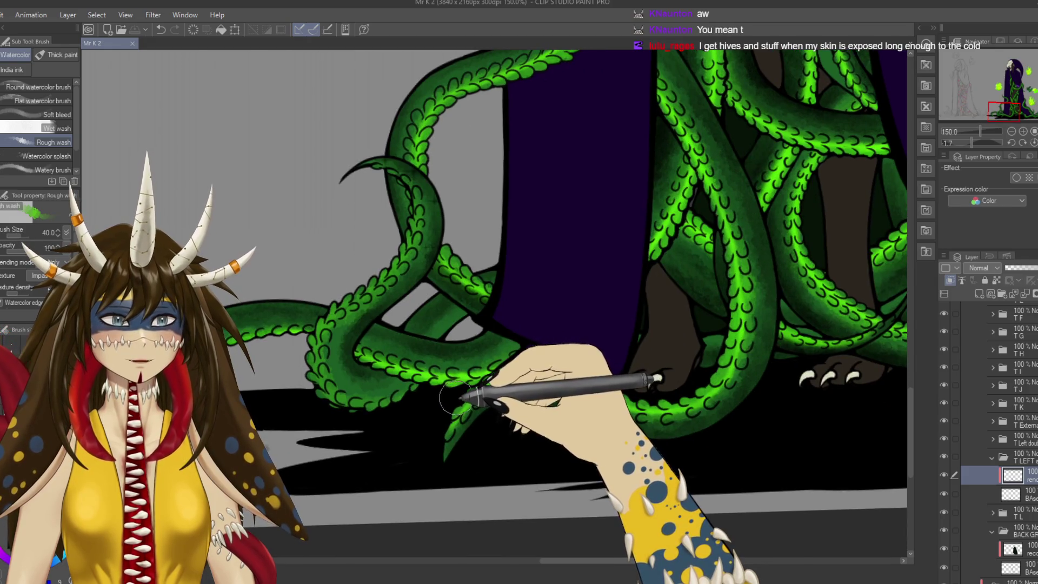
{"action": "mouse_move", "coordinate": [395, 377]}
{"action": "left_mouse_down"}
{"action": "mouse_move", "coordinate": [440, 324]}
{"action": "mouse_move", "coordinate": [480, 315]}
{"action": "mouse_move", "coordinate": [440, 367]}
{"action": "mouse_move", "coordinate": [371, 418]}
{"action": "mouse_move", "coordinate": [357, 410]}
{"action": "left_mouse_up"}
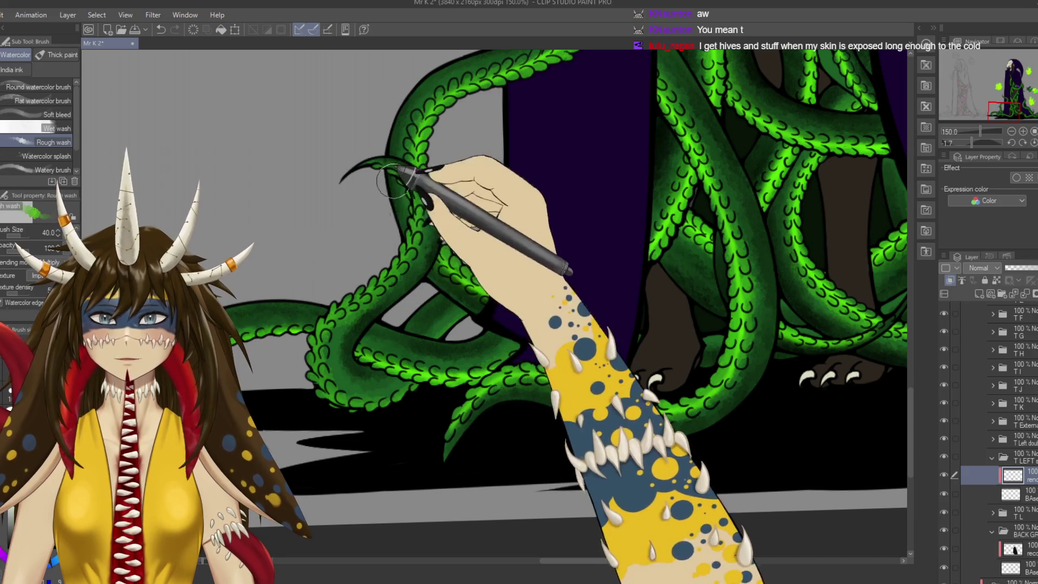
{"action": "left_click_drag", "start_coordinate": [381, 186], "coordinate": [347, 165]}
{"action": "key", "text": "ctrl+minus"}
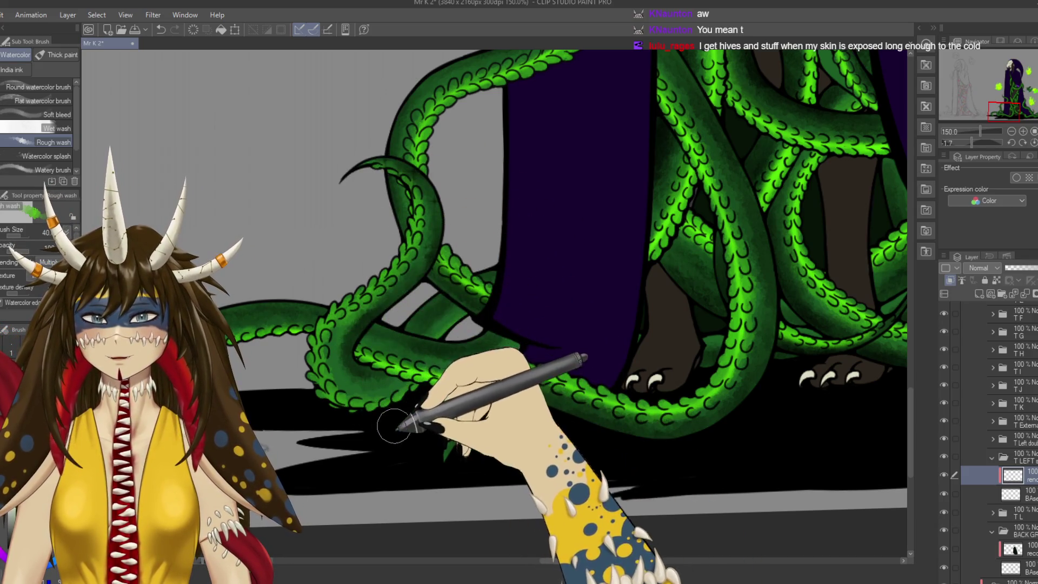
{"action": "key", "text": "ctrl+minus"}
{"action": "key", "text": "ctrl+minus"}
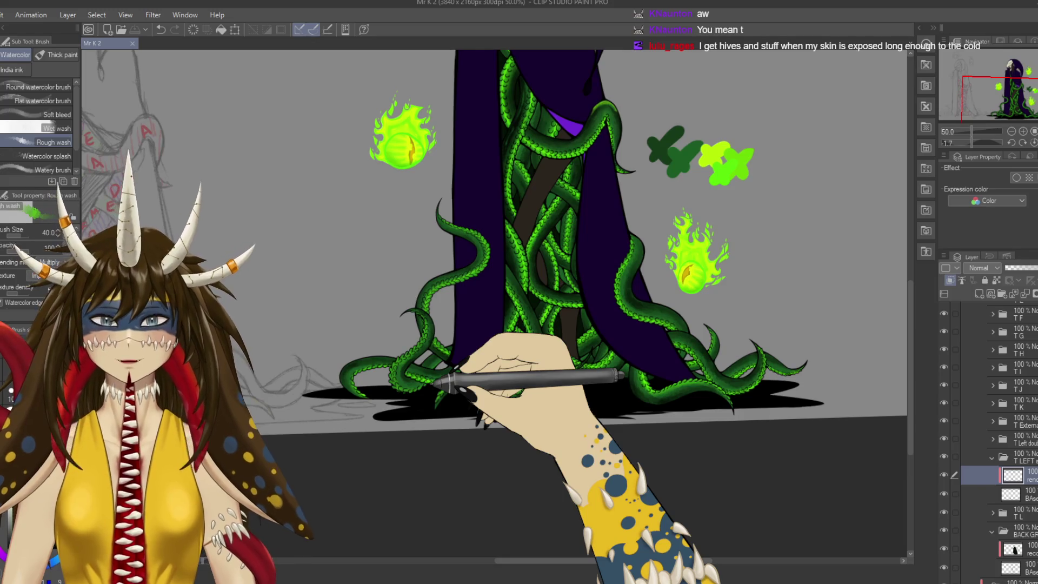
{"action": "key", "text": "ctrl+plus"}
{"action": "key", "text": "ctrl+plus"}
{"action": "key", "text": "ctrl+plus"}
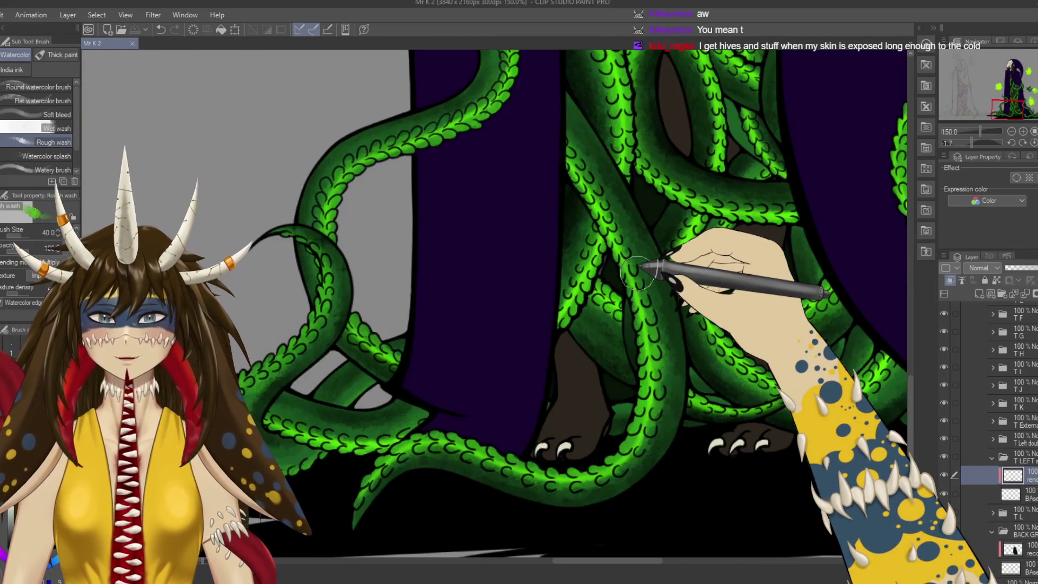
{"action": "key", "text": "b"}
{"action": "scroll", "coordinate": [460, 292], "scroll_direction": "left", "scroll_amount": 5}
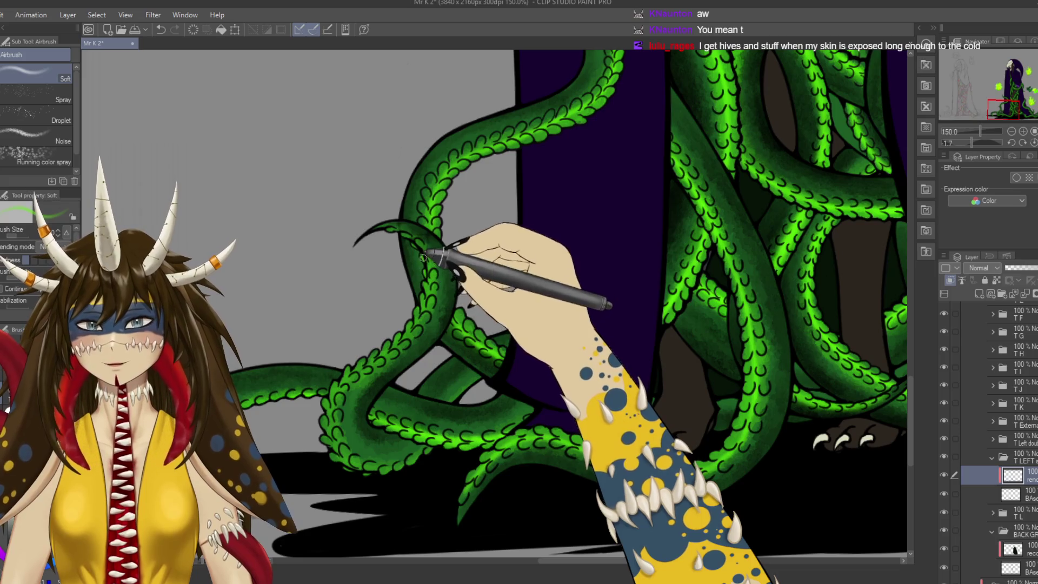
Spray soft shading and a faint glow along the lower tentacles, save, and zoom out to 50%.
{"action": "left_click_drag", "start_coordinate": [423, 257], "coordinate": [425, 280]}
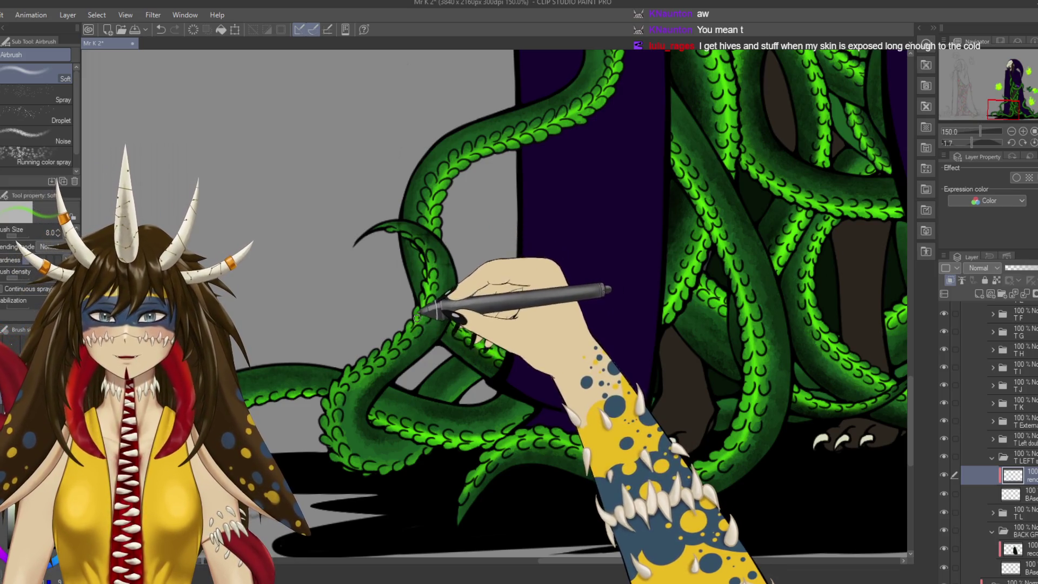
{"action": "left_click_drag", "start_coordinate": [383, 356], "coordinate": [451, 269]}
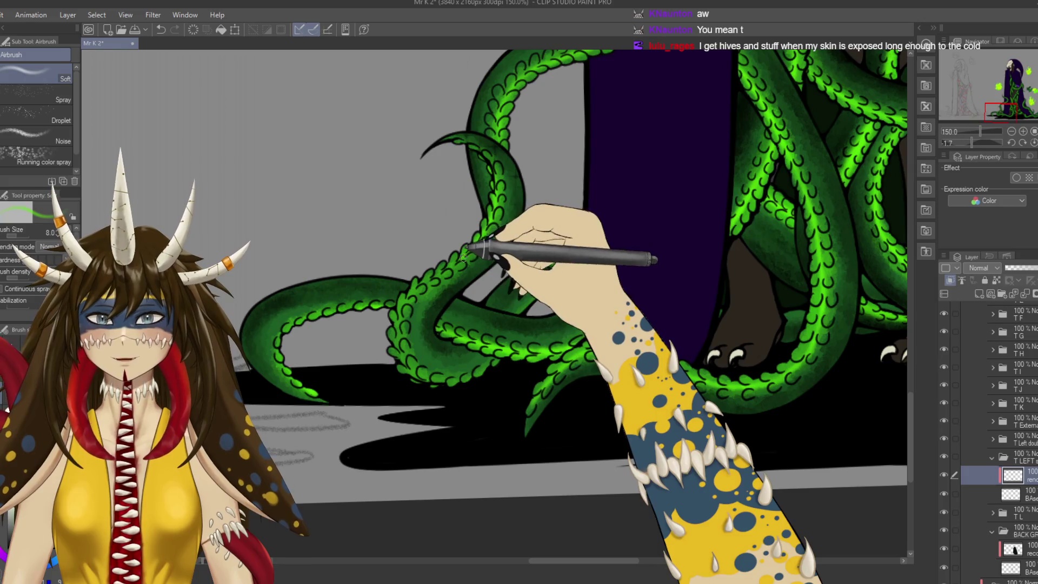
{"action": "mouse_move", "coordinate": [411, 303]}
{"action": "left_mouse_down"}
{"action": "mouse_move", "coordinate": [404, 320]}
{"action": "mouse_move", "coordinate": [439, 385]}
{"action": "mouse_move", "coordinate": [523, 315]}
{"action": "left_mouse_up"}
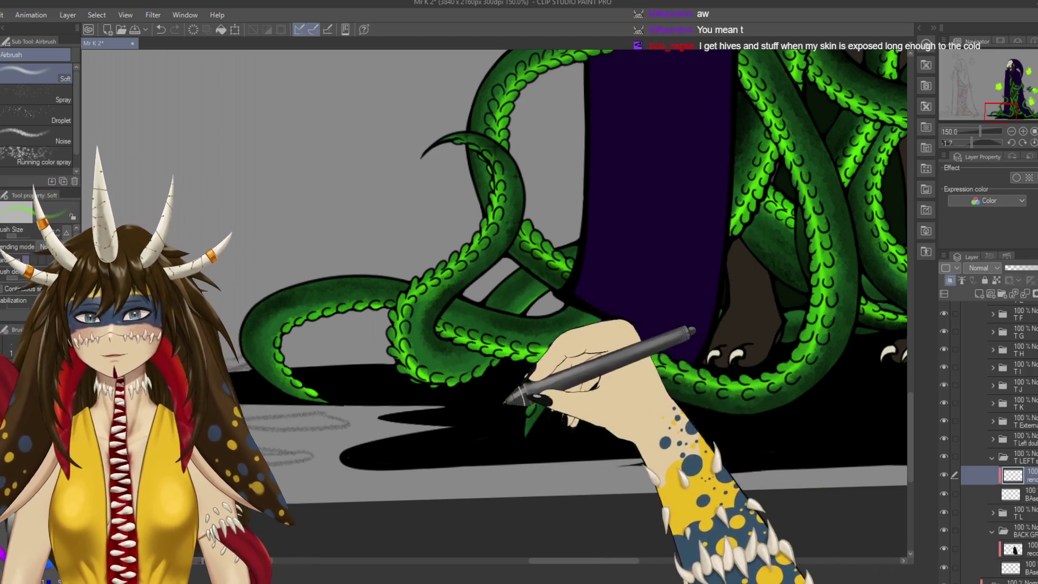
{"action": "key", "text": "ctrl+s"}
{"action": "scroll", "coordinate": [516, 373], "scroll_direction": "down", "scroll_amount": 4}
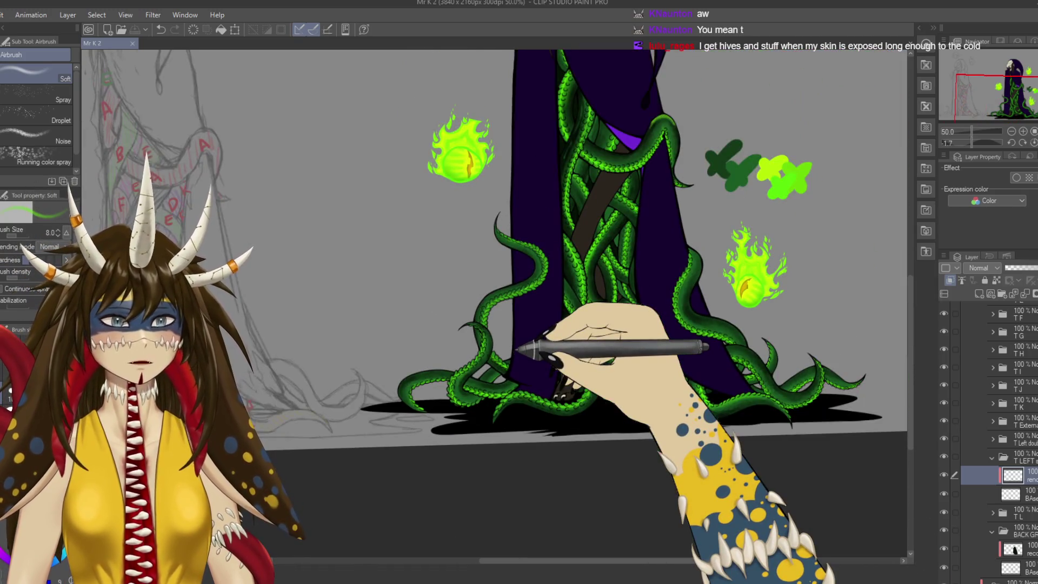
{"action": "left_click_drag", "start_coordinate": [517, 350], "coordinate": [470, 296]}
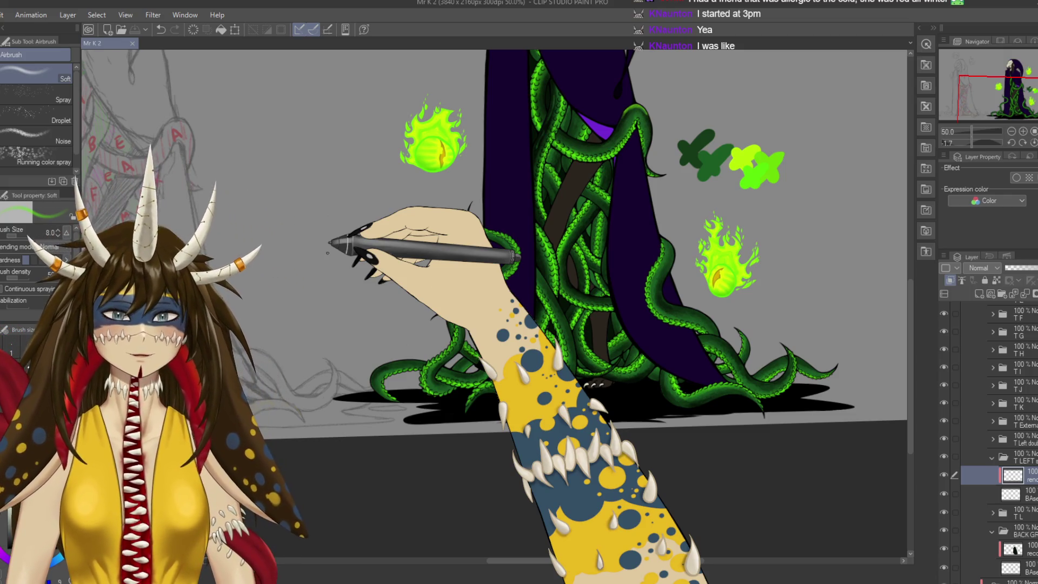
{"action": "scroll", "coordinate": [368, 241], "scroll_direction": "up", "scroll_amount": 5}
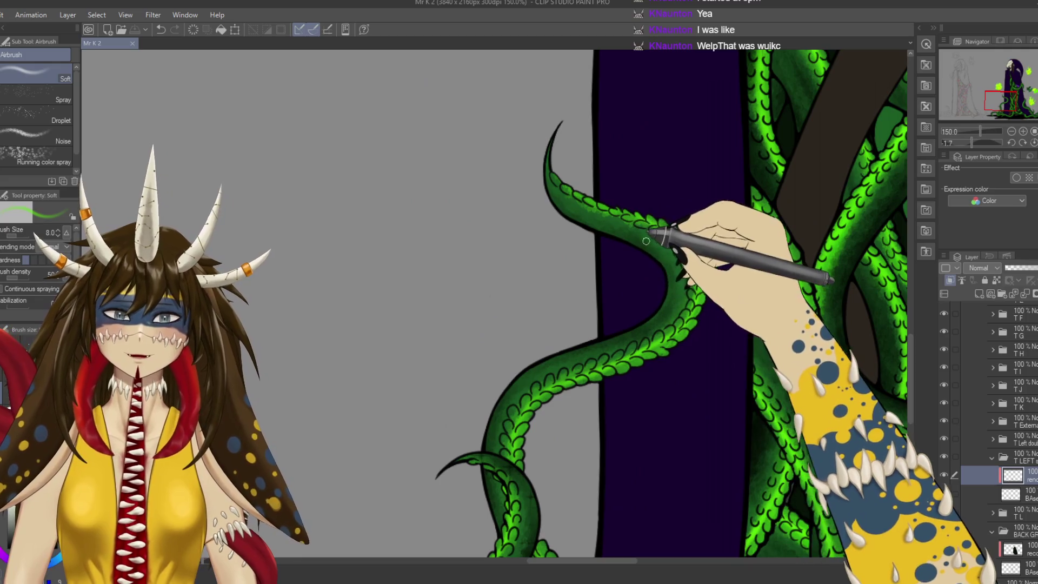
Airbrush darker green shading along the S-shaped tentacle's edges and upper curve on the left-tentacle layer, saving midway.
{"action": "mouse_move", "coordinate": [661, 235]}
{"action": "left_mouse_down"}
{"action": "mouse_move", "coordinate": [654, 203]}
{"action": "mouse_move", "coordinate": [681, 309]}
{"action": "left_mouse_up"}
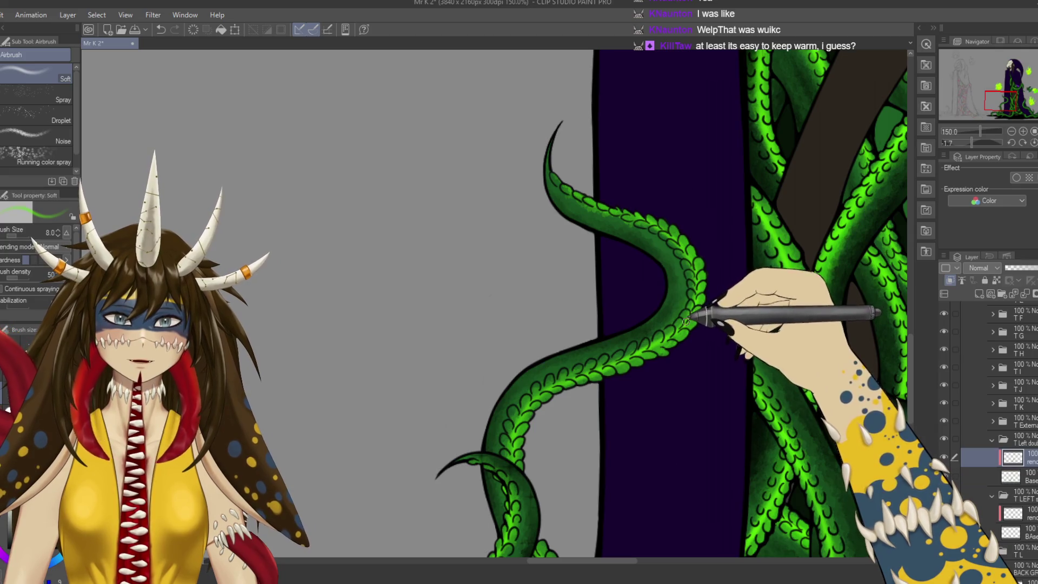
{"action": "left_click", "coordinate": [694, 283], "text": "ctrl+shift"}
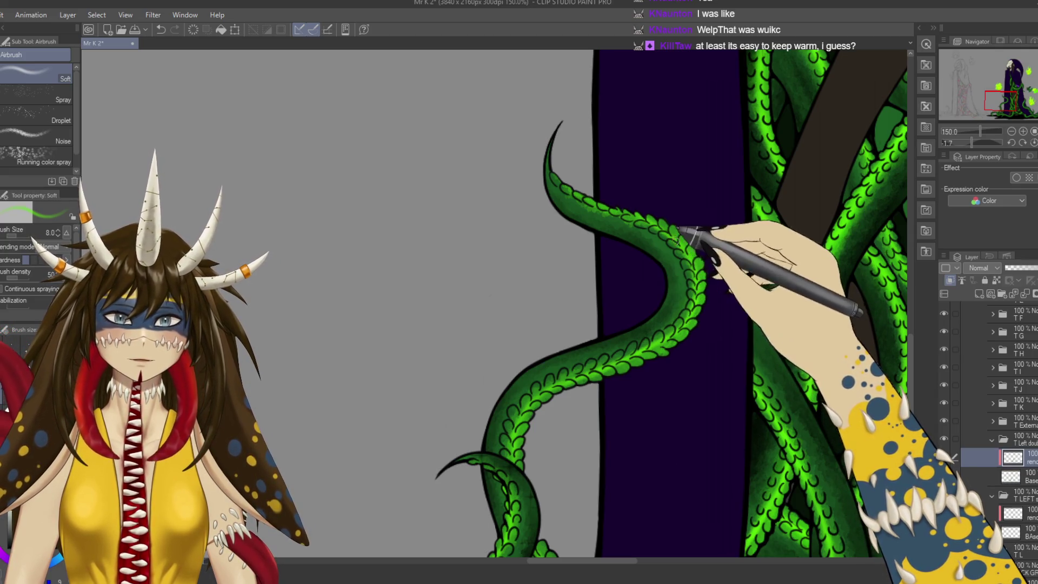
{"action": "left_click_drag", "start_coordinate": [691, 225], "coordinate": [629, 212]}
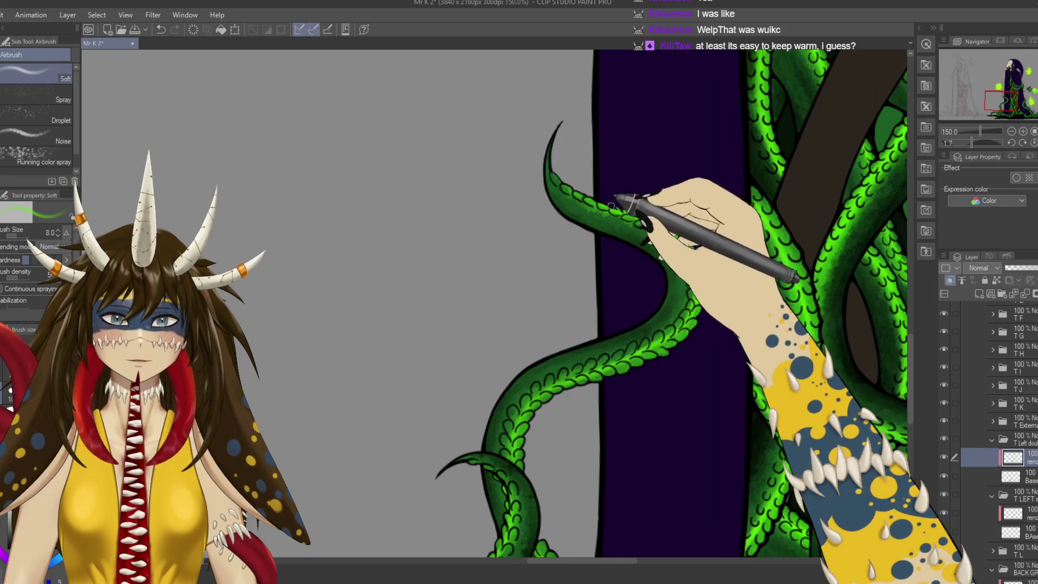
{"action": "key", "text": "ctrl+s"}
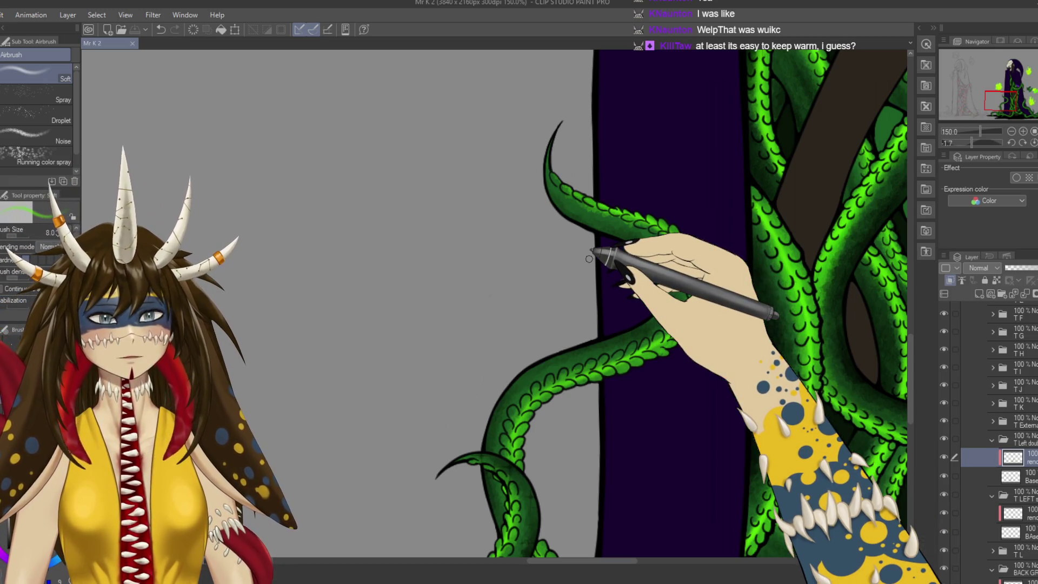
{"action": "left_click_drag", "start_coordinate": [498, 209], "coordinate": [567, 186]}
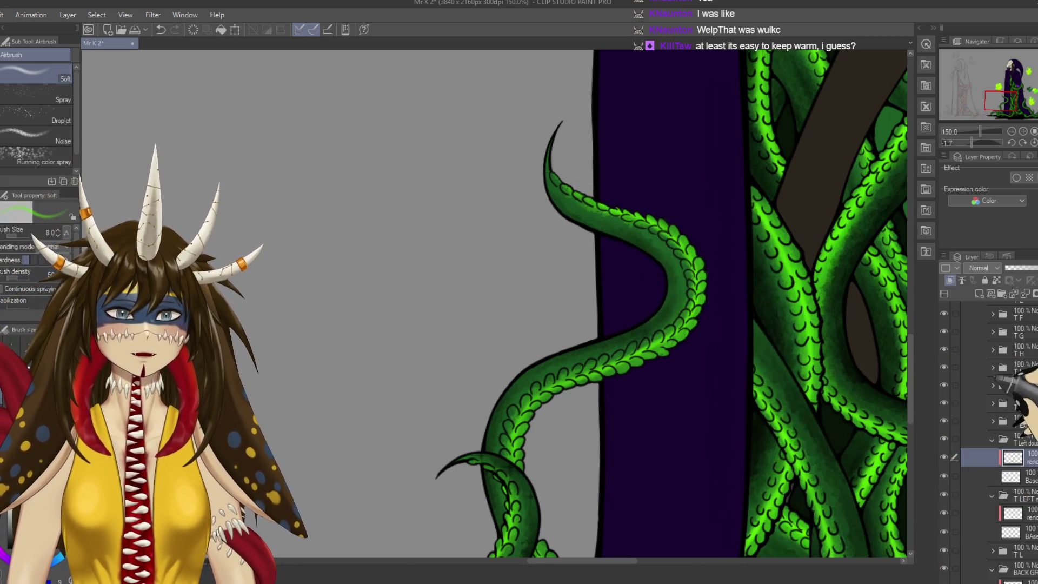
{"action": "scroll", "coordinate": [990, 432], "scroll_direction": "up", "scroll_amount": 10}
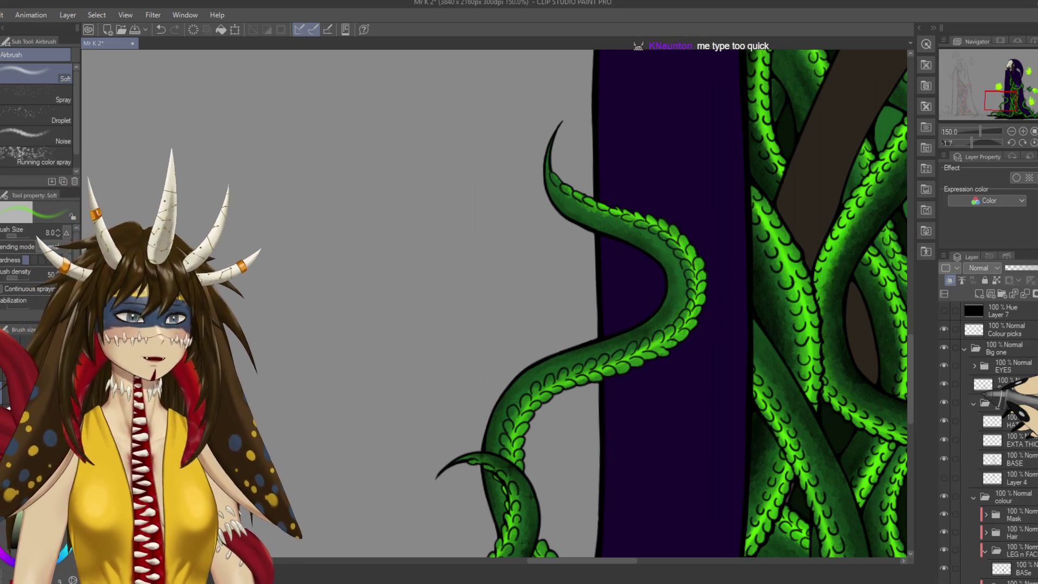
At 200% zoom, deepen the tentacle's inner curves and tip with Rough wash, then save and zoom out to 33.3%.
{"action": "key", "text": "ctrl+plus"}
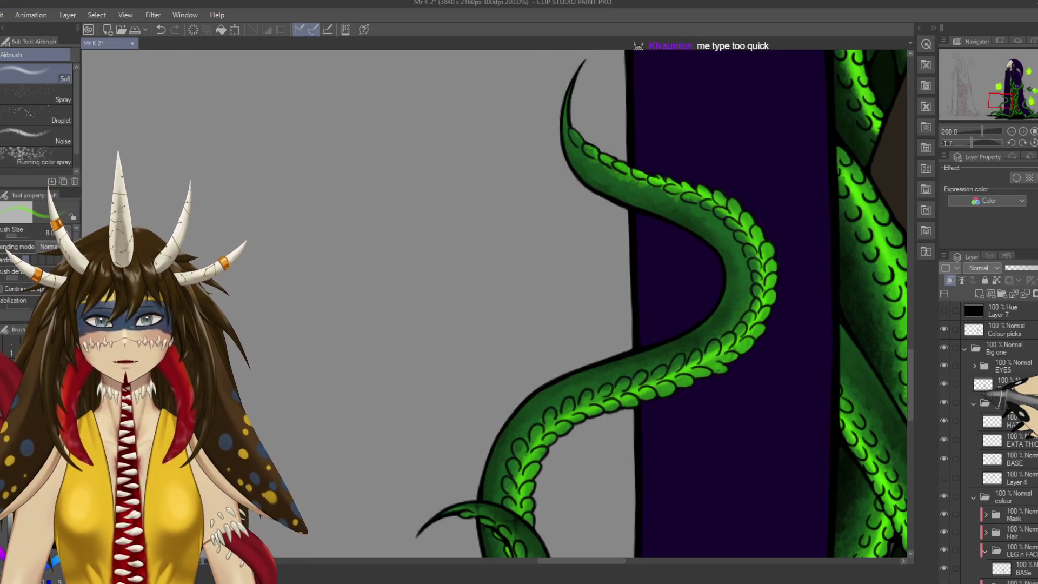
{"action": "mouse_move", "coordinate": [744, 341]}
{"action": "left_mouse_down"}
{"action": "mouse_move", "coordinate": [661, 341]}
{"action": "mouse_move", "coordinate": [556, 429]}
{"action": "mouse_move", "coordinate": [672, 498]}
{"action": "mouse_move", "coordinate": [697, 349]}
{"action": "mouse_move", "coordinate": [519, 459]}
{"action": "mouse_move", "coordinate": [530, 287]}
{"action": "left_mouse_up"}
{"action": "key", "text": "b"}
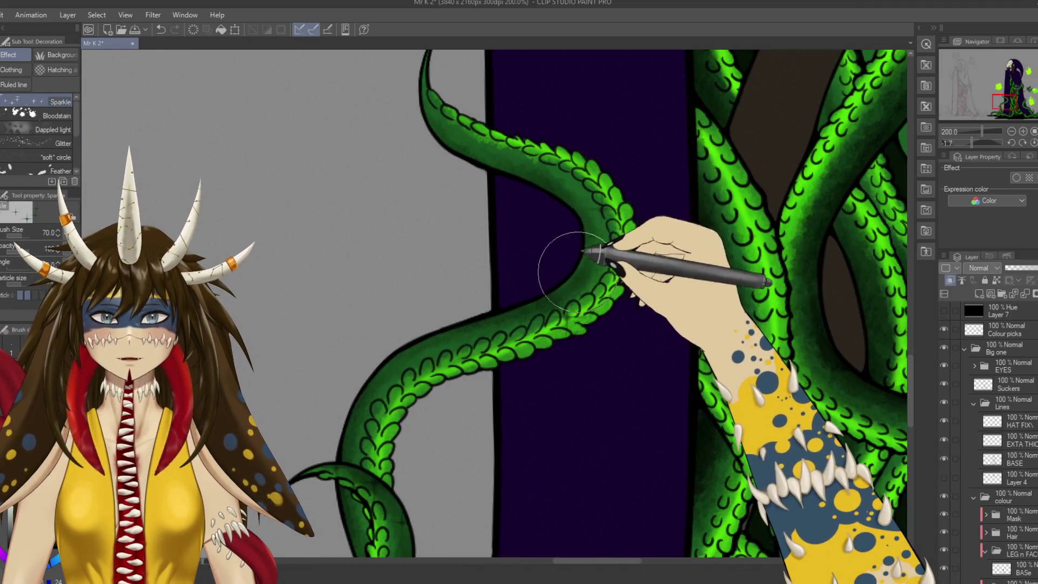
{"action": "key", "text": "b"}
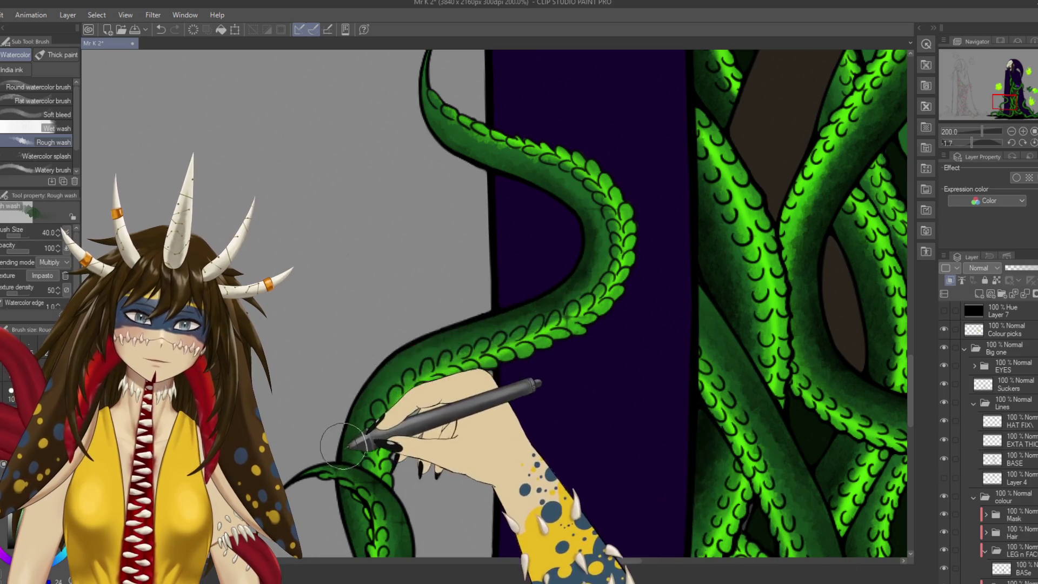
{"action": "scroll", "coordinate": [383, 359], "scroll_direction": "down", "scroll_amount": 3}
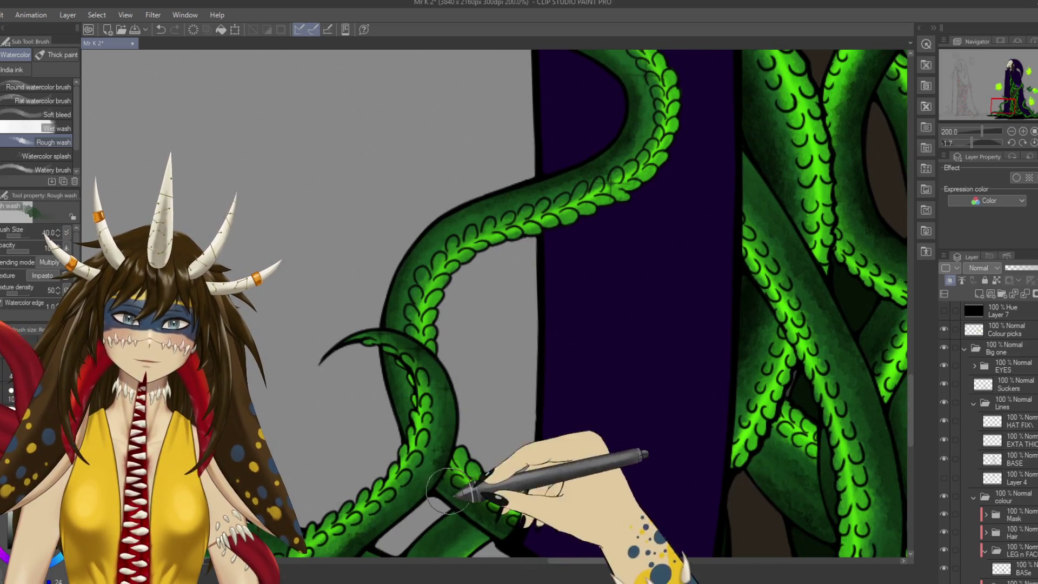
{"action": "scroll", "coordinate": [446, 292], "scroll_direction": "up", "scroll_amount": 3}
{"action": "scroll", "coordinate": [464, 301], "scroll_direction": "up", "scroll_amount": 3}
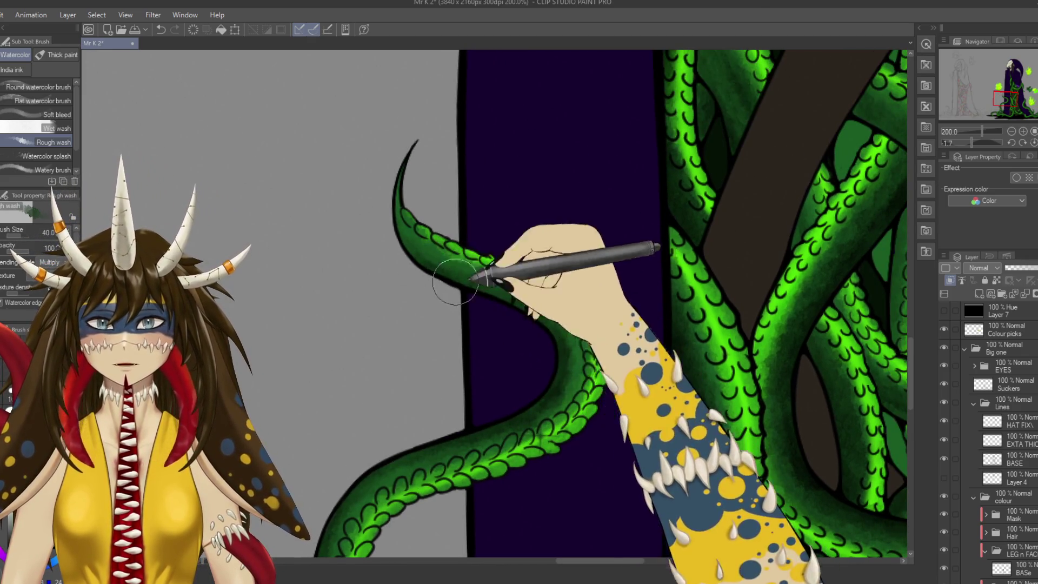
{"action": "key", "text": "ctrl+s"}
{"action": "key", "text": "ctrl+0"}
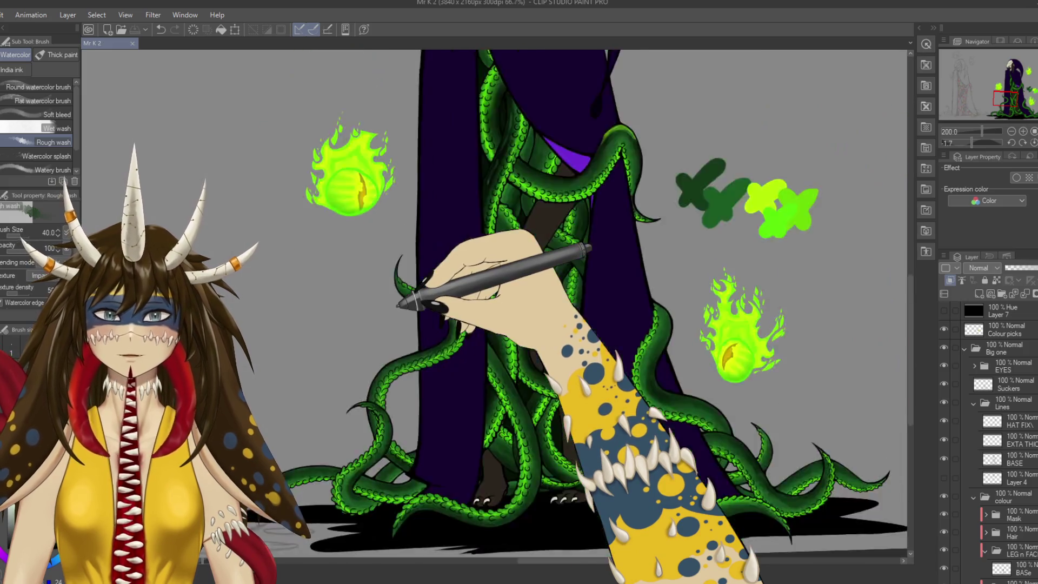
Level and recentre the canvas, then toggle a grayscale preview to check the values.
{"action": "left_click_drag", "start_coordinate": [700, 382], "coordinate": [768, 468]}
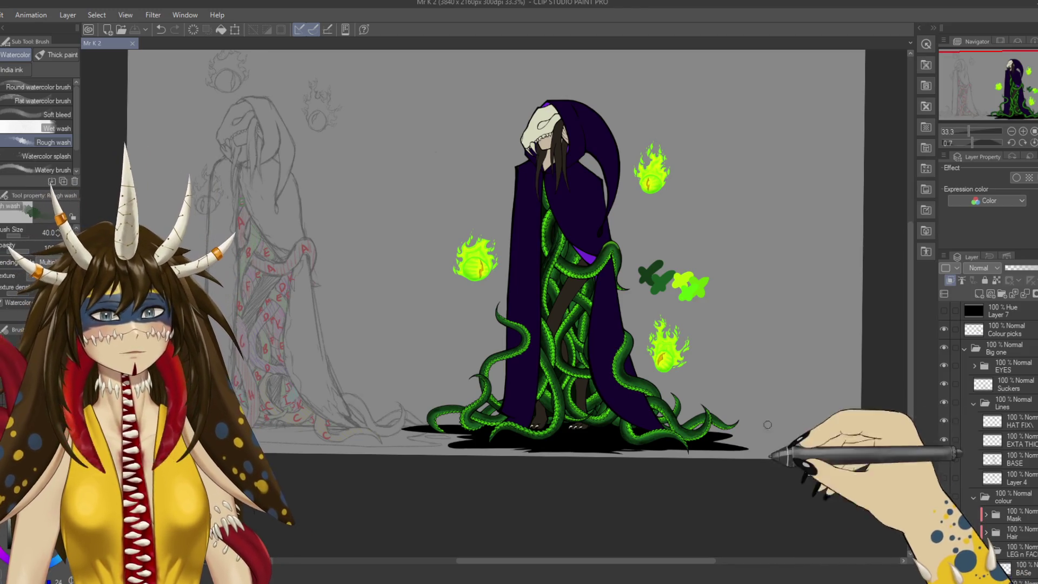
{"action": "left_click_drag", "start_coordinate": [784, 408], "coordinate": [770, 420]}
{"action": "left_click", "coordinate": [944, 310]}
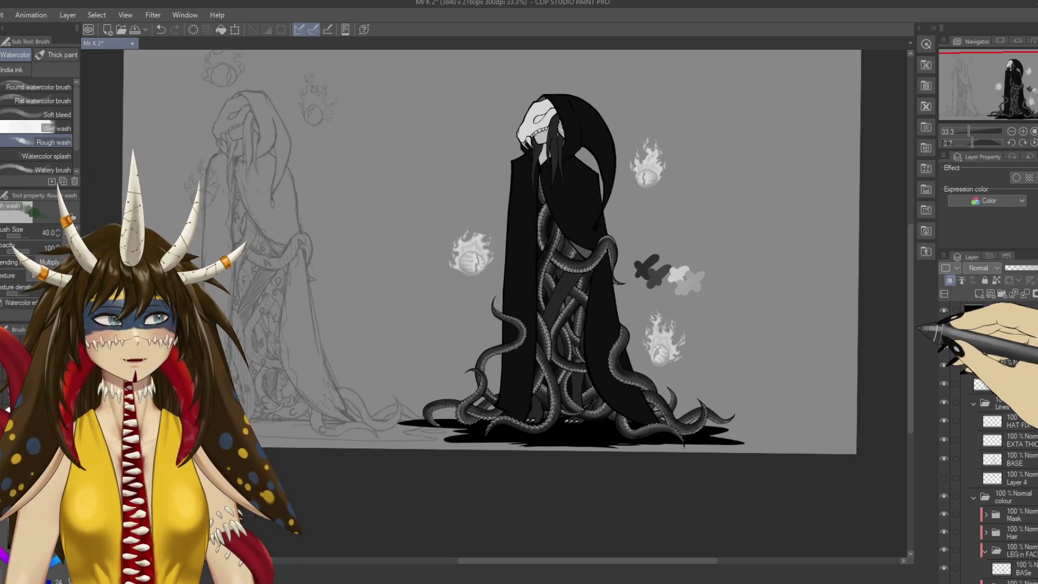
{"action": "left_click", "coordinate": [944, 310]}
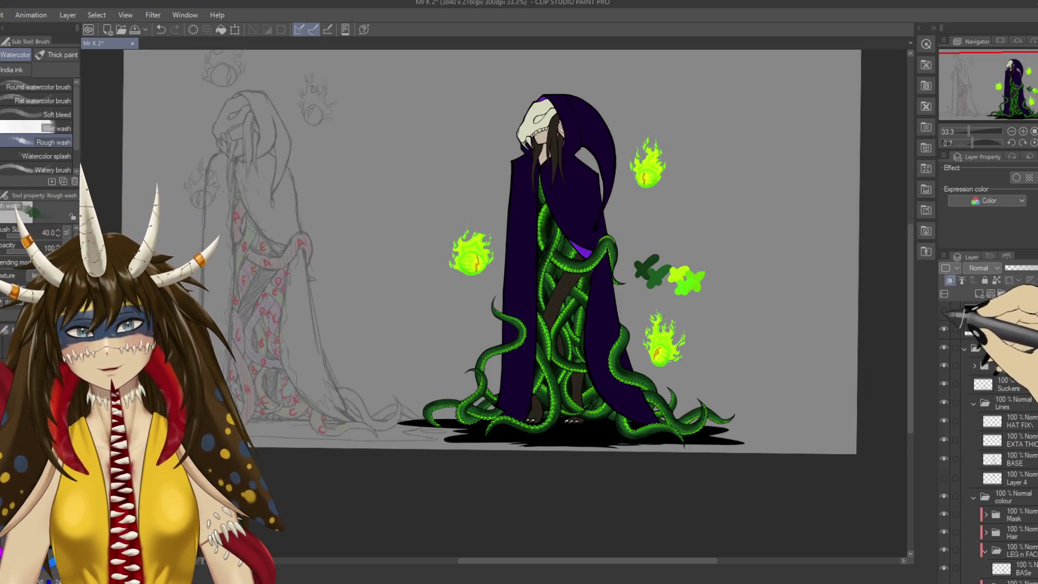
{"action": "scroll", "coordinate": [754, 328], "scroll_direction": "up", "scroll_amount": 2}
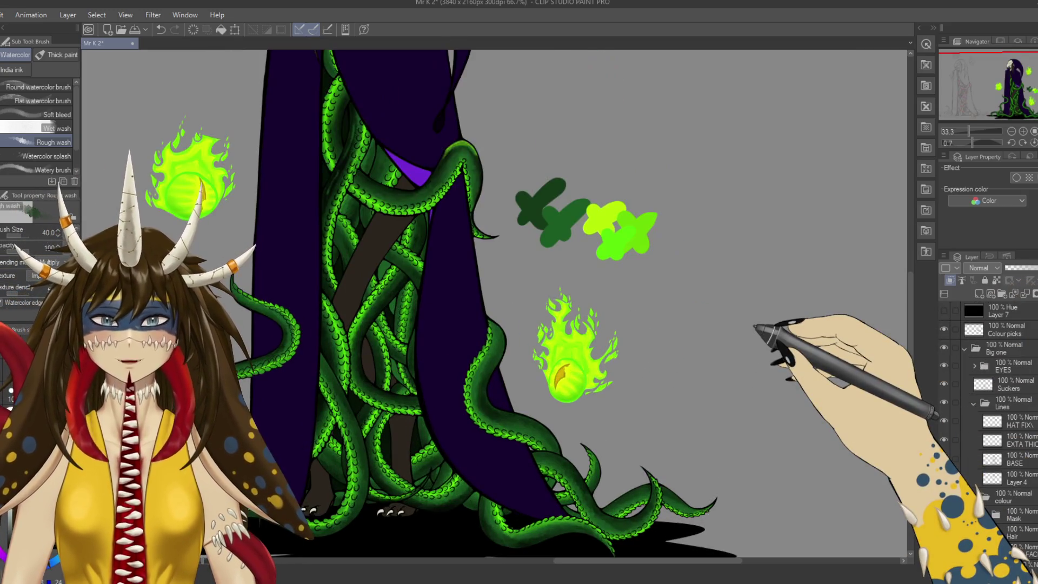
Select the base layer of the legs-and-face group, save, and bring the hooded head into view.
{"action": "key", "text": "ctrl+s"}
{"action": "left_click", "coordinate": [476, 325], "text": "ctrl+shift"}
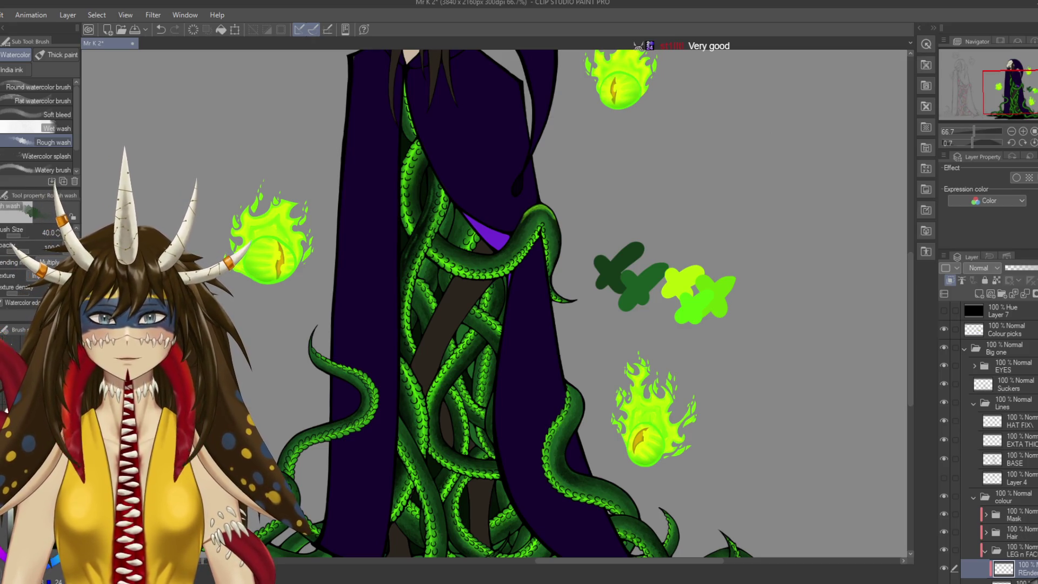
{"action": "key", "text": "ctrl+s"}
{"action": "mouse_move", "coordinate": [430, 403]}
{"action": "left_mouse_down"}
{"action": "mouse_move", "coordinate": [528, 354]}
{"action": "mouse_move", "coordinate": [543, 333]}
{"action": "mouse_move", "coordinate": [562, 338]}
{"action": "left_mouse_up"}
{"action": "scroll", "coordinate": [990, 444], "scroll_direction": "down", "scroll_amount": 2}
{"action": "scroll", "coordinate": [990, 444], "scroll_direction": "down", "scroll_amount": 2}
{"action": "scroll", "coordinate": [989, 444], "scroll_direction": "down", "scroll_amount": 2}
{"action": "left_click", "coordinate": [985, 388]}
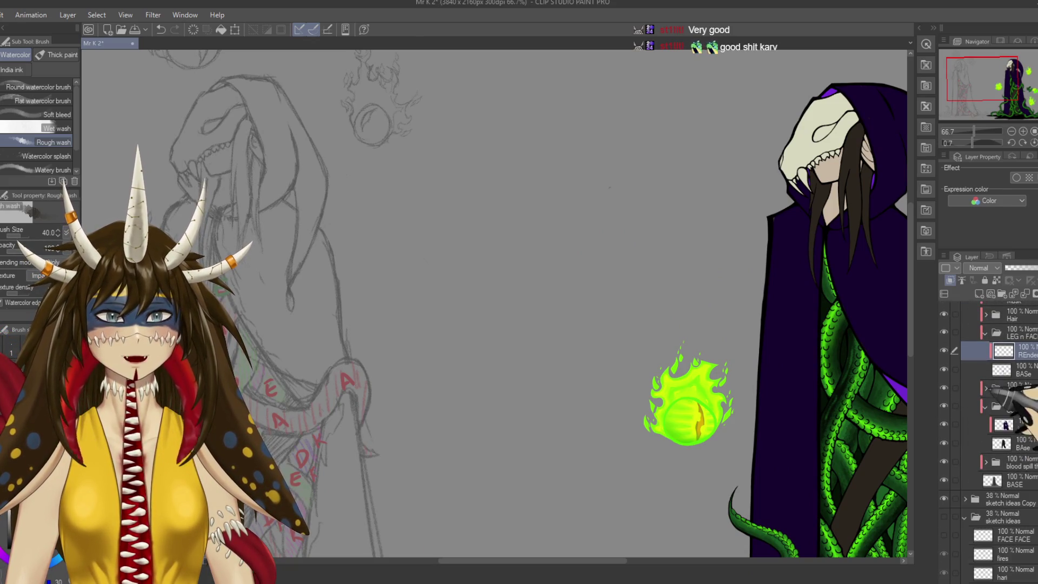
{"action": "scroll", "coordinate": [995, 432], "scroll_direction": "down", "scroll_amount": 3}
{"action": "scroll", "coordinate": [995, 432], "scroll_direction": "down", "scroll_amount": 4}
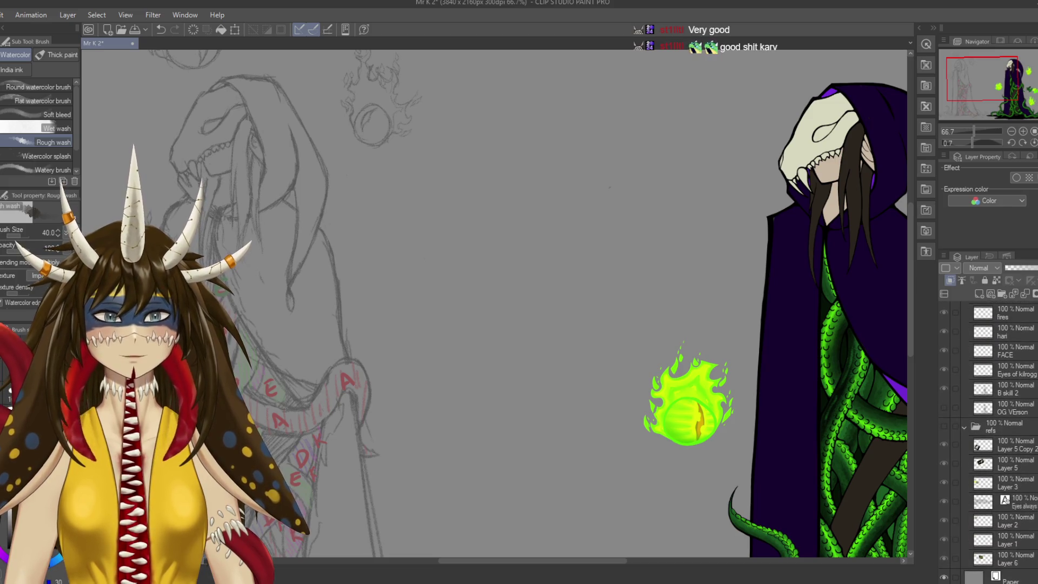
{"action": "left_click", "coordinate": [944, 425]}
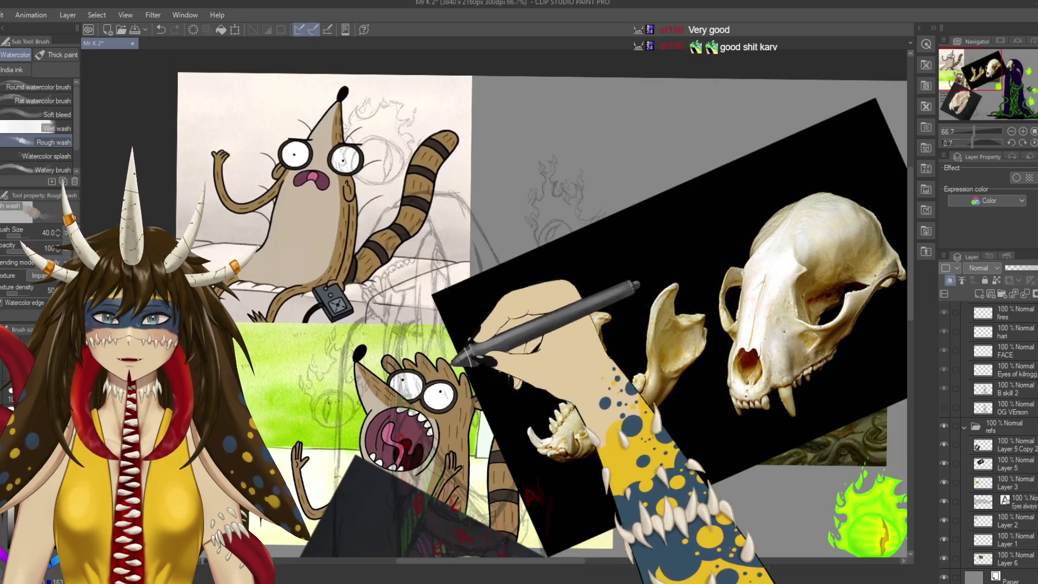
{"action": "mouse_move", "coordinate": [773, 495]}
{"action": "left_mouse_down"}
{"action": "mouse_move", "coordinate": [525, 382]}
{"action": "mouse_move", "coordinate": [687, 452]}
{"action": "left_mouse_up"}
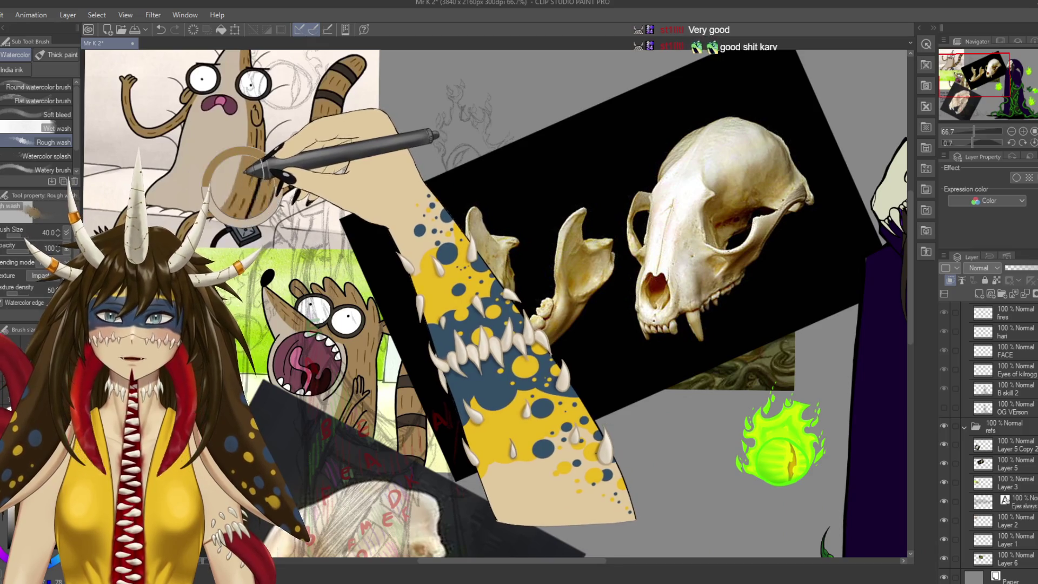
{"action": "left_click_drag", "start_coordinate": [857, 473], "coordinate": [570, 405]}
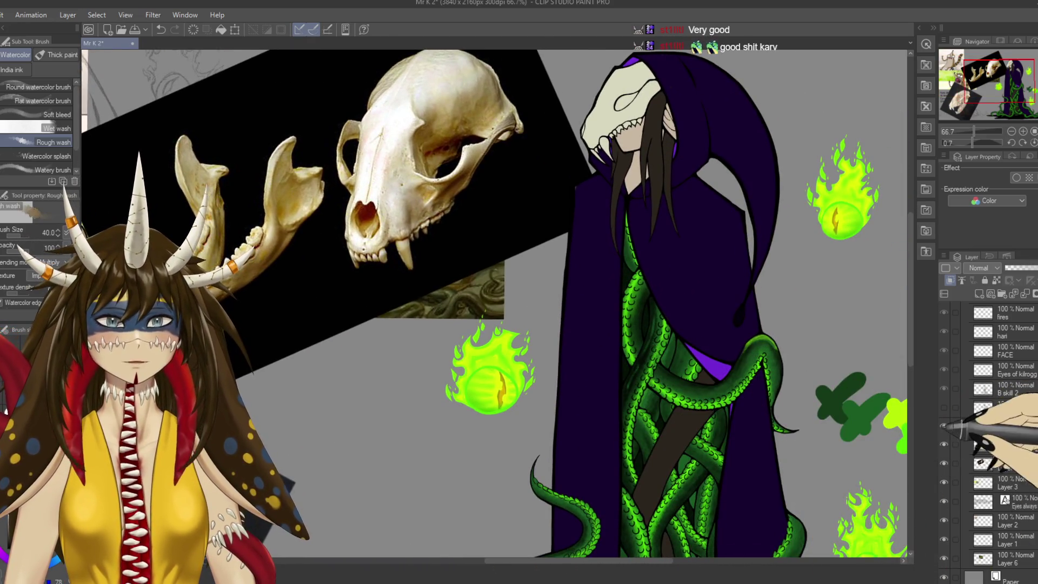
{"action": "left_click", "coordinate": [944, 425]}
{"action": "left_click_drag", "start_coordinate": [871, 489], "coordinate": [793, 440]}
{"action": "scroll", "coordinate": [1006, 433], "scroll_direction": "down", "scroll_amount": 10}
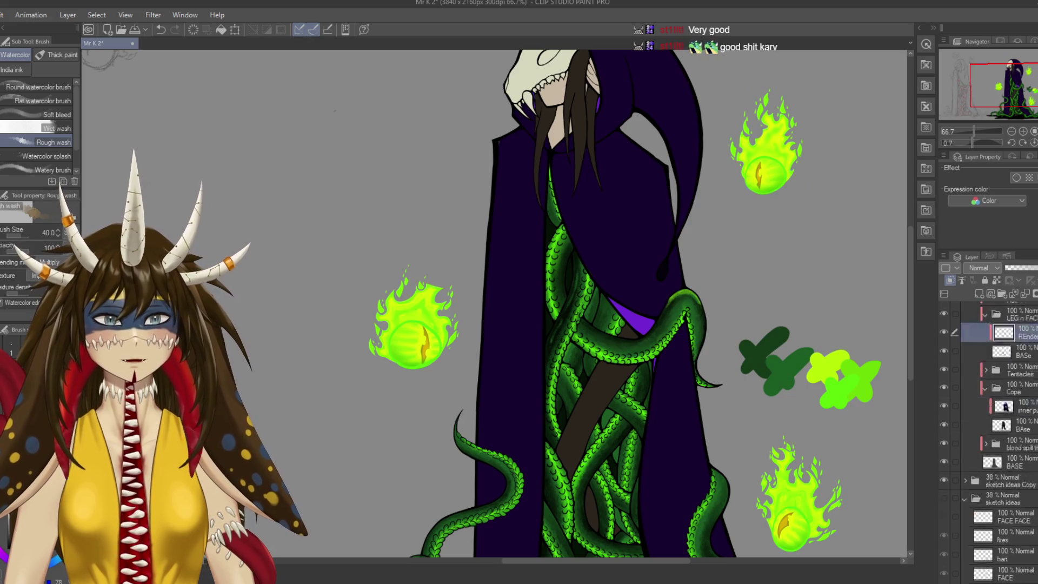
{"action": "left_click", "coordinate": [1022, 449]}
Paint dark green edge shading on the central tentacles and brown staff with Rough wash on REnder.
{"action": "scroll", "coordinate": [563, 380], "scroll_direction": "down", "scroll_amount": 3}
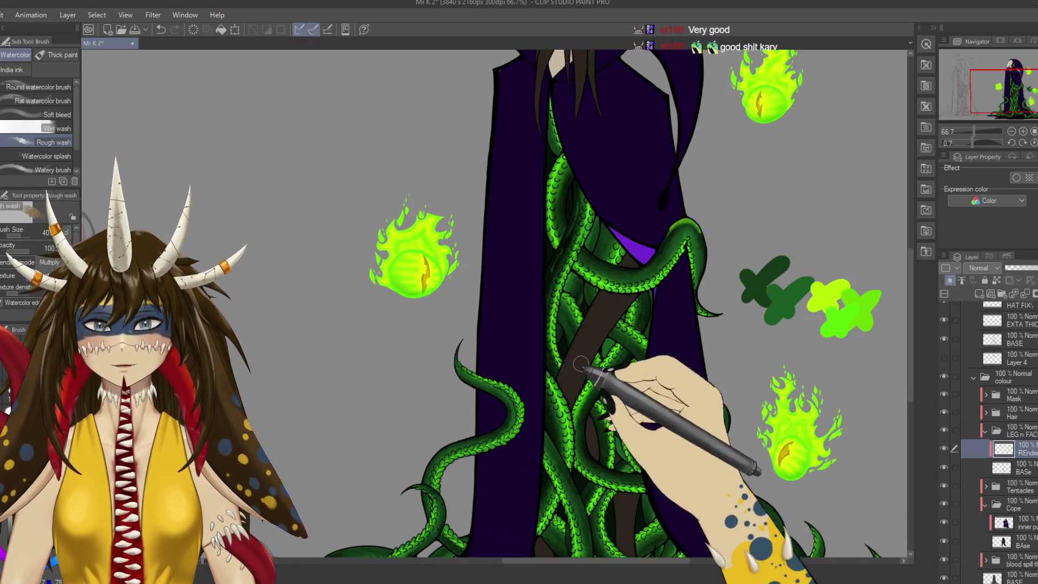
{"action": "left_click_drag", "start_coordinate": [595, 308], "coordinate": [570, 373]}
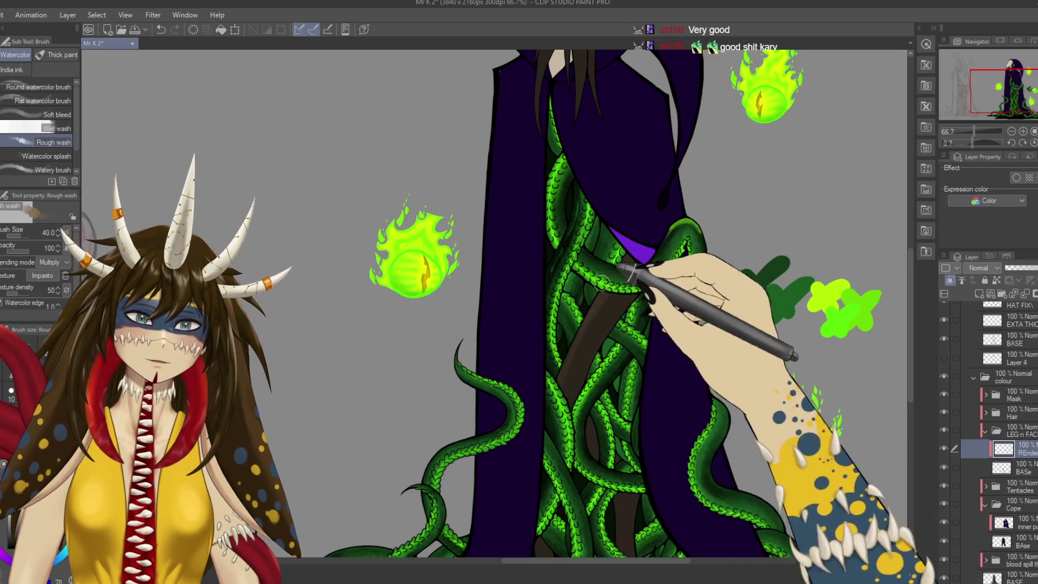
{"action": "scroll", "coordinate": [622, 483], "scroll_direction": "down", "scroll_amount": 1}
{"action": "scroll", "coordinate": [649, 379], "scroll_direction": "down", "scroll_amount": 2}
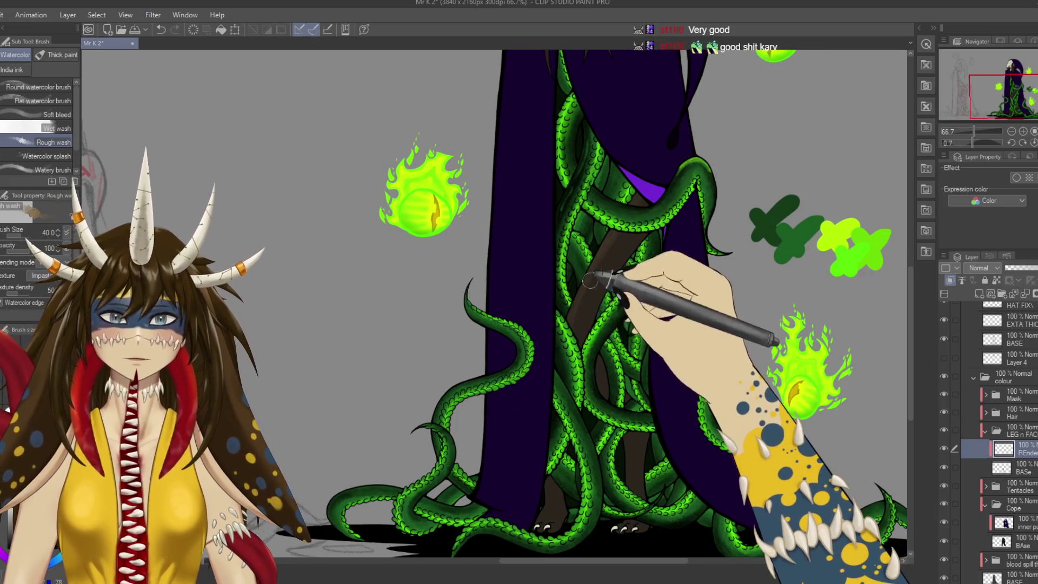
{"action": "scroll", "coordinate": [617, 355], "scroll_direction": "down", "scroll_amount": 1}
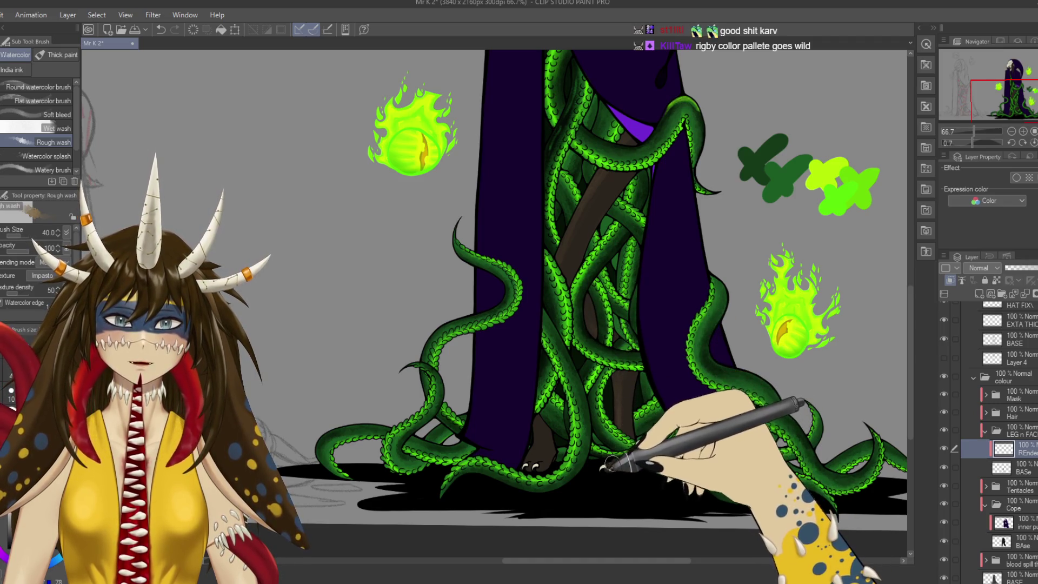
{"action": "scroll", "coordinate": [662, 496], "scroll_direction": "up", "scroll_amount": 2}
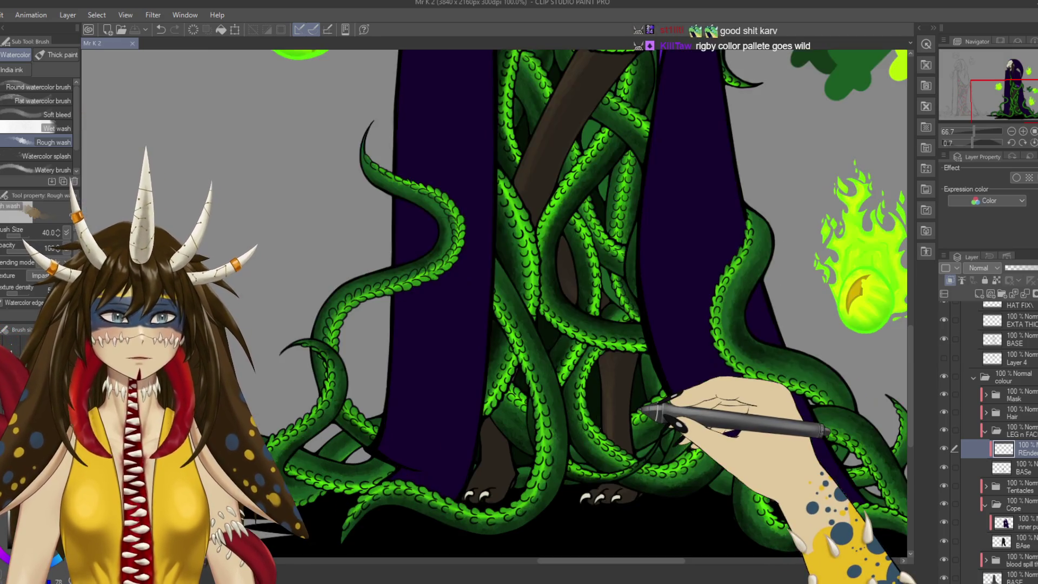
{"action": "scroll", "coordinate": [637, 406], "scroll_direction": "down", "scroll_amount": 1}
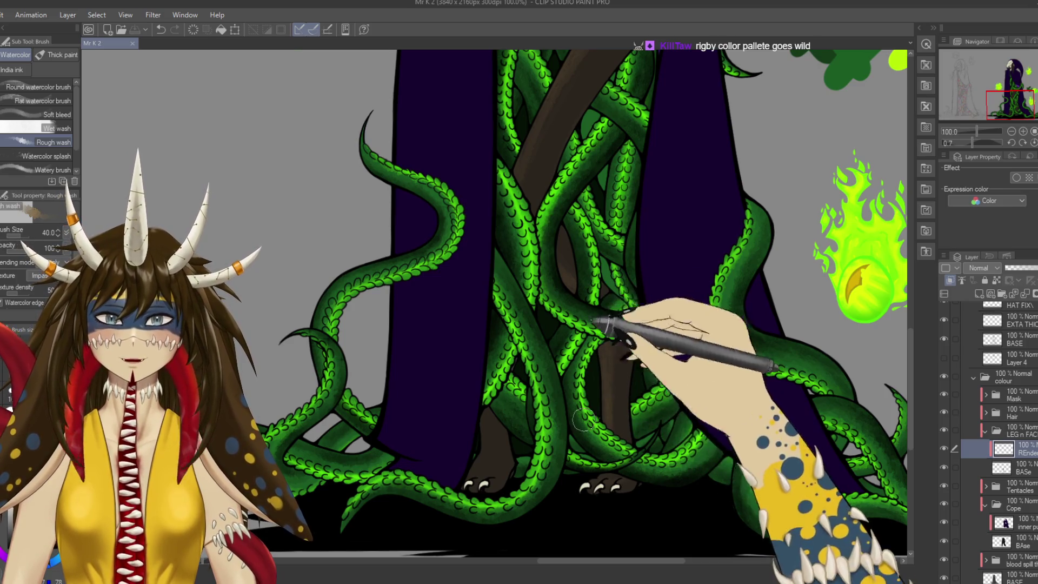
{"action": "scroll", "coordinate": [591, 368], "scroll_direction": "up", "scroll_amount": 5}
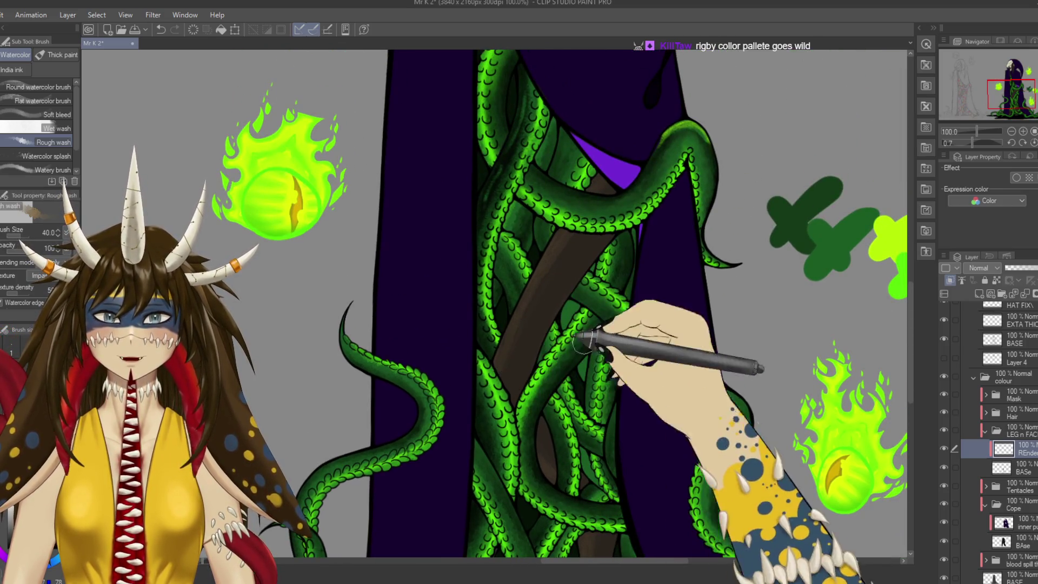
{"action": "scroll", "coordinate": [631, 366], "scroll_direction": "up", "scroll_amount": 5}
{"action": "scroll", "coordinate": [684, 290], "scroll_direction": "up", "scroll_amount": 5}
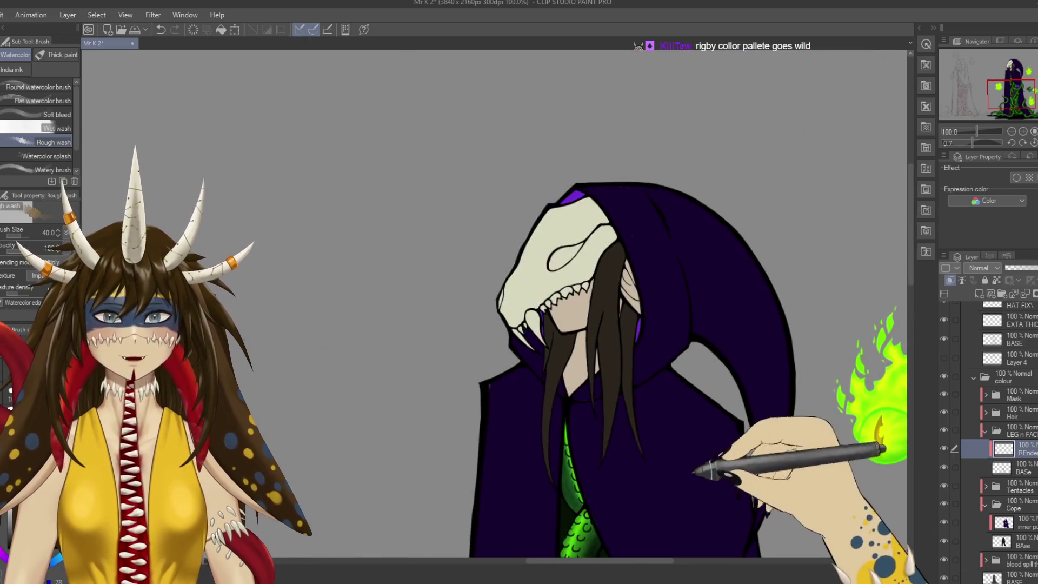
{"action": "left_click_drag", "start_coordinate": [614, 441], "coordinate": [565, 273]}
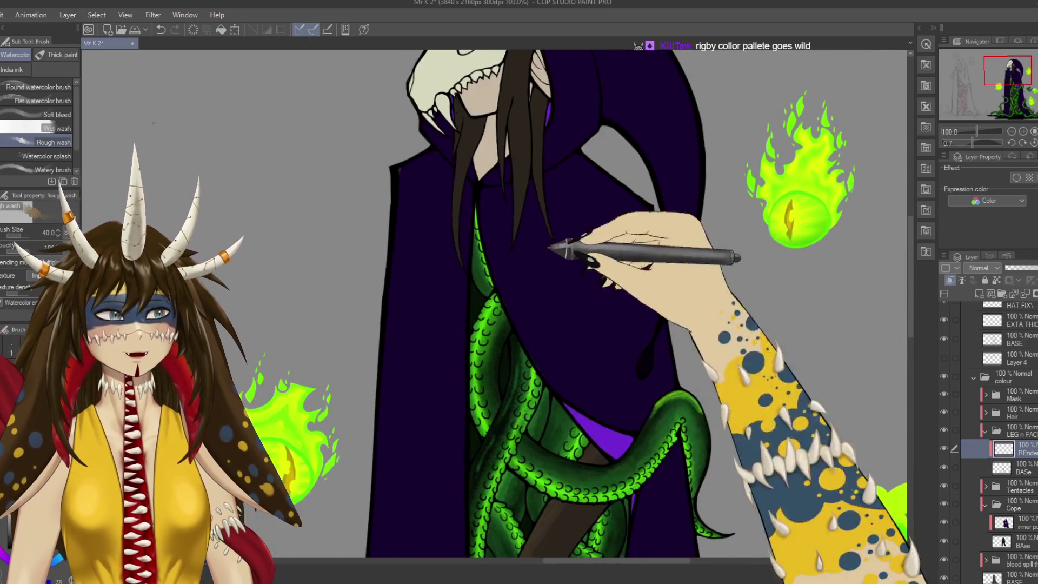
{"action": "scroll", "coordinate": [595, 336], "scroll_direction": "down", "scroll_amount": 3}
{"action": "scroll", "coordinate": [649, 351], "scroll_direction": "down", "scroll_amount": 2}
{"action": "scroll", "coordinate": [671, 314], "scroll_direction": "down", "scroll_amount": 2}
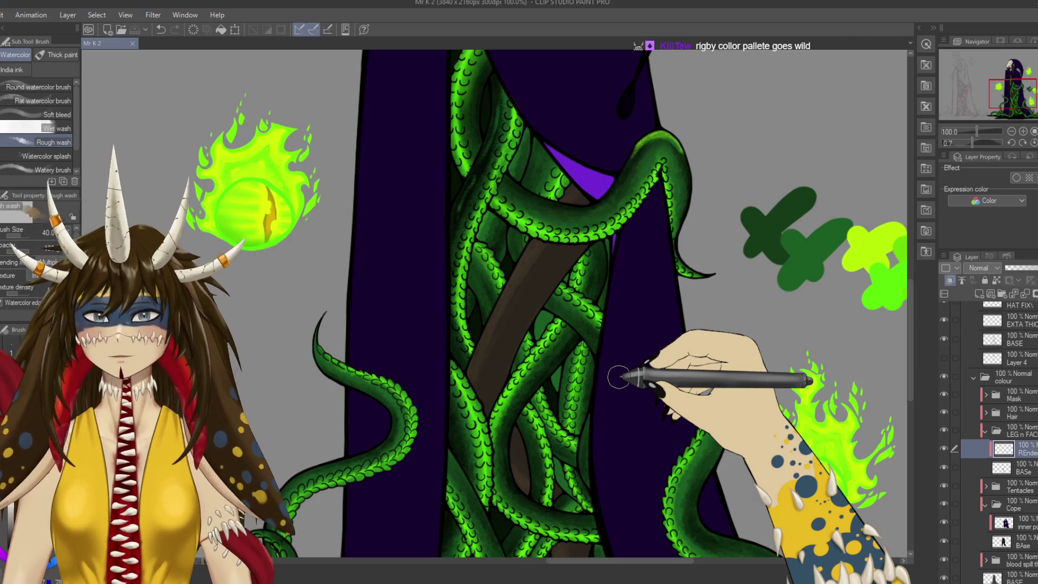
Paint light green highlights at brush size 20 on the staff and tentacles, redoing one stray stroke.
{"action": "left_click", "coordinate": [875, 241], "text": "alt"}
{"action": "key", "text": "bracketleft"}
{"action": "key", "text": "bracketleft"}
{"action": "key", "text": "bracketleft"}
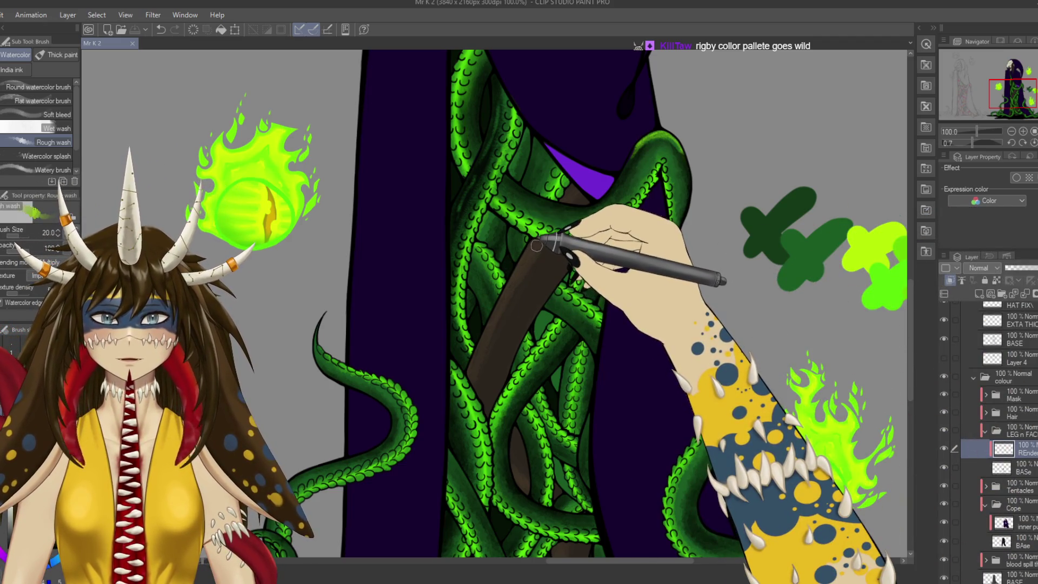
{"action": "left_click_drag", "start_coordinate": [534, 247], "coordinate": [476, 366]}
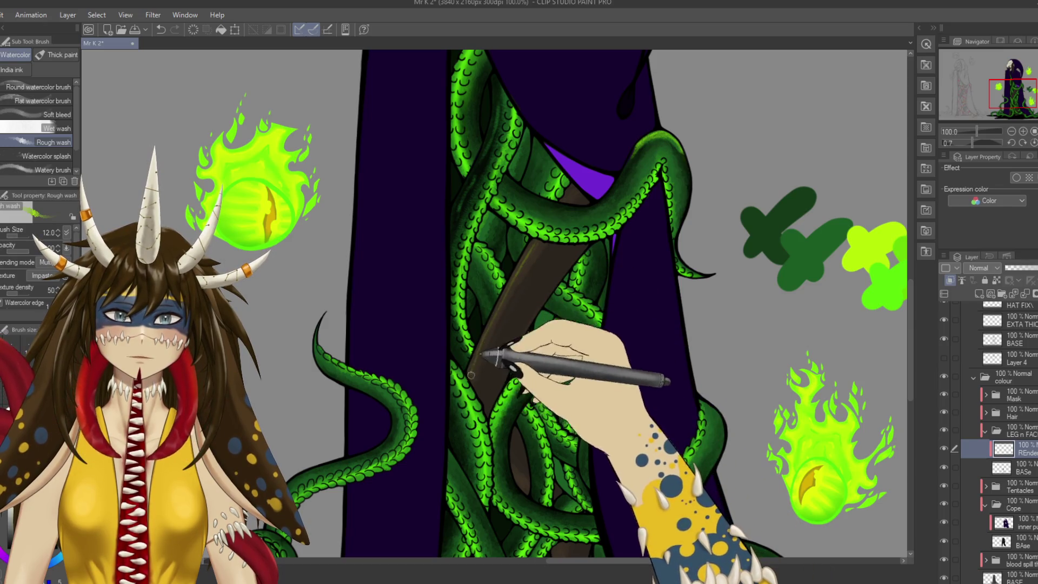
{"action": "mouse_move", "coordinate": [492, 324]}
{"action": "left_mouse_down"}
{"action": "mouse_move", "coordinate": [519, 270]}
{"action": "mouse_move", "coordinate": [475, 364]}
{"action": "mouse_move", "coordinate": [510, 290]}
{"action": "left_mouse_up"}
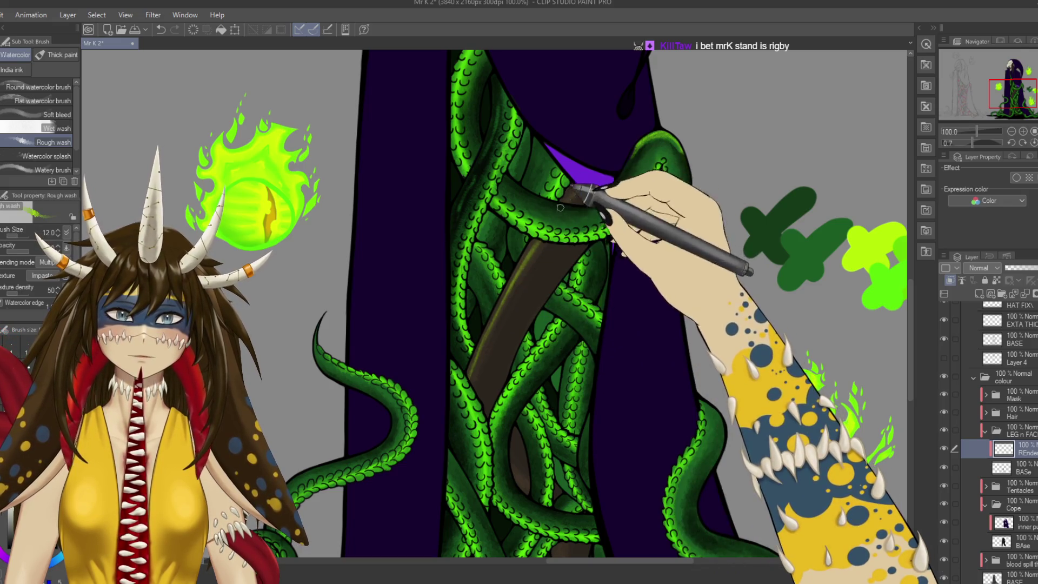
{"action": "key", "text": "ctrl+z"}
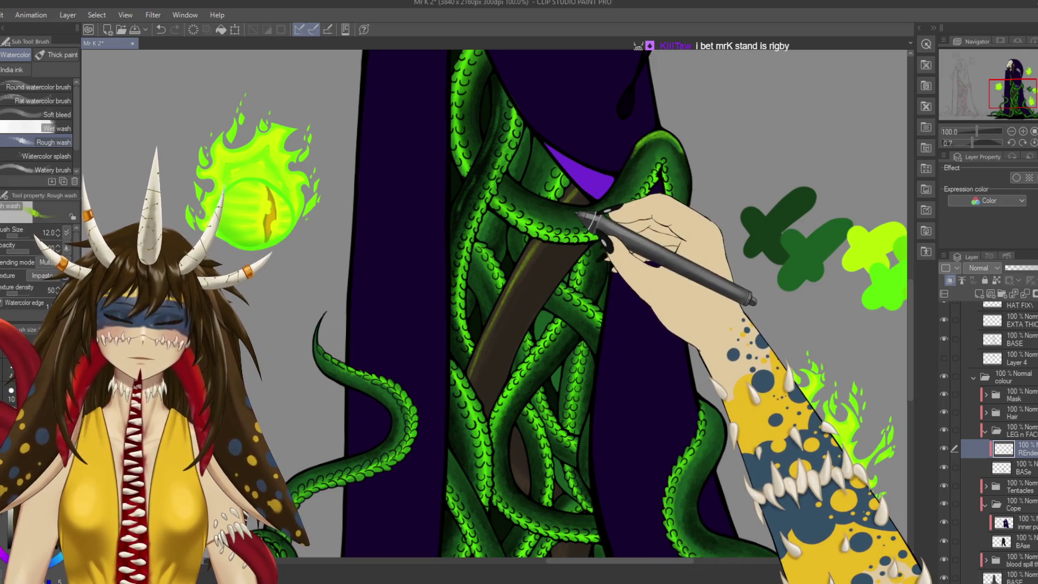
{"action": "left_click_drag", "start_coordinate": [594, 199], "coordinate": [568, 176]}
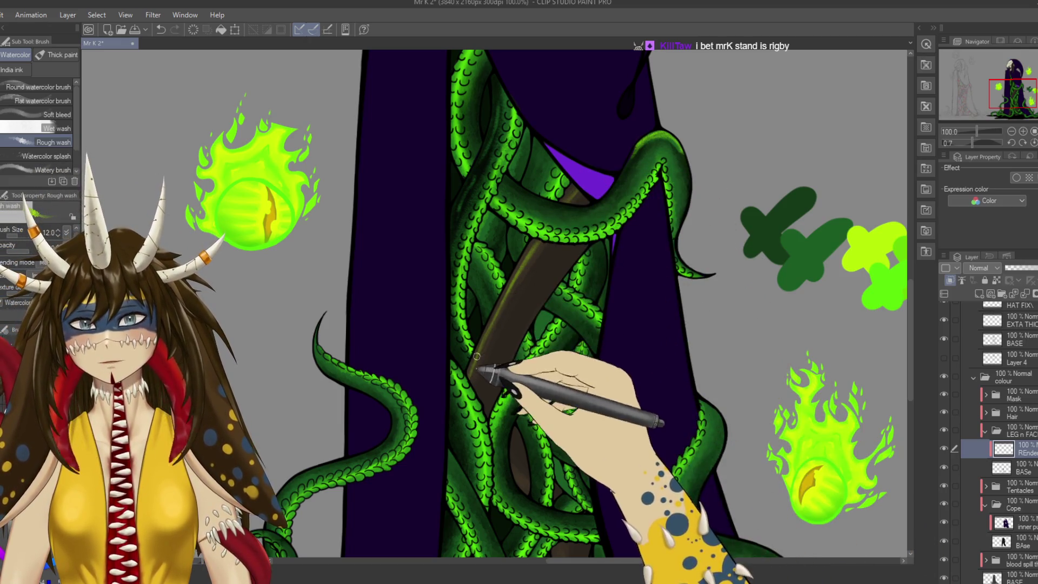
Save the drawing and pan over the robe's bottom, upper robe and fireballs.
{"action": "left_click_drag", "start_coordinate": [532, 498], "coordinate": [529, 313]}
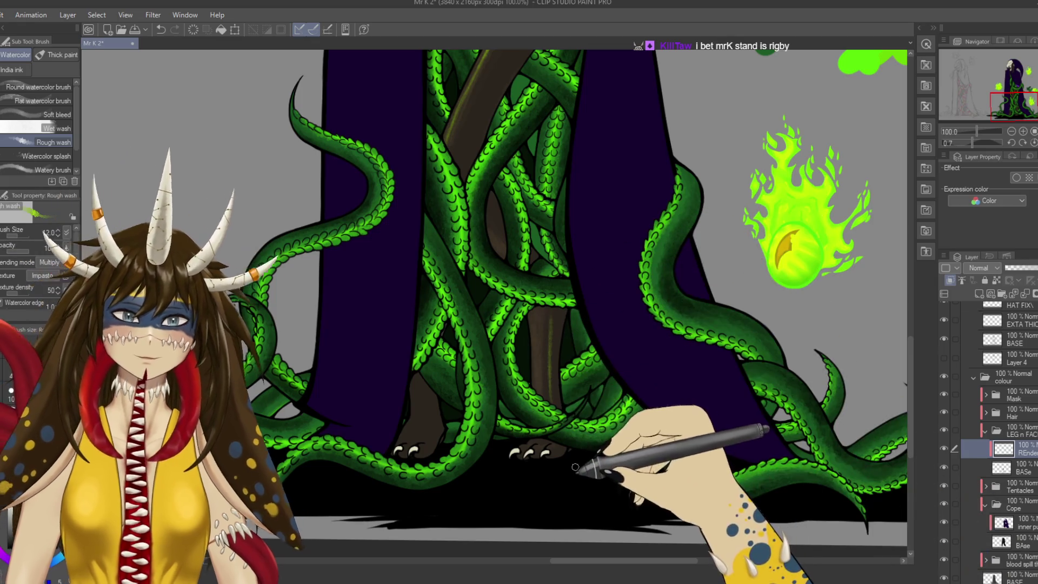
{"action": "scroll", "coordinate": [565, 351], "scroll_direction": "down", "scroll_amount": 5}
{"action": "scroll", "coordinate": [565, 351], "scroll_direction": "up", "scroll_amount": 5}
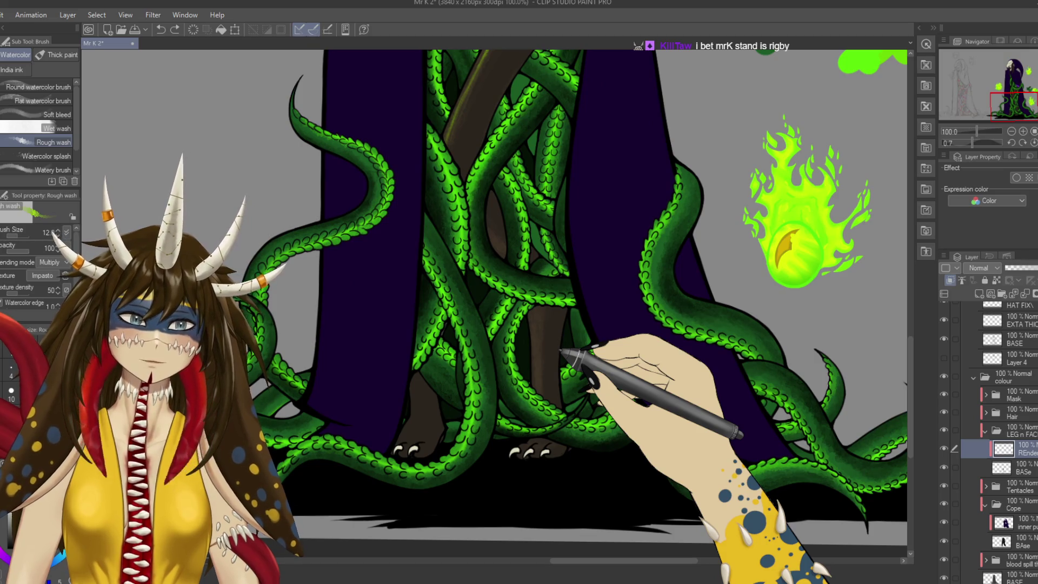
{"action": "key", "text": "ctrl+s"}
{"action": "mouse_move", "coordinate": [608, 389]}
{"action": "left_mouse_down"}
{"action": "mouse_move", "coordinate": [595, 481]}
{"action": "mouse_move", "coordinate": [514, 338]}
{"action": "mouse_move", "coordinate": [531, 390]}
{"action": "left_mouse_up"}
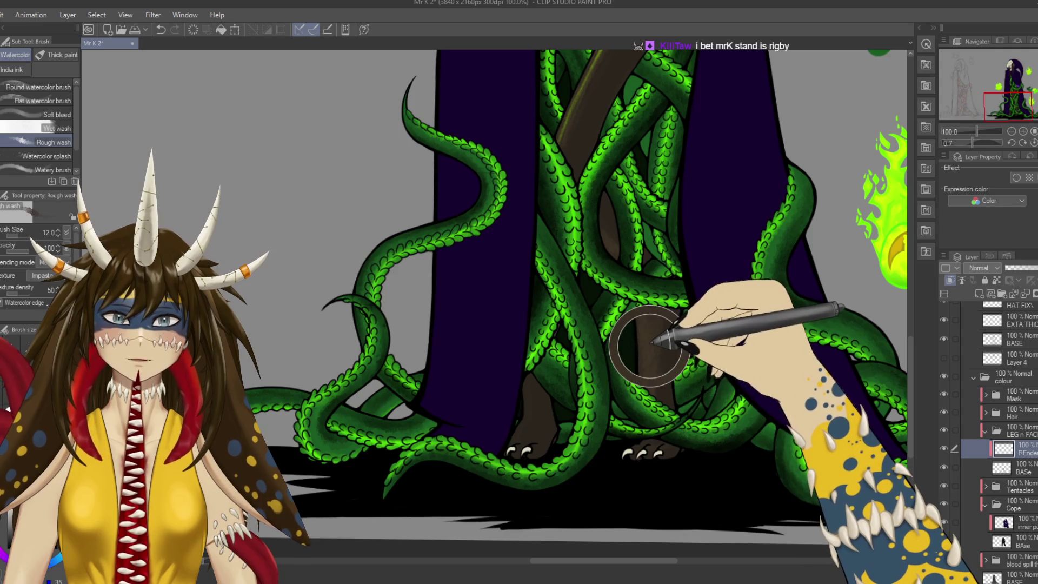
{"action": "left_click_drag", "start_coordinate": [649, 356], "coordinate": [603, 412]}
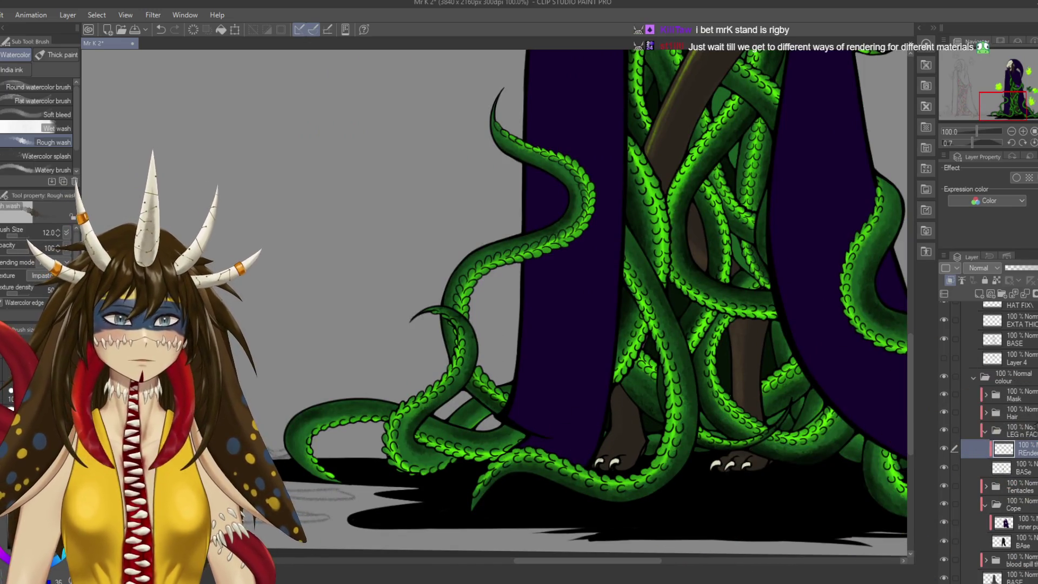
{"action": "scroll", "coordinate": [1000, 433], "scroll_direction": "down", "scroll_amount": 5}
{"action": "scroll", "coordinate": [1000, 433], "scroll_direction": "down", "scroll_amount": 5}
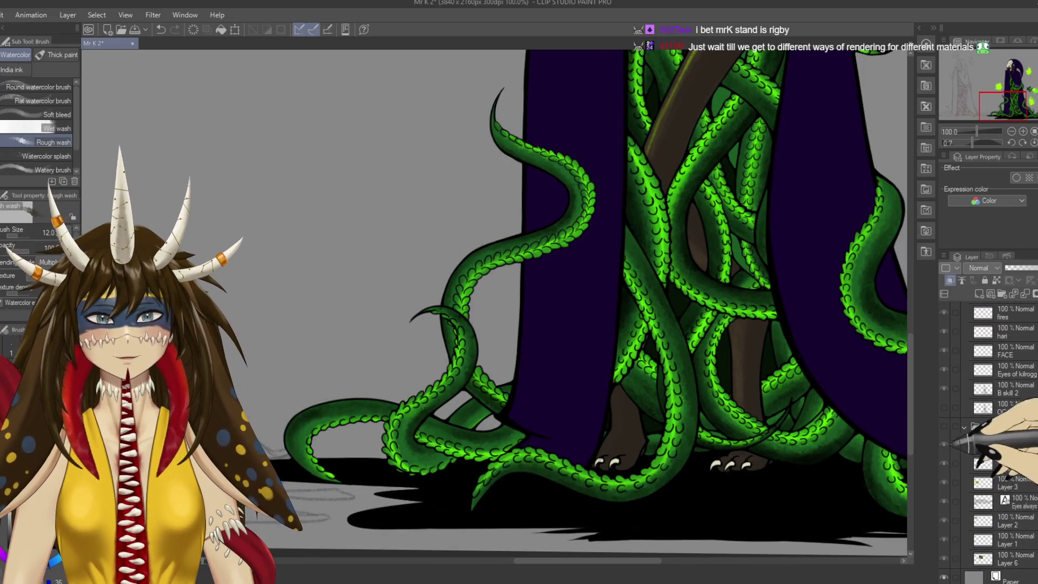
Select the Colour picks layer and set up the G-pen at brush size 30.
{"action": "left_click", "coordinate": [944, 425]}
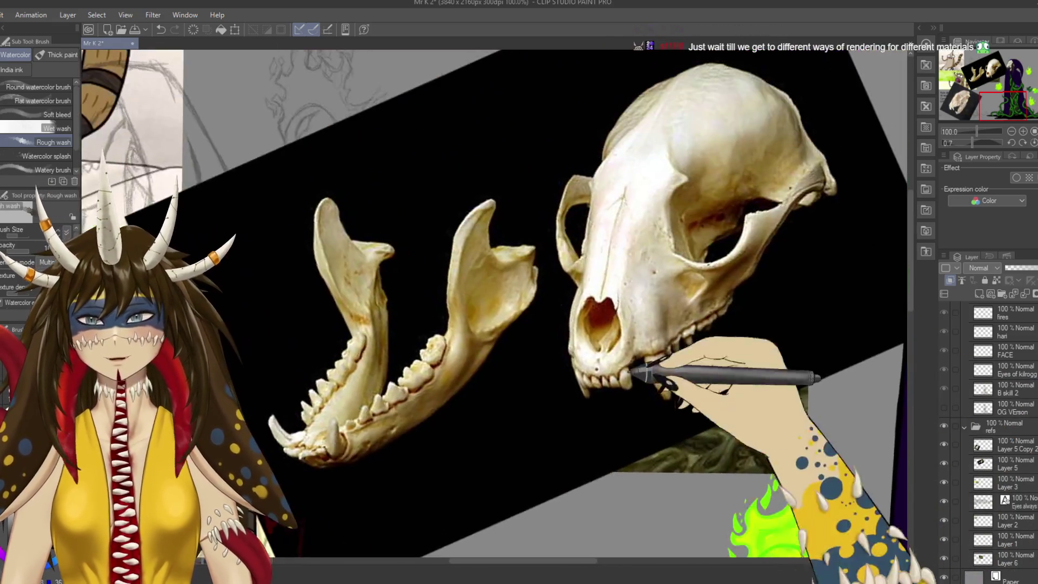
{"action": "key", "text": "ctrl+minus"}
{"action": "key", "text": "ctrl+minus"}
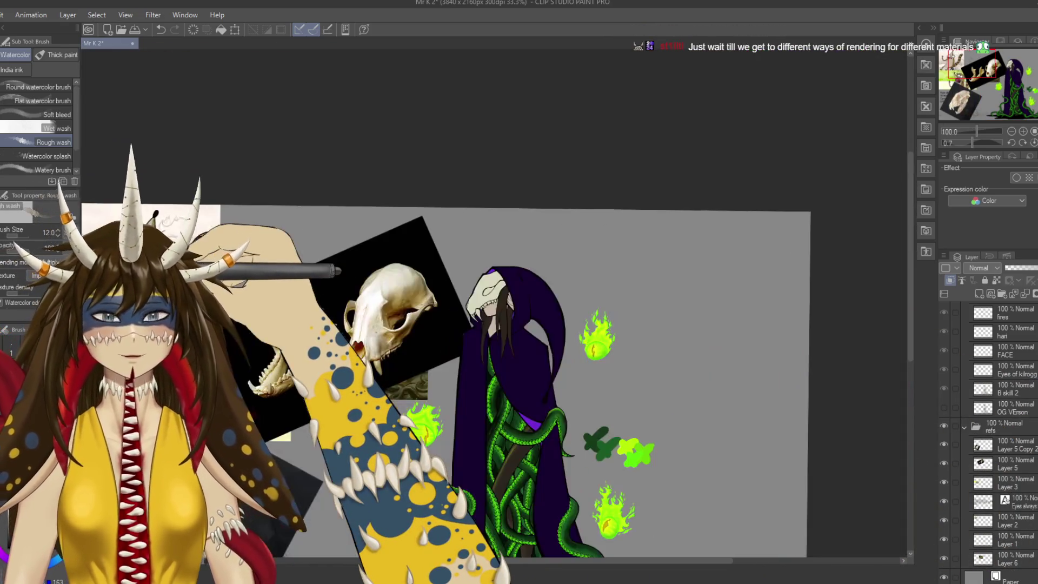
{"action": "left_click", "coordinate": [577, 351], "text": "ctrl"}
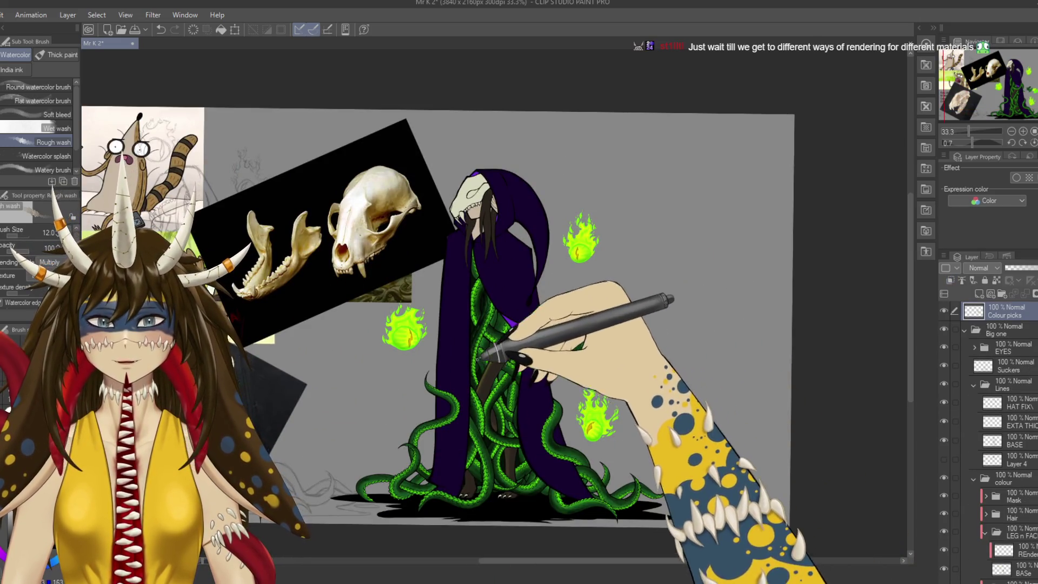
{"action": "key", "text": "bracketright"}
{"action": "key", "text": "bracketright"}
{"action": "key", "text": "bracketright"}
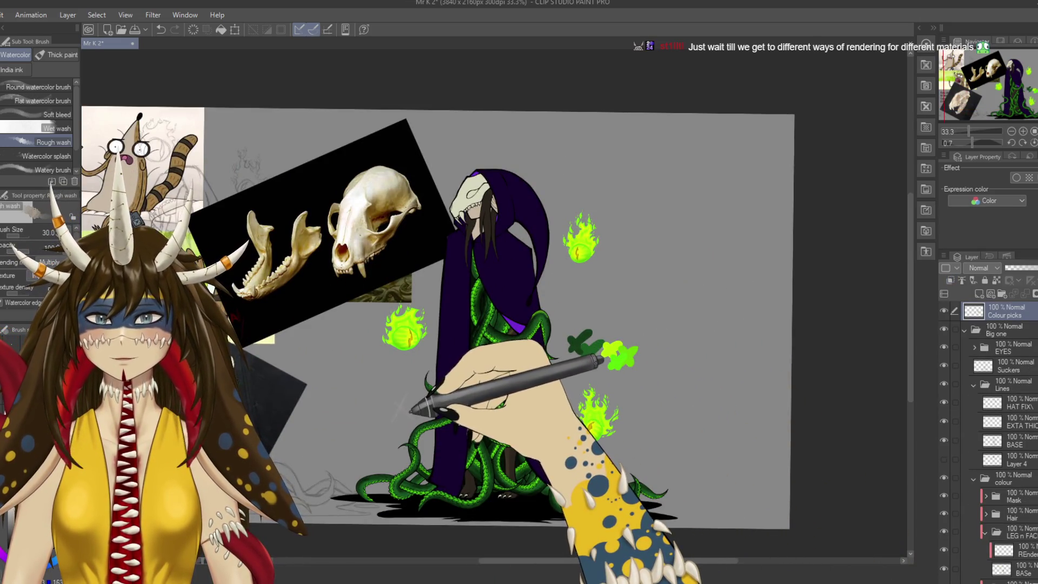
{"action": "key", "text": "p"}
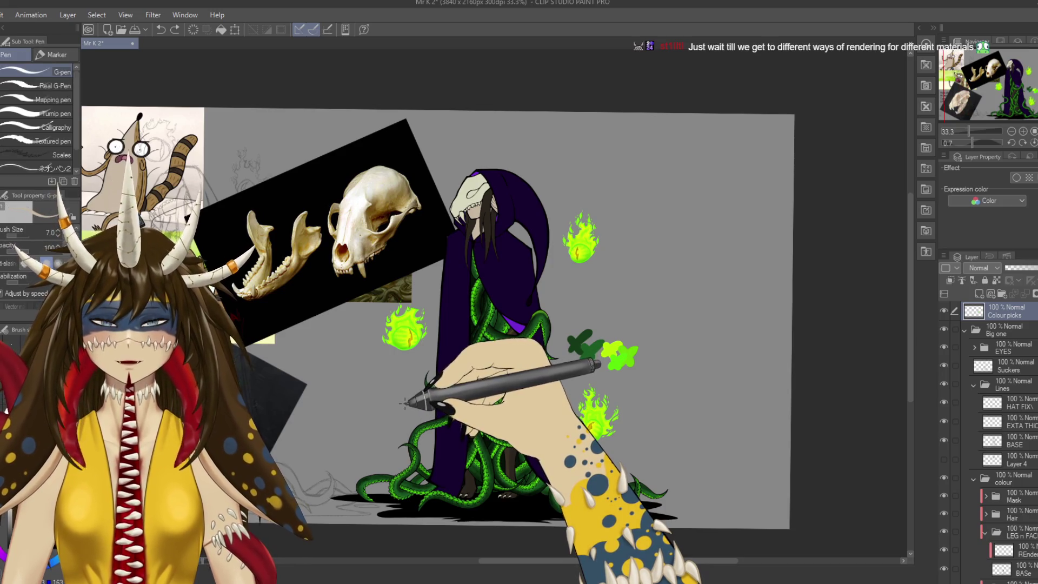
{"action": "left_click_drag", "start_coordinate": [402, 399], "coordinate": [451, 433]}
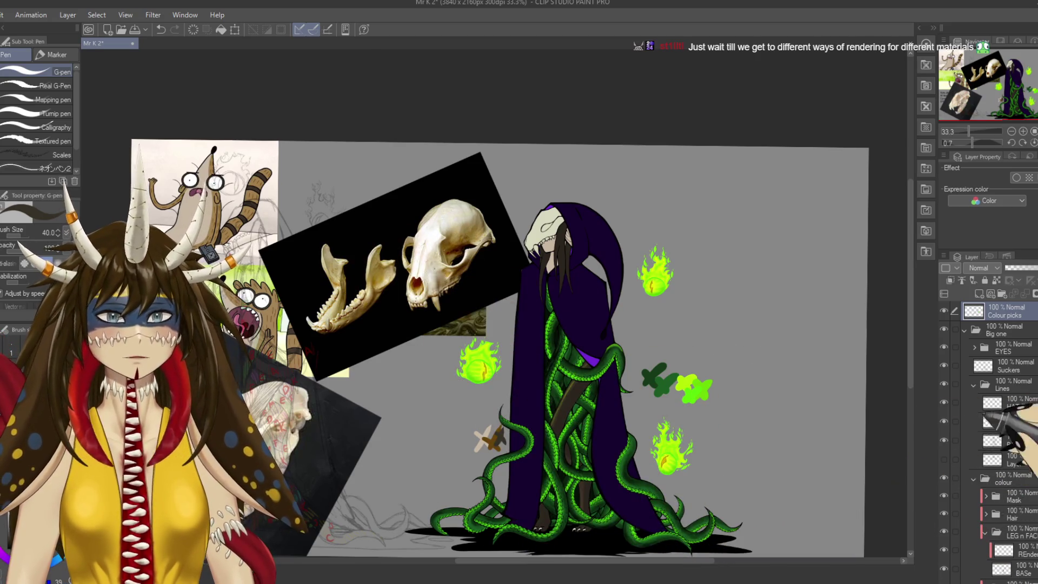
Turn off the refs folder so the skull and cartoon references disappear from the canvas.
{"action": "scroll", "coordinate": [995, 444], "scroll_direction": "down", "scroll_amount": 3}
{"action": "scroll", "coordinate": [995, 444], "scroll_direction": "down", "scroll_amount": 5}
{"action": "scroll", "coordinate": [995, 443], "scroll_direction": "down", "scroll_amount": 3}
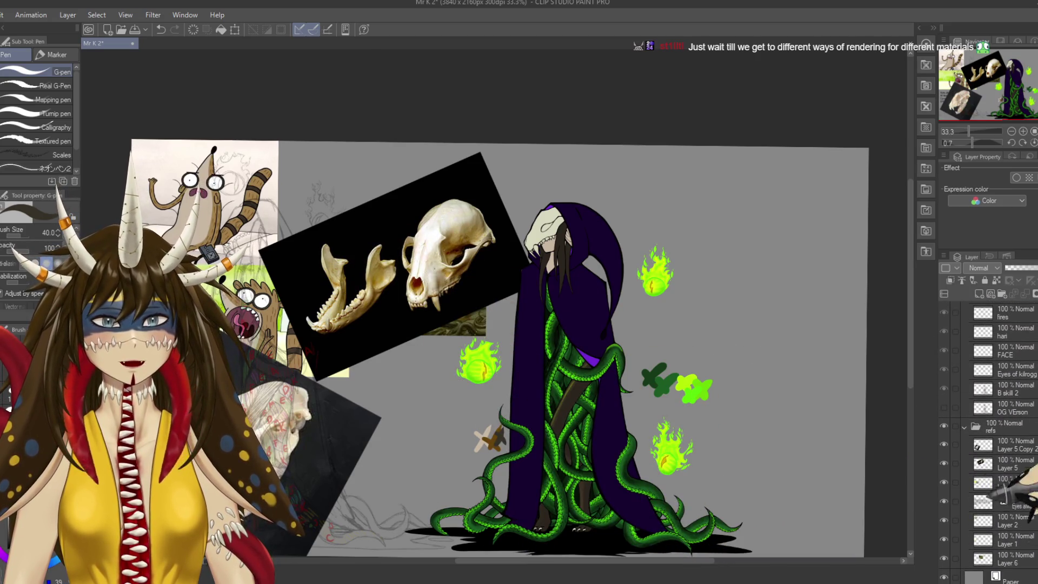
{"action": "left_click", "coordinate": [944, 427]}
{"action": "scroll", "coordinate": [995, 444], "scroll_direction": "up", "scroll_amount": 5}
{"action": "scroll", "coordinate": [995, 443], "scroll_direction": "up", "scroll_amount": 5}
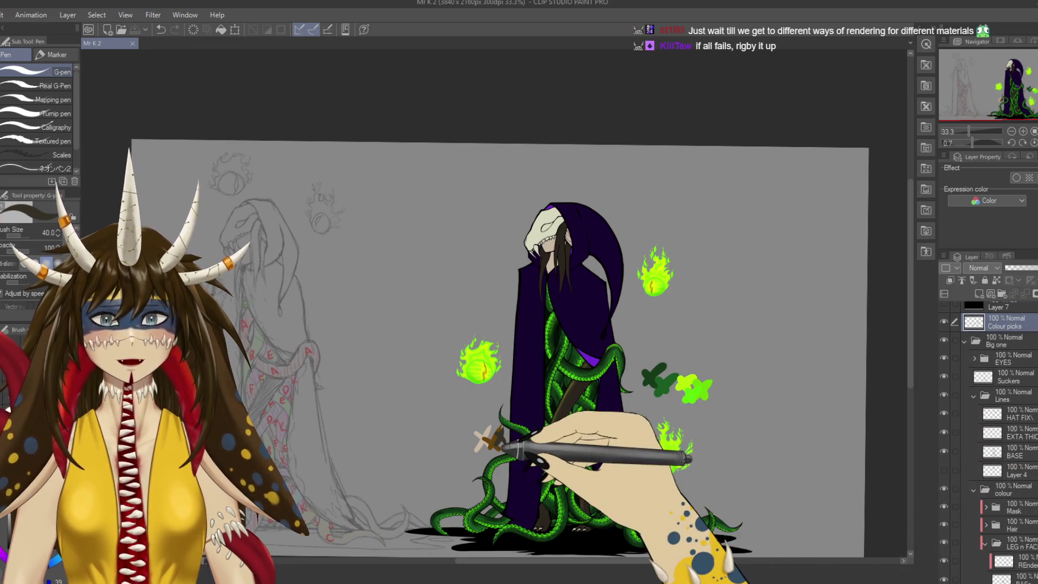
{"action": "scroll", "coordinate": [490, 438], "scroll_direction": "up", "scroll_amount": 5}
{"action": "scroll", "coordinate": [489, 438], "scroll_direction": "up", "scroll_amount": 2}
{"action": "left_click_drag", "start_coordinate": [501, 448], "coordinate": [444, 408]}
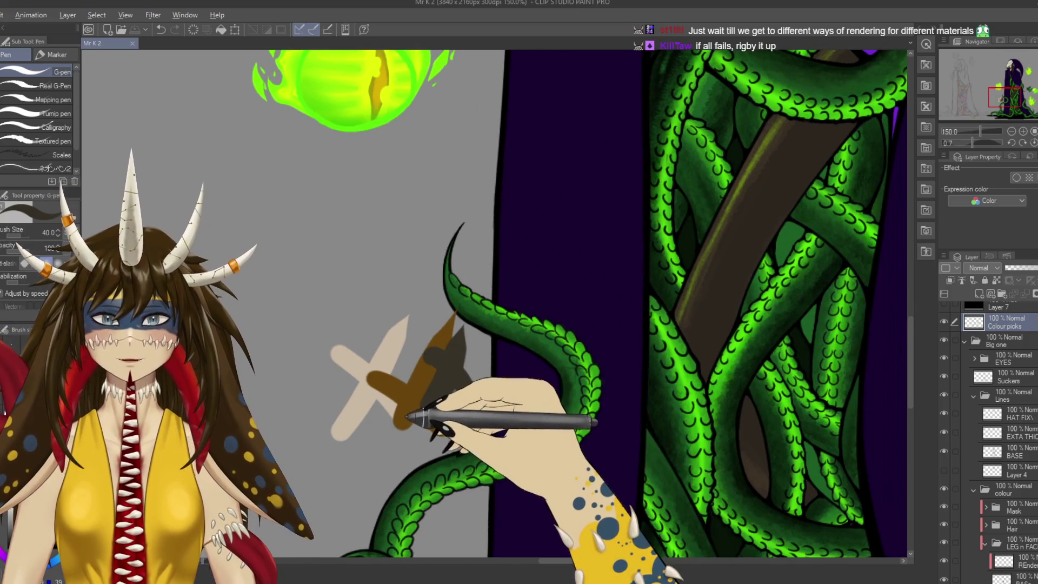
On the render layer, darken the brown staff and a leg with Rough wash brown shading.
{"action": "scroll", "coordinate": [591, 398], "scroll_direction": "right", "scroll_amount": 5}
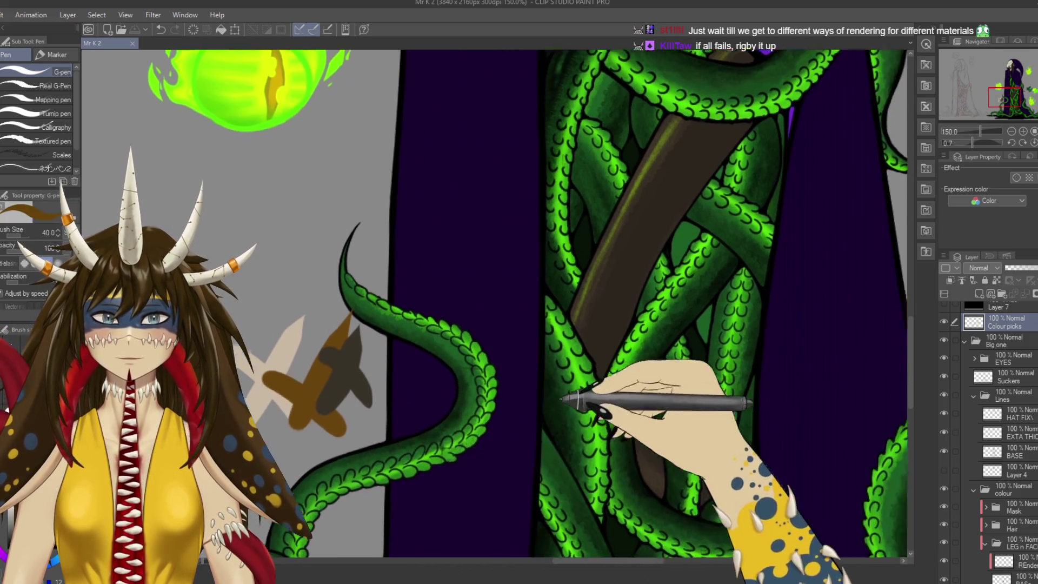
{"action": "left_click", "coordinate": [1017, 577]}
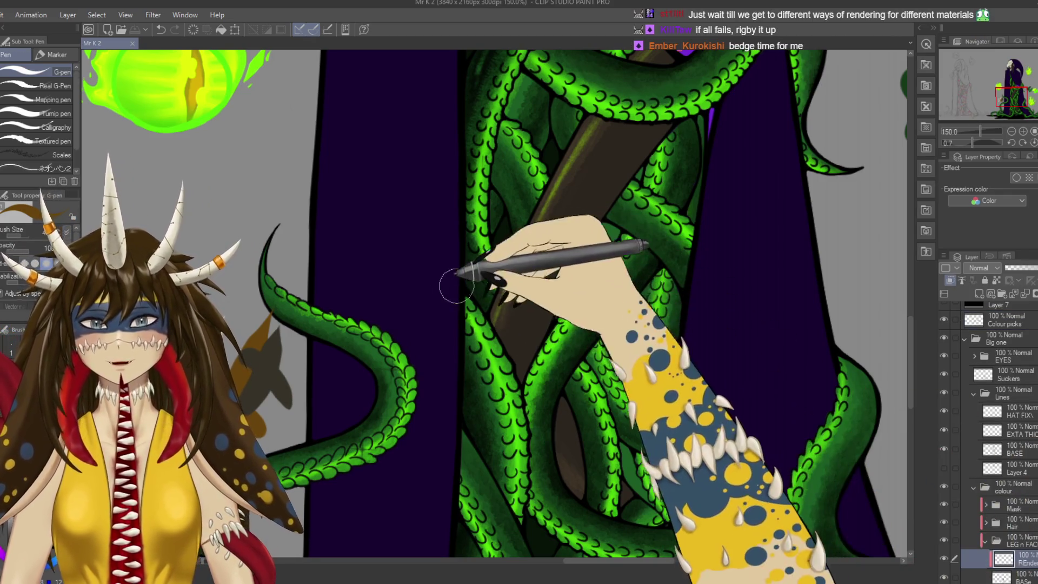
{"action": "key", "text": "b"}
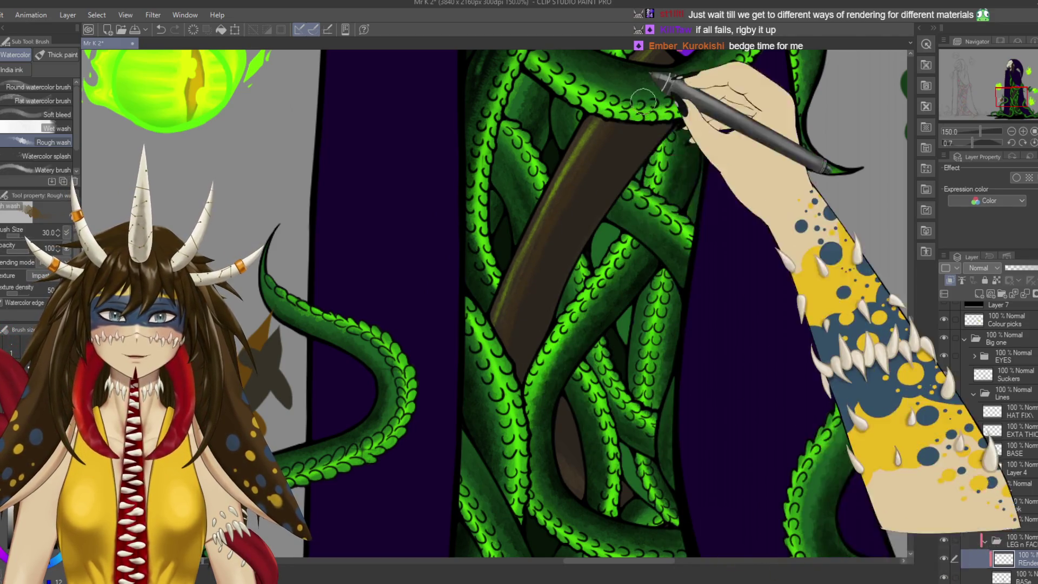
{"action": "left_click_drag", "start_coordinate": [665, 63], "coordinate": [610, 161]}
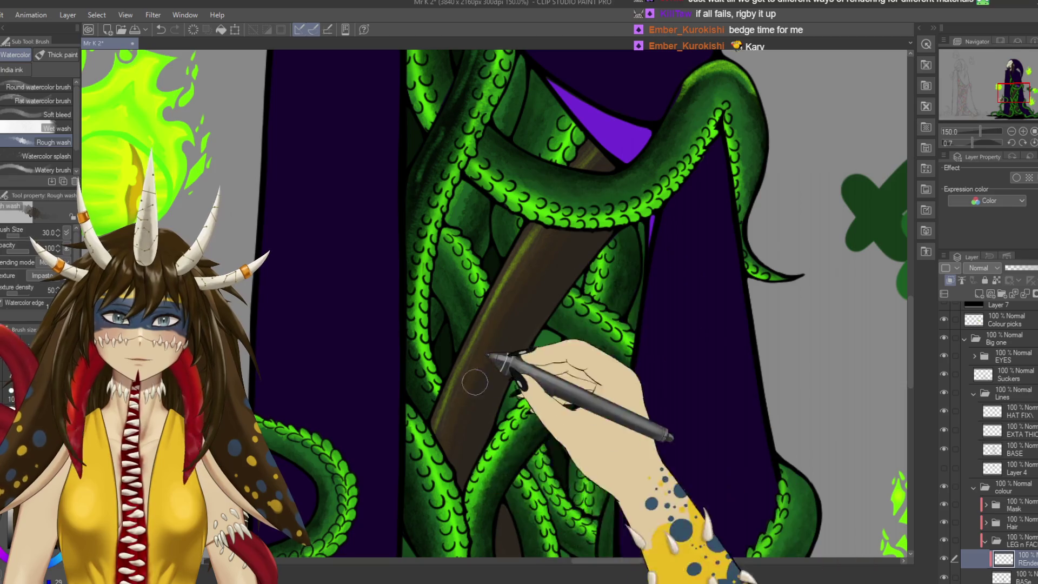
{"action": "left_click_drag", "start_coordinate": [482, 370], "coordinate": [452, 417]}
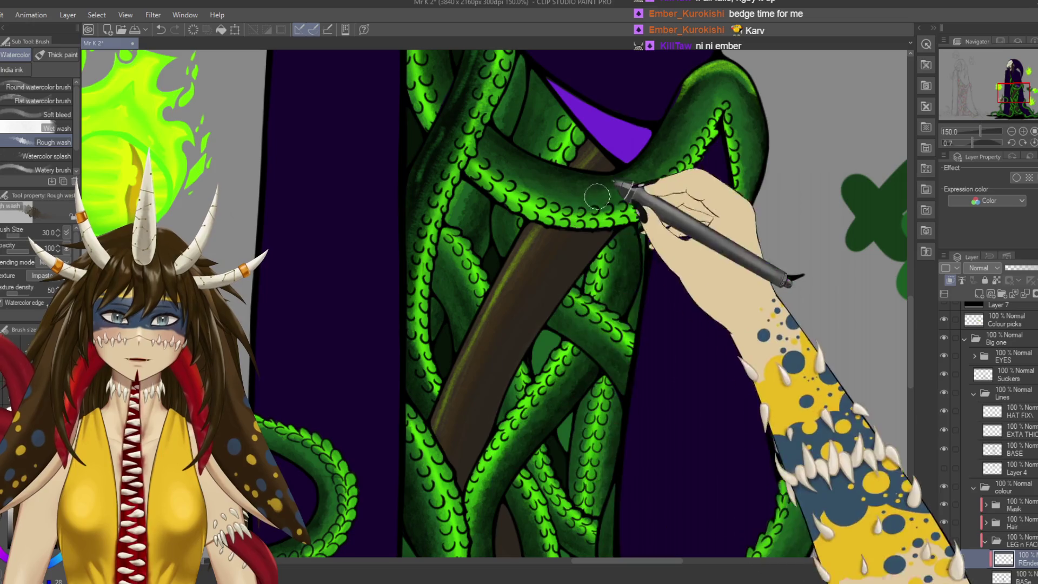
{"action": "scroll", "coordinate": [597, 232], "scroll_direction": "down", "scroll_amount": 5}
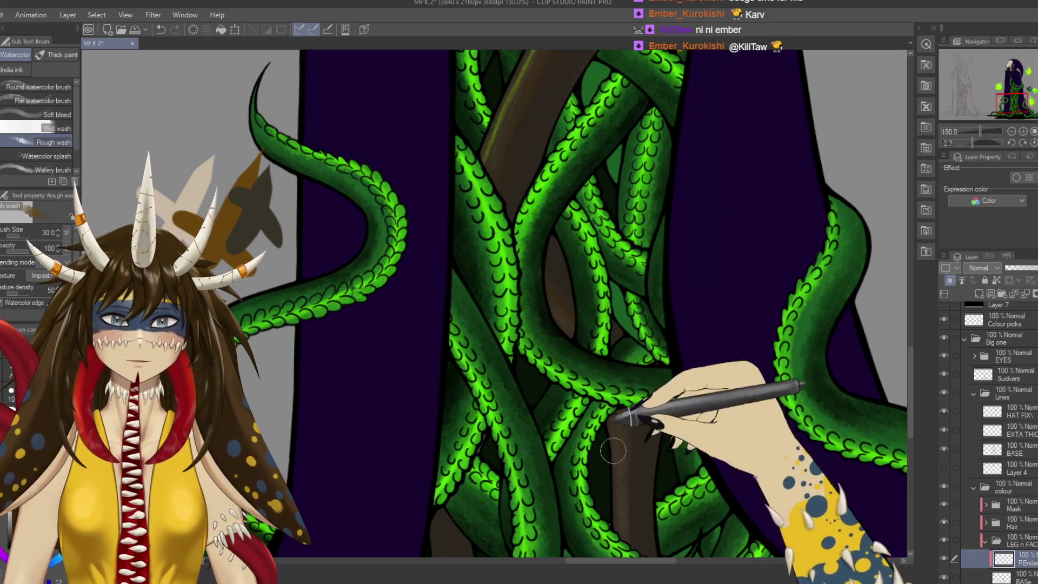
{"action": "scroll", "coordinate": [612, 444], "scroll_direction": "down", "scroll_amount": 3}
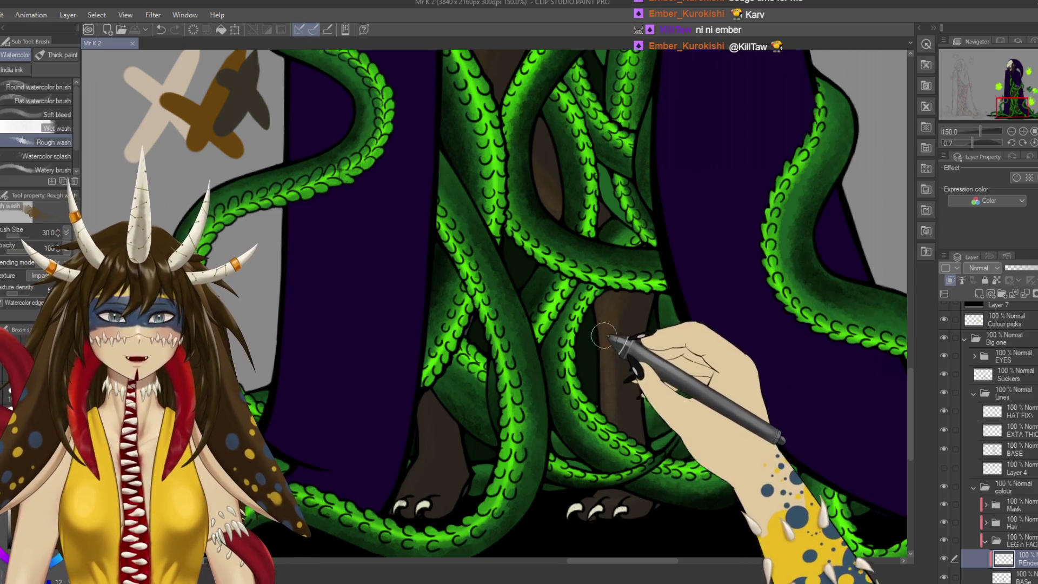
{"action": "left_click_drag", "start_coordinate": [617, 295], "coordinate": [619, 401]}
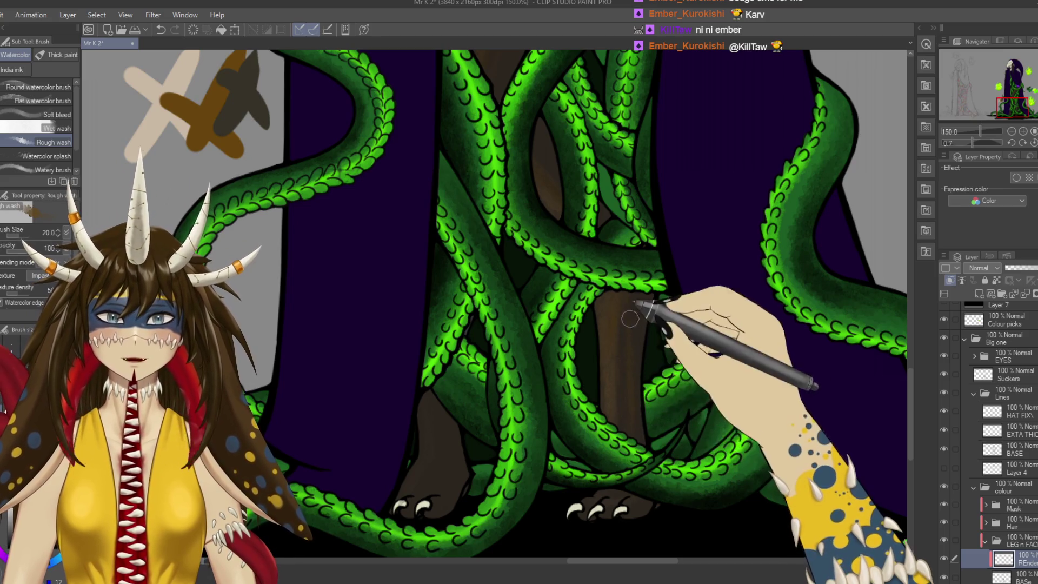
Paint a brown wash shade down the other clawed leg, erasing the excess.
{"action": "left_click_drag", "start_coordinate": [649, 417], "coordinate": [664, 377]}
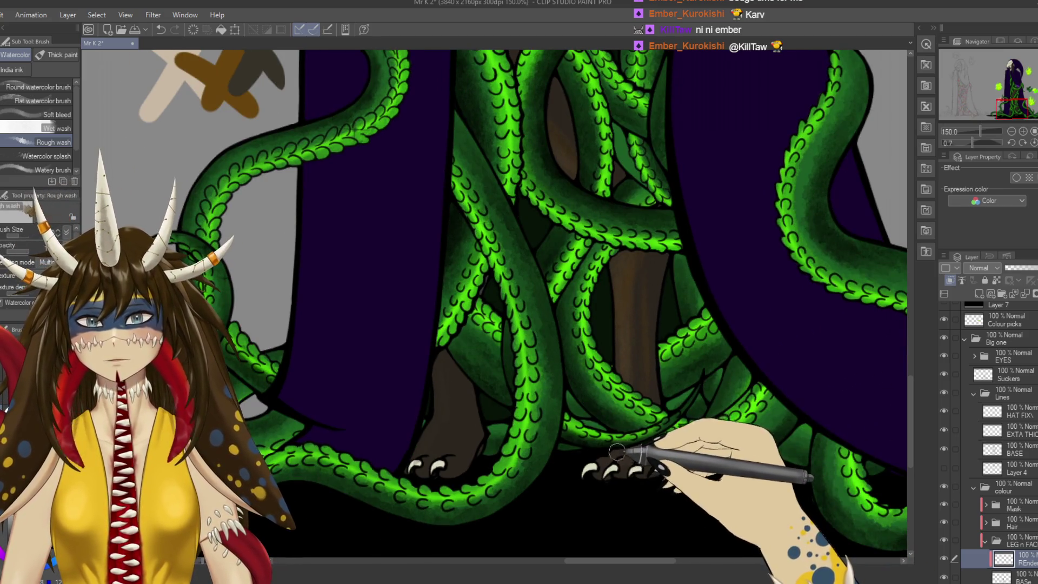
{"action": "left_click_drag", "start_coordinate": [595, 449], "coordinate": [639, 492]}
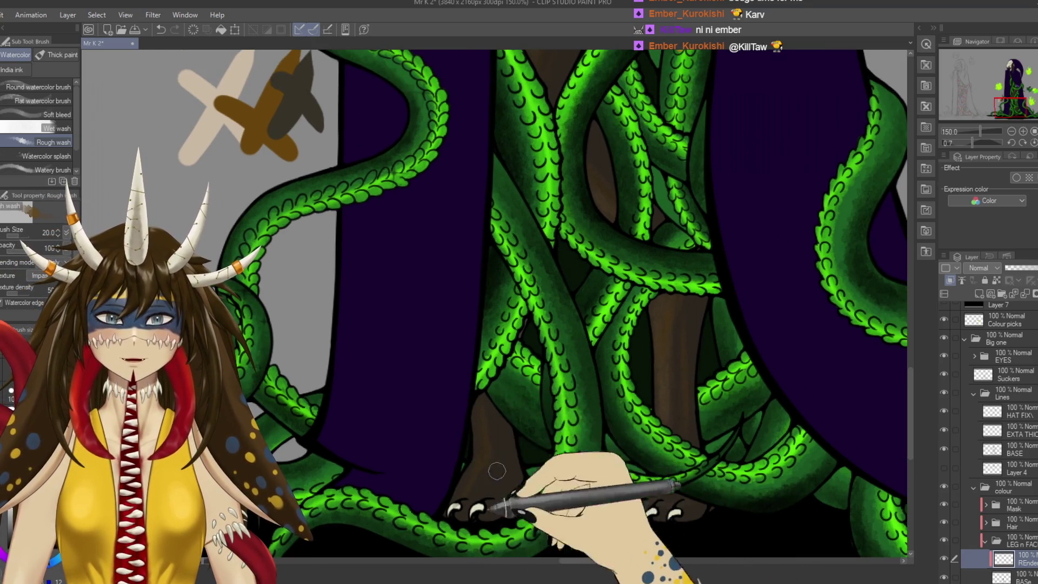
{"action": "scroll", "coordinate": [671, 430], "scroll_direction": "down", "scroll_amount": 2}
{"action": "scroll", "coordinate": [638, 431], "scroll_direction": "down", "scroll_amount": 1}
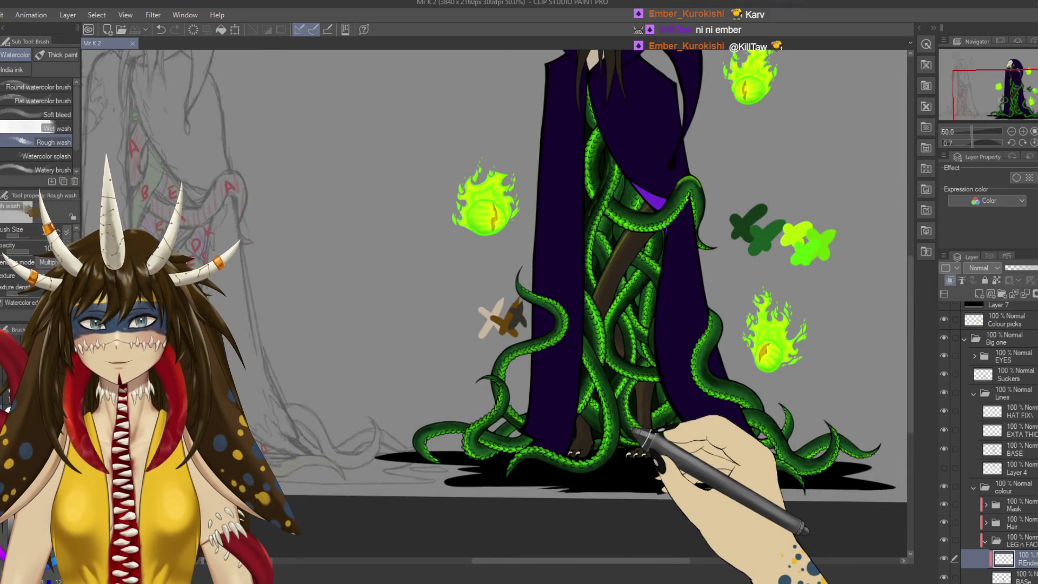
{"action": "scroll", "coordinate": [632, 430], "scroll_direction": "up", "scroll_amount": 1}
{"action": "scroll", "coordinate": [630, 427], "scroll_direction": "up", "scroll_amount": 2}
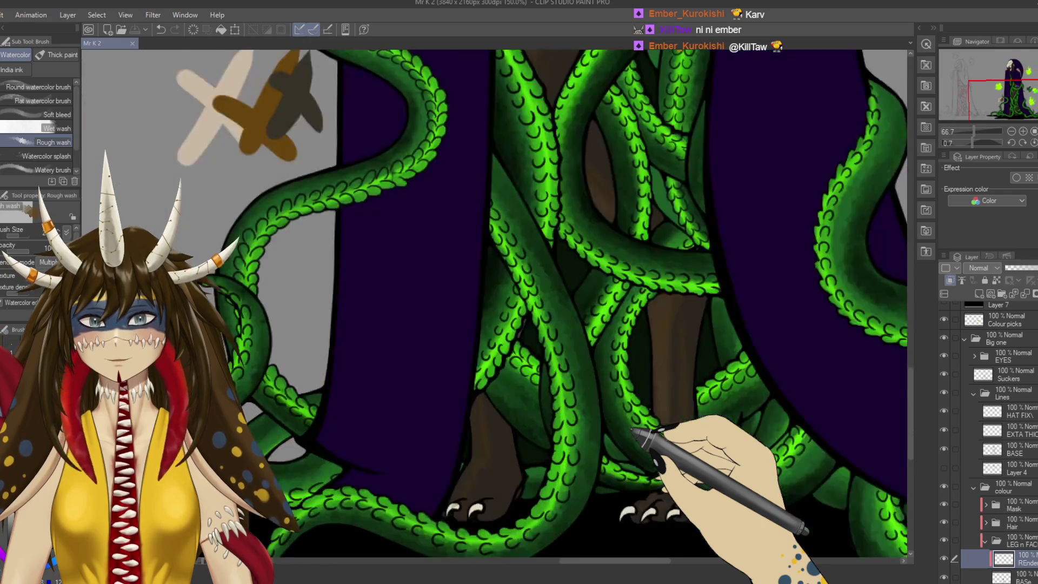
{"action": "scroll", "coordinate": [627, 425], "scroll_direction": "up", "scroll_amount": 1}
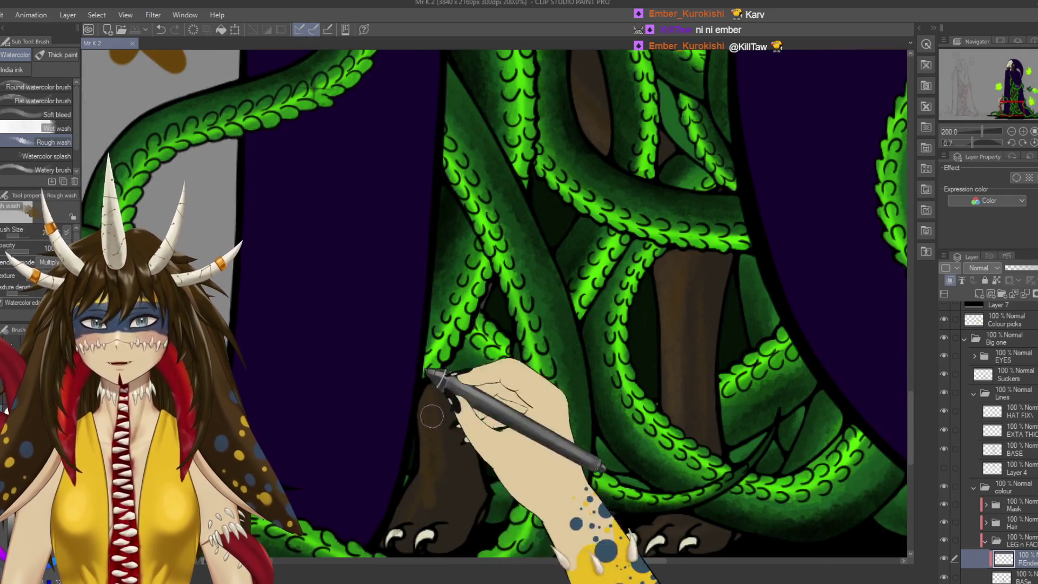
{"action": "left_click_drag", "start_coordinate": [424, 378], "coordinate": [423, 447]}
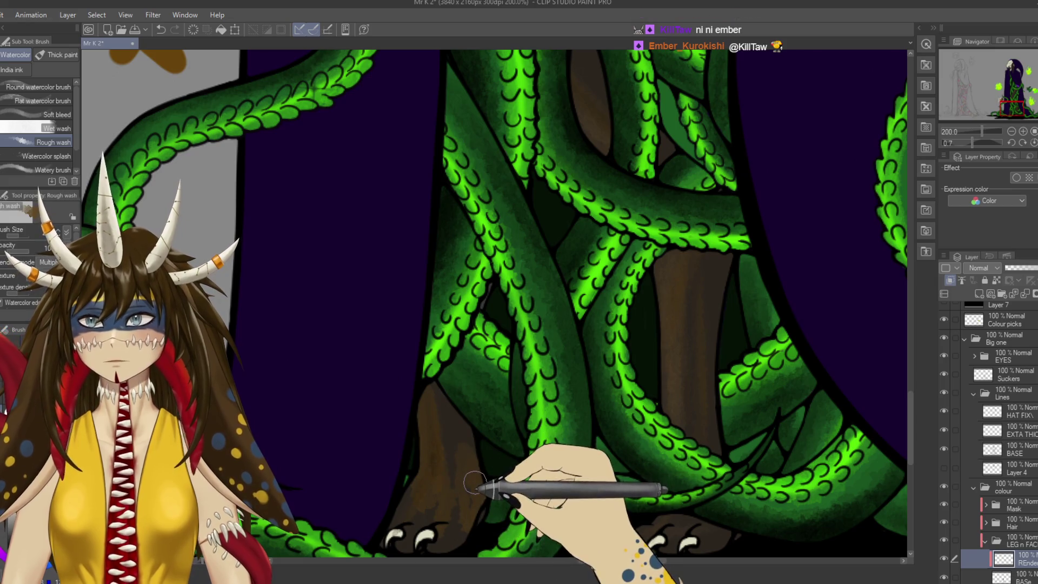
{"action": "key", "text": "e"}
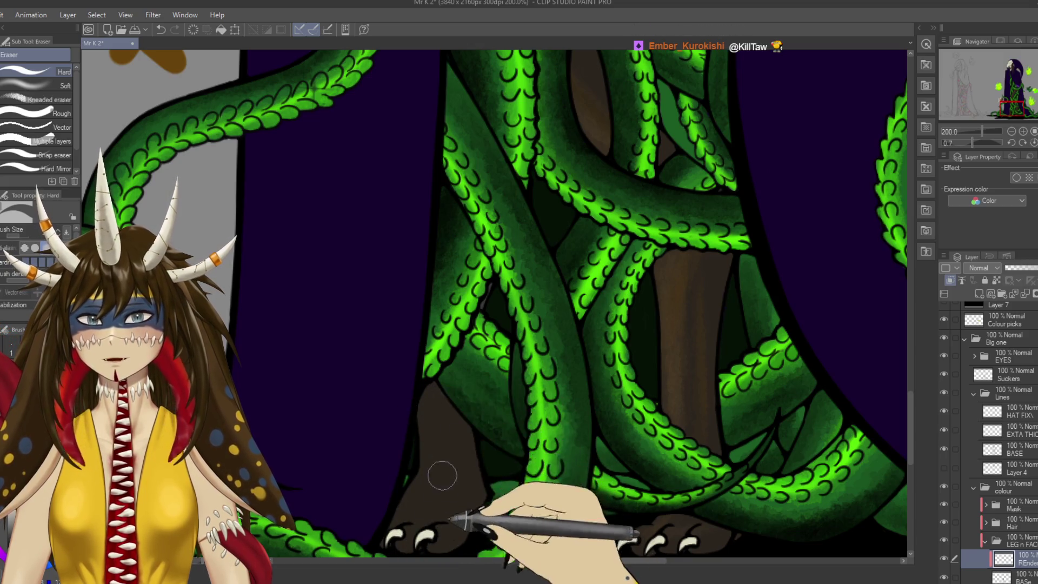
{"action": "key", "text": "b"}
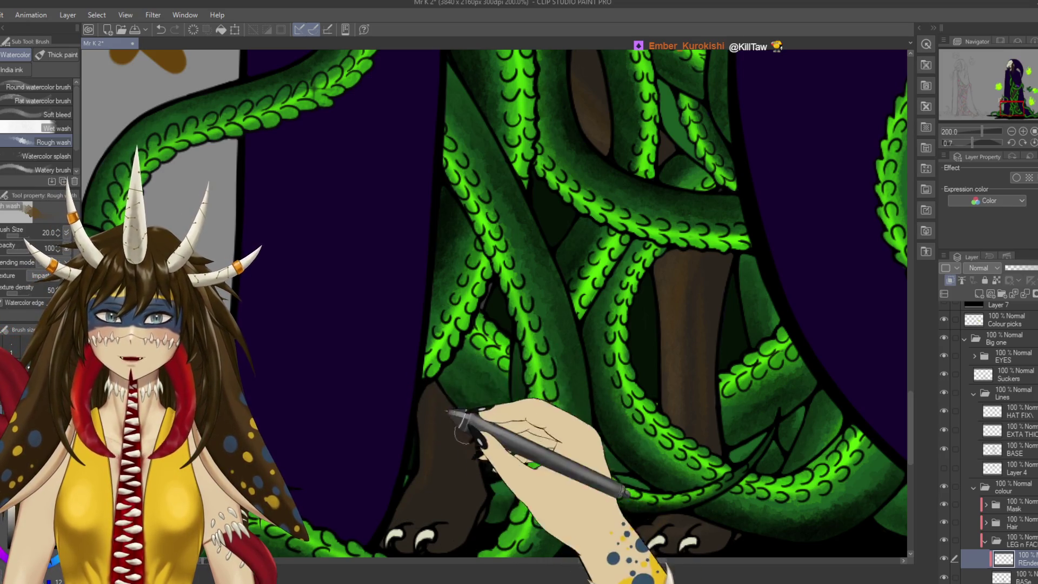
Pan up the staff to the upper tentacle loop and the green colour swatches.
{"action": "scroll", "coordinate": [460, 413], "scroll_direction": "down", "scroll_amount": 4}
{"action": "scroll", "coordinate": [455, 408], "scroll_direction": "up", "scroll_amount": 2}
{"action": "scroll", "coordinate": [457, 411], "scroll_direction": "up", "scroll_amount": 2}
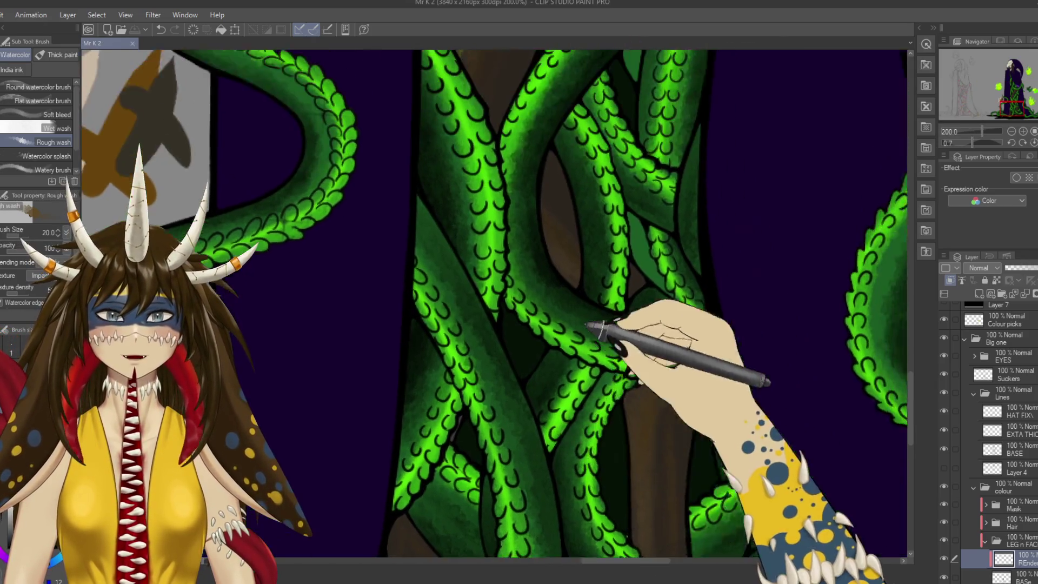
{"action": "left_click_drag", "start_coordinate": [592, 331], "coordinate": [545, 489]}
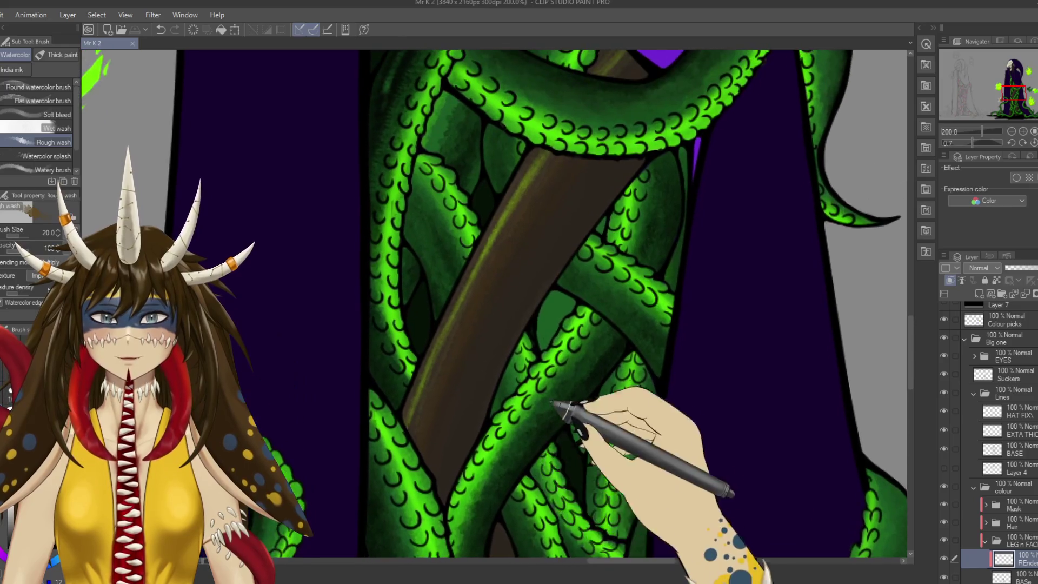
{"action": "left_click_drag", "start_coordinate": [552, 403], "coordinate": [522, 484]}
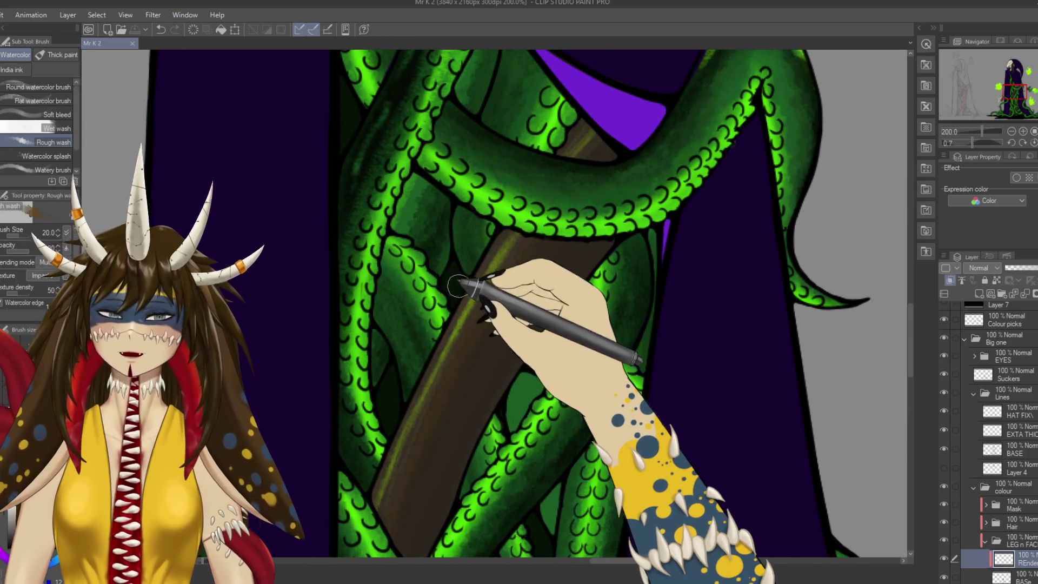
{"action": "mouse_move", "coordinate": [487, 295]}
{"action": "left_mouse_down"}
{"action": "mouse_move", "coordinate": [476, 515]}
{"action": "mouse_move", "coordinate": [528, 274]}
{"action": "left_mouse_up"}
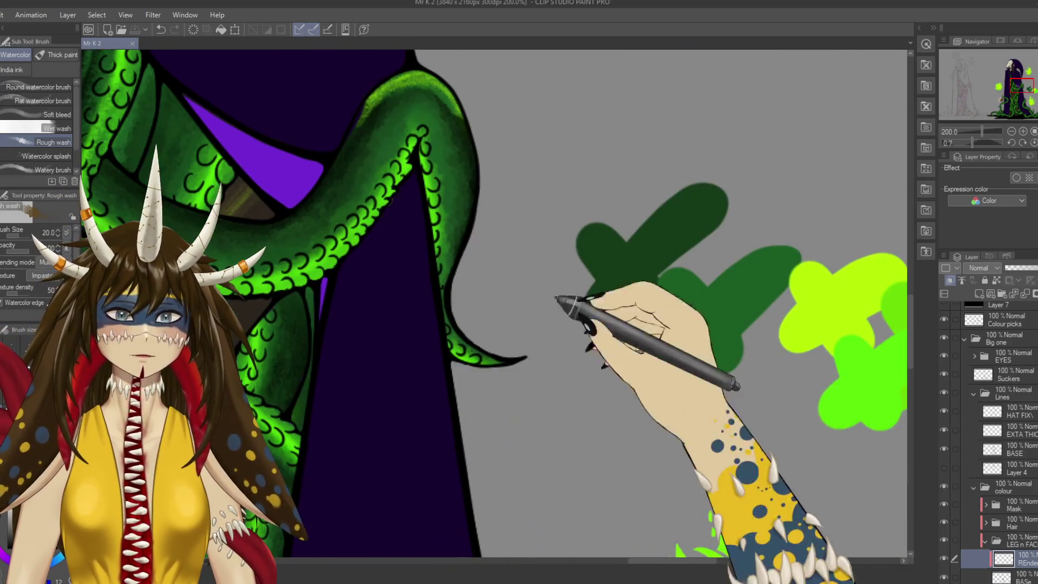
{"action": "key", "text": "b"}
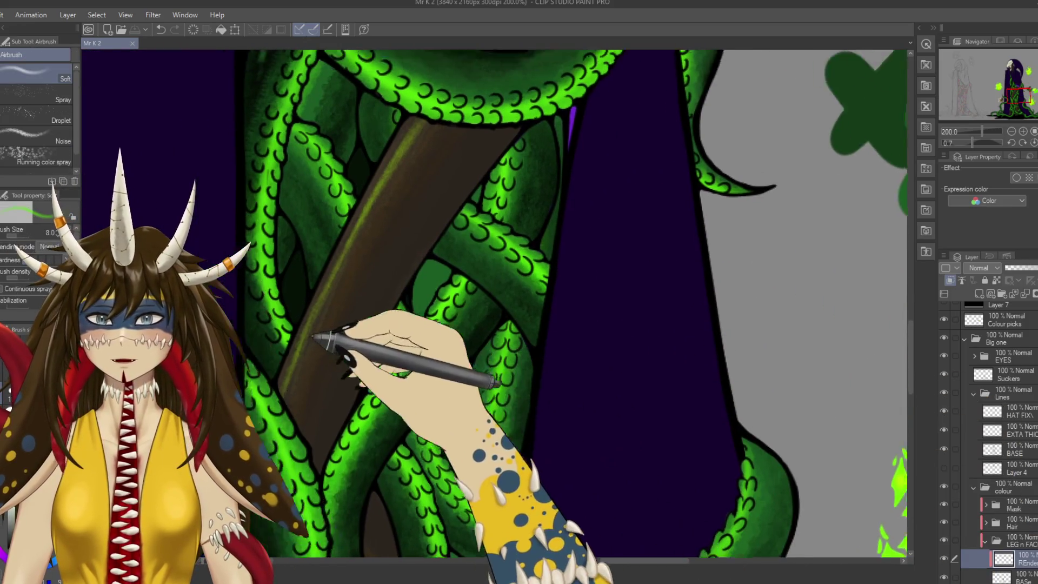
{"action": "key", "text": "p"}
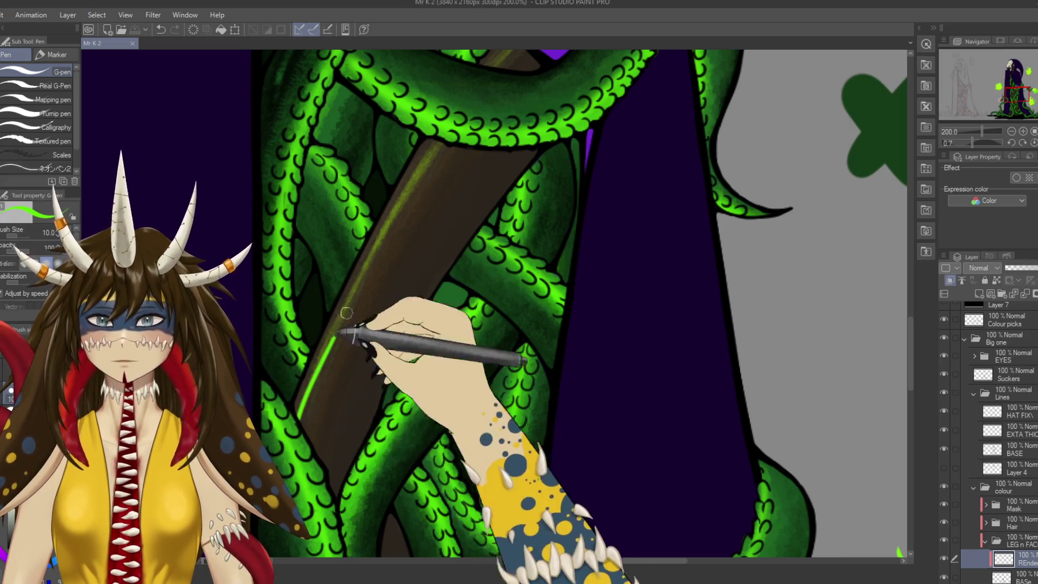
Draw a bright green rim light along the staff's left edge, extending it upward.
{"action": "left_click_drag", "start_coordinate": [301, 415], "coordinate": [373, 253]}
{"action": "left_click_drag", "start_coordinate": [300, 415], "coordinate": [440, 151]}
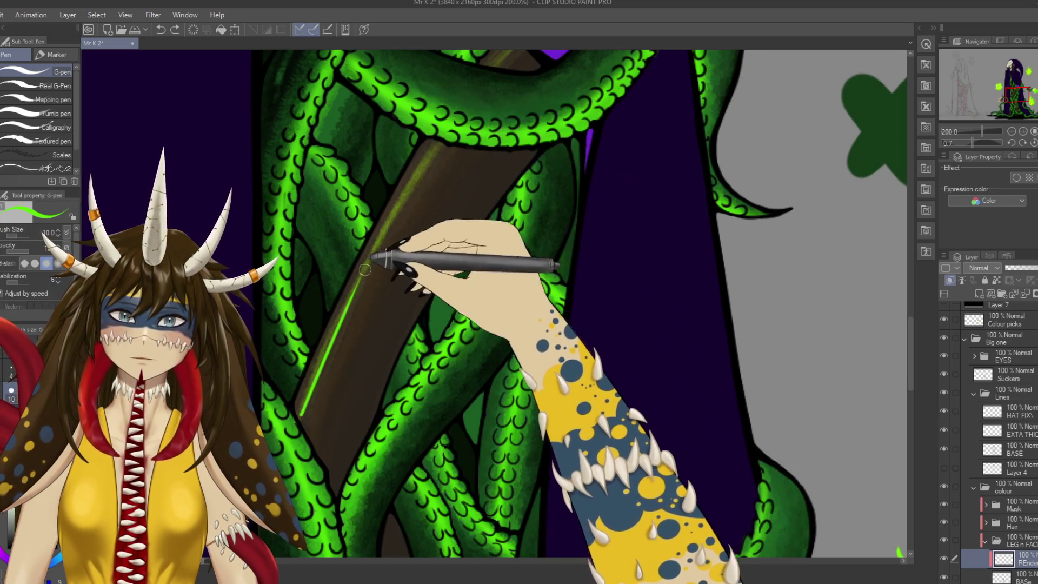
{"action": "mouse_move", "coordinate": [441, 151]}
{"action": "left_mouse_down"}
{"action": "mouse_move", "coordinate": [377, 258]}
{"action": "mouse_move", "coordinate": [315, 403]}
{"action": "left_mouse_up"}
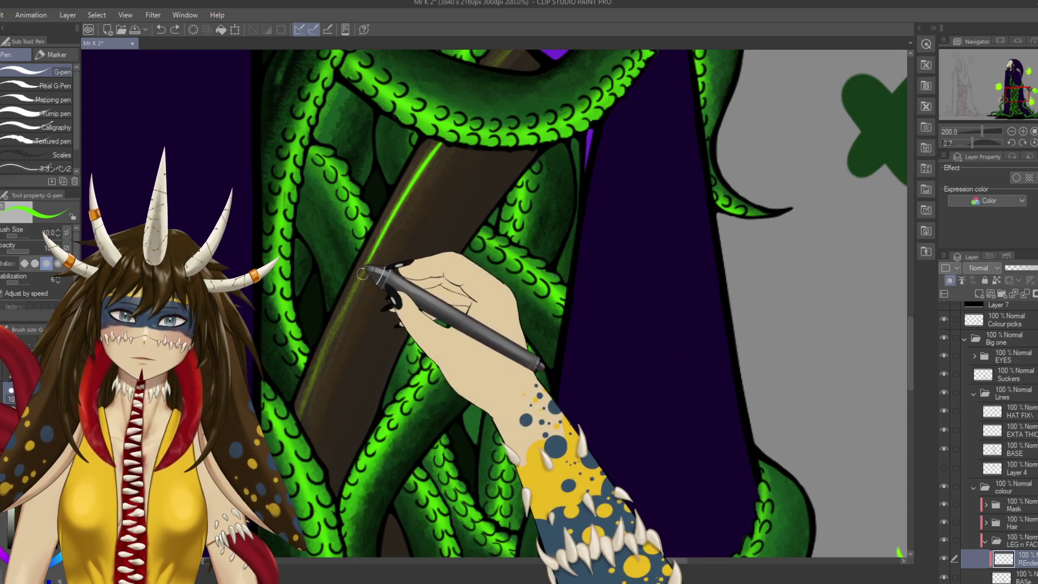
{"action": "left_click_drag", "start_coordinate": [348, 313], "coordinate": [301, 422]}
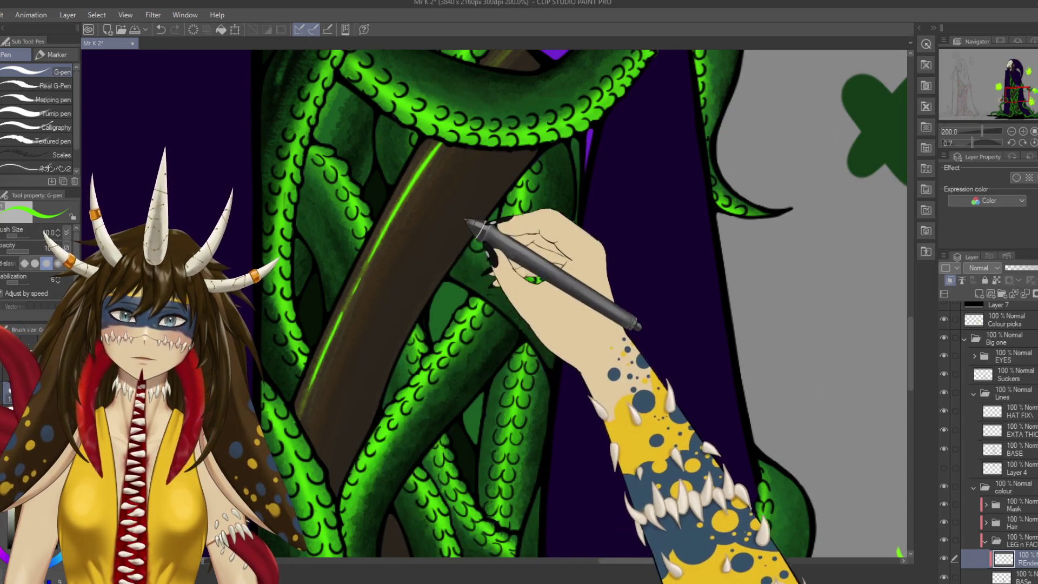
Zoom out to 33.3% and pan to centre the whole figure and skull head.
{"action": "left_click_drag", "start_coordinate": [476, 232], "coordinate": [438, 368]}
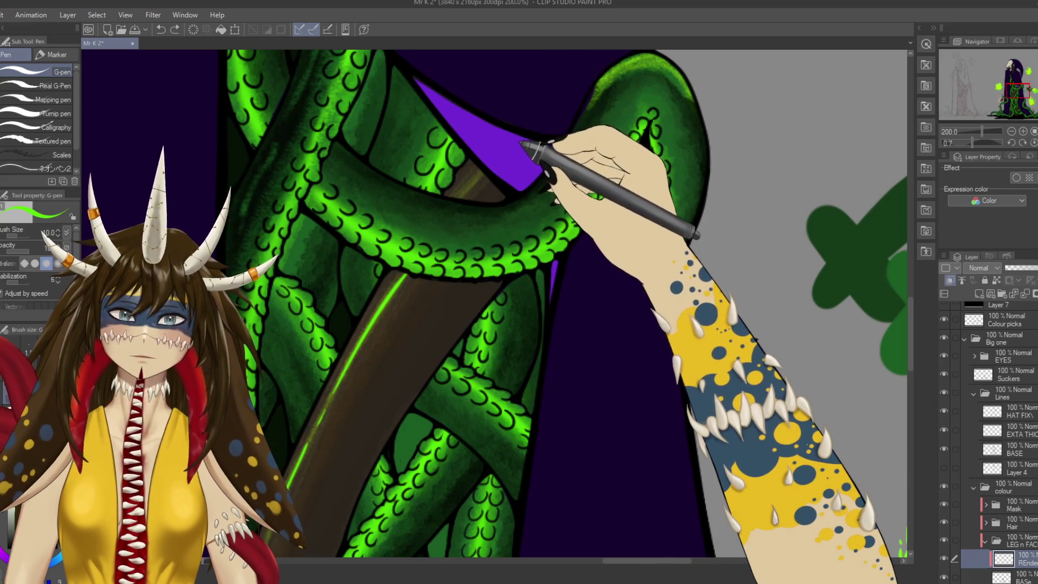
{"action": "scroll", "coordinate": [507, 151], "scroll_direction": "down", "scroll_amount": 1}
{"action": "scroll", "coordinate": [508, 149], "scroll_direction": "down", "scroll_amount": 3}
{"action": "scroll", "coordinate": [511, 147], "scroll_direction": "down", "scroll_amount": 2}
{"action": "left_click_drag", "start_coordinate": [516, 142], "coordinate": [557, 257]}
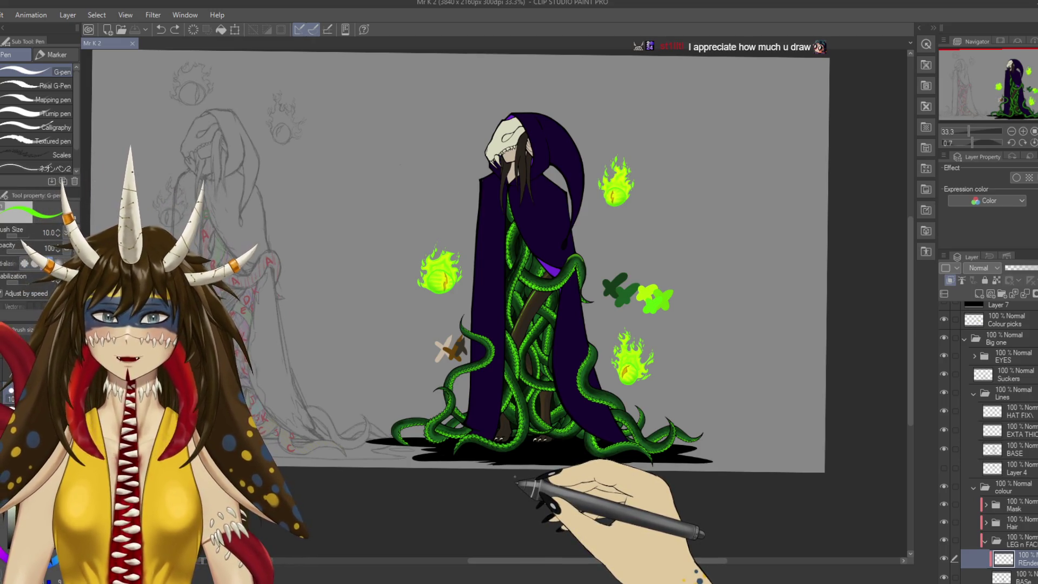
Zoom to 100% and eyedrop the dark green from the colour test splotches.
{"action": "scroll", "coordinate": [515, 477], "scroll_direction": "up", "scroll_amount": 3}
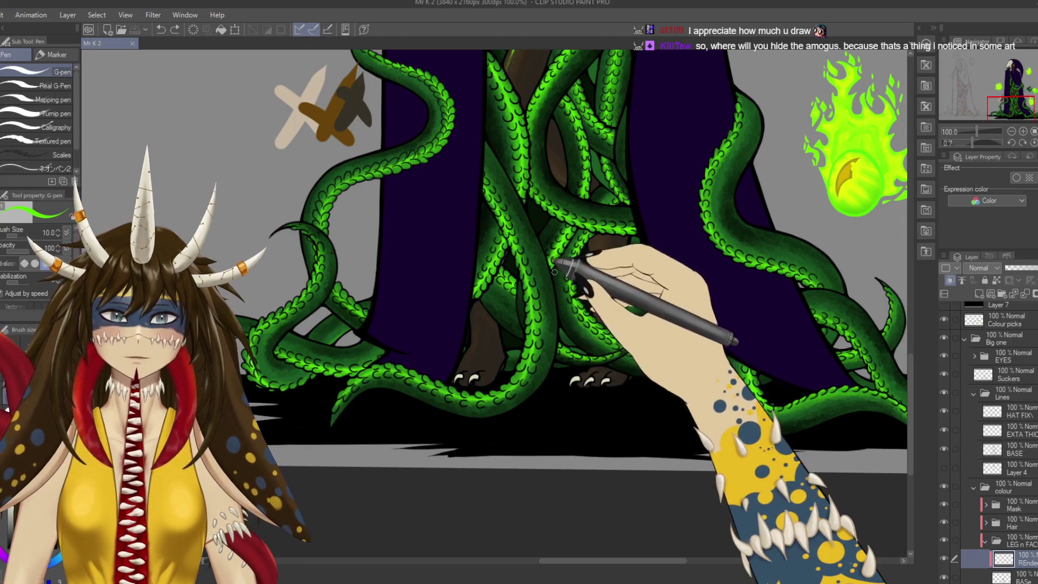
{"action": "scroll", "coordinate": [591, 278], "scroll_direction": "up", "scroll_amount": 2}
{"action": "scroll", "coordinate": [571, 352], "scroll_direction": "up", "scroll_amount": 3}
{"action": "scroll", "coordinate": [570, 351], "scroll_direction": "up", "scroll_amount": 3}
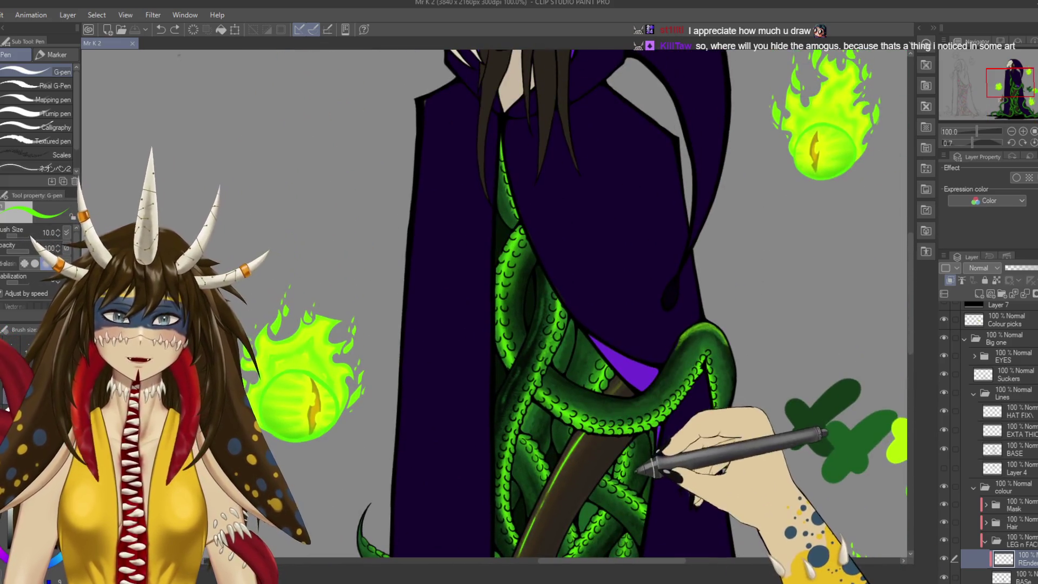
{"action": "scroll", "coordinate": [606, 378], "scroll_direction": "down", "scroll_amount": 2}
{"action": "scroll", "coordinate": [606, 374], "scroll_direction": "down", "scroll_amount": 2}
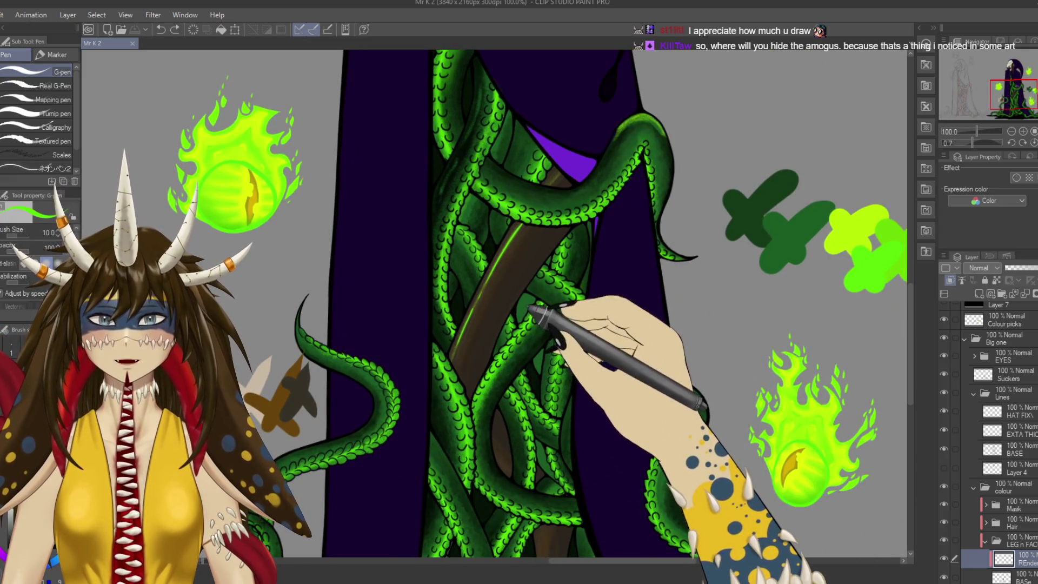
{"action": "left_click", "coordinate": [527, 299], "text": "alt"}
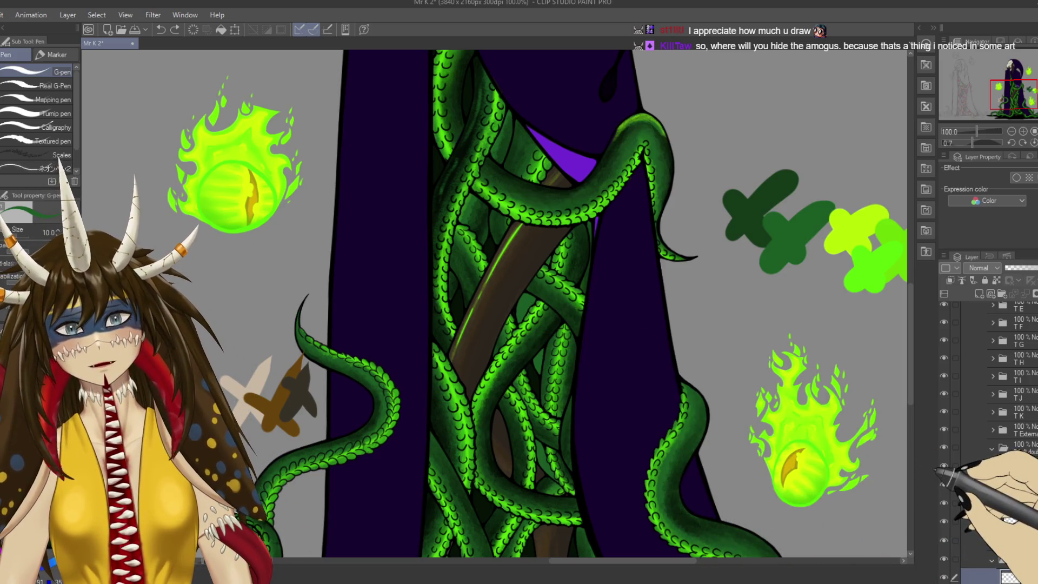
{"action": "scroll", "coordinate": [995, 443], "scroll_direction": "down", "scroll_amount": 3}
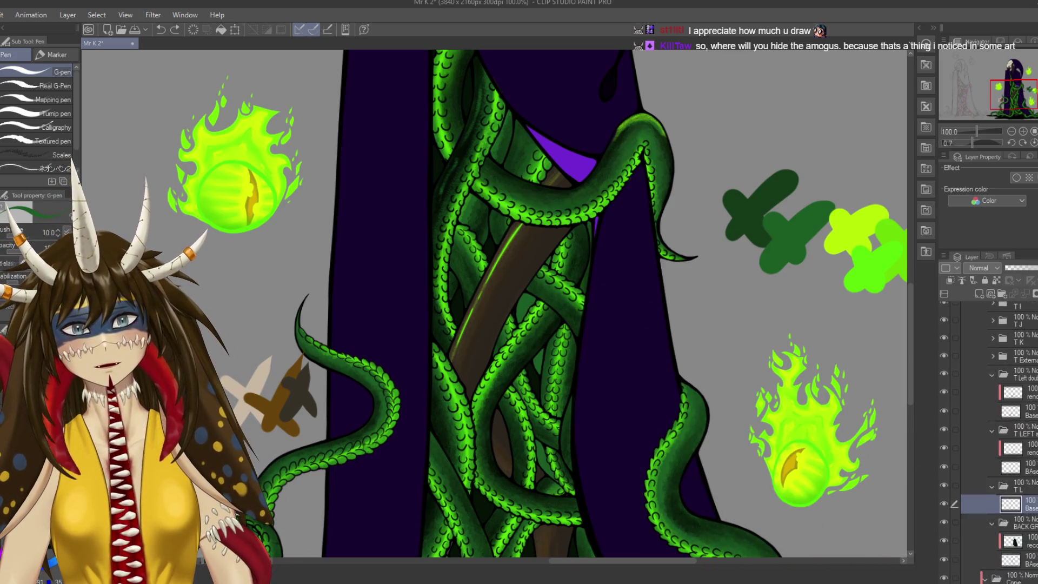
{"action": "scroll", "coordinate": [980, 497], "scroll_direction": "down", "scroll_amount": 1}
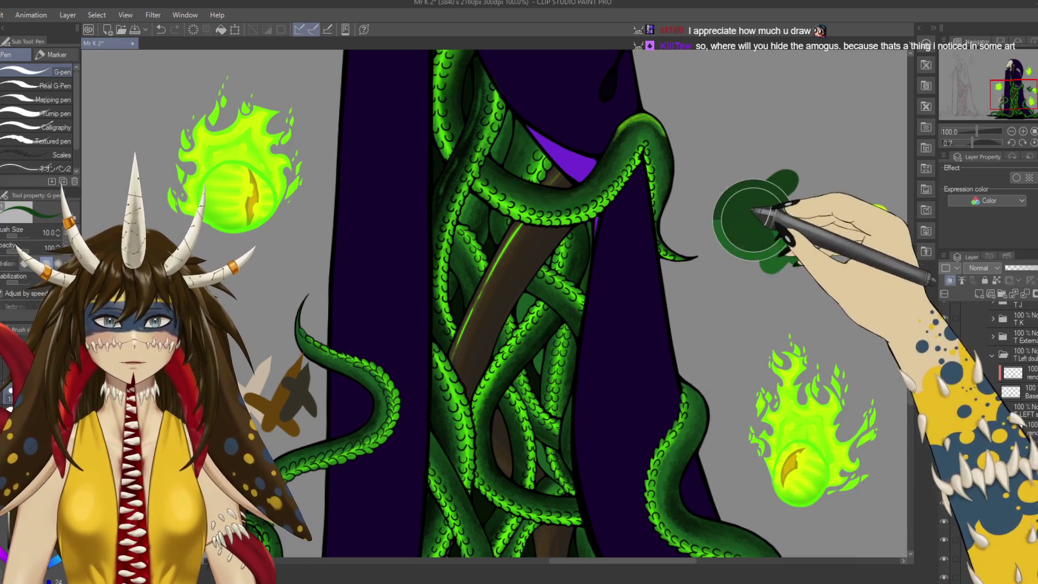
Shade the gaps between the lower tentacles in dark green with the Rough wash watercolour brush.
{"action": "key", "text": "b"}
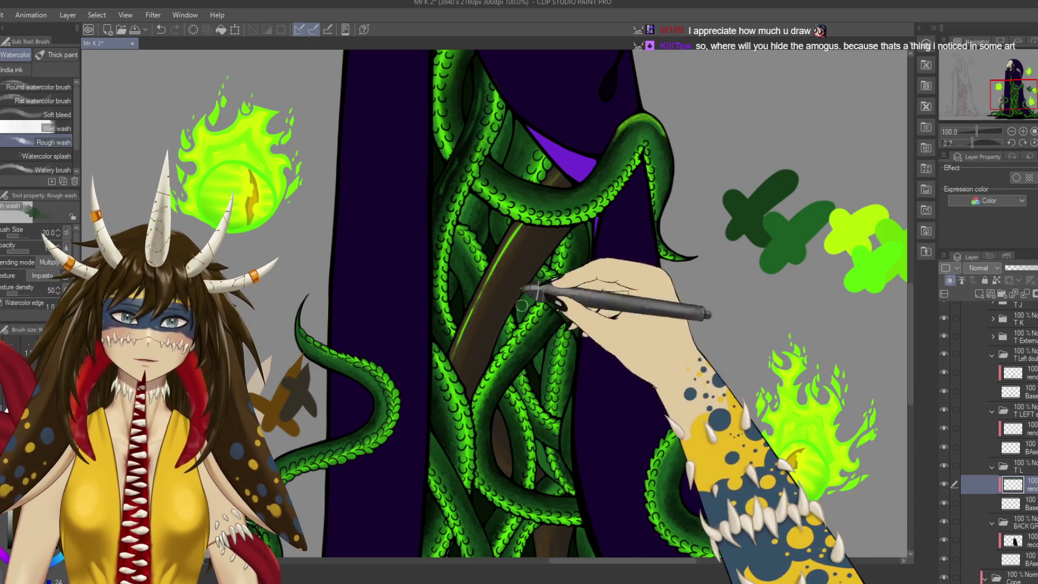
{"action": "left_click_drag", "start_coordinate": [563, 465], "coordinate": [549, 365]}
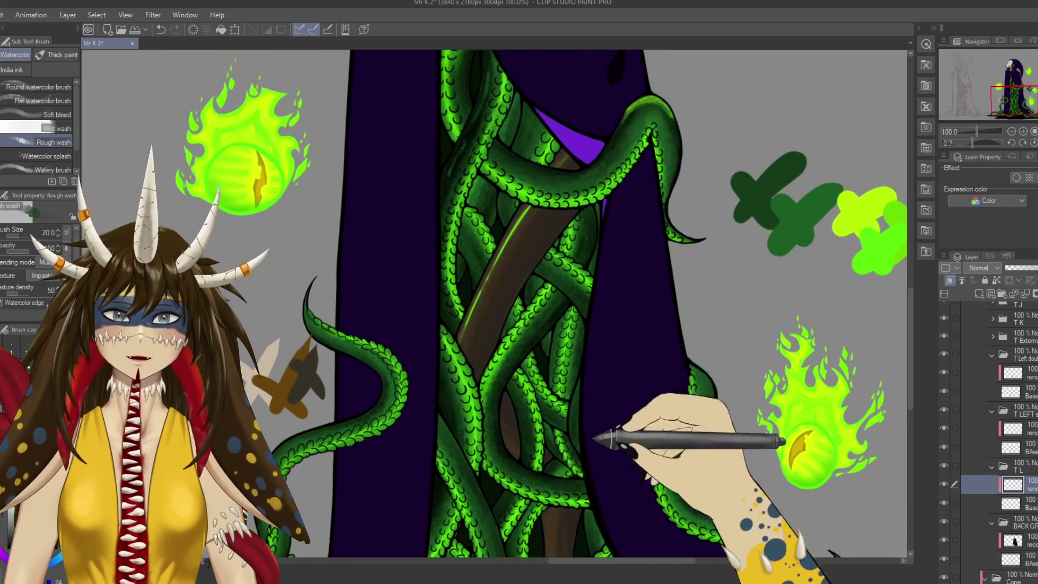
{"action": "scroll", "coordinate": [620, 305], "scroll_direction": "up", "scroll_amount": 5}
{"action": "scroll", "coordinate": [615, 306], "scroll_direction": "left", "scroll_amount": 3}
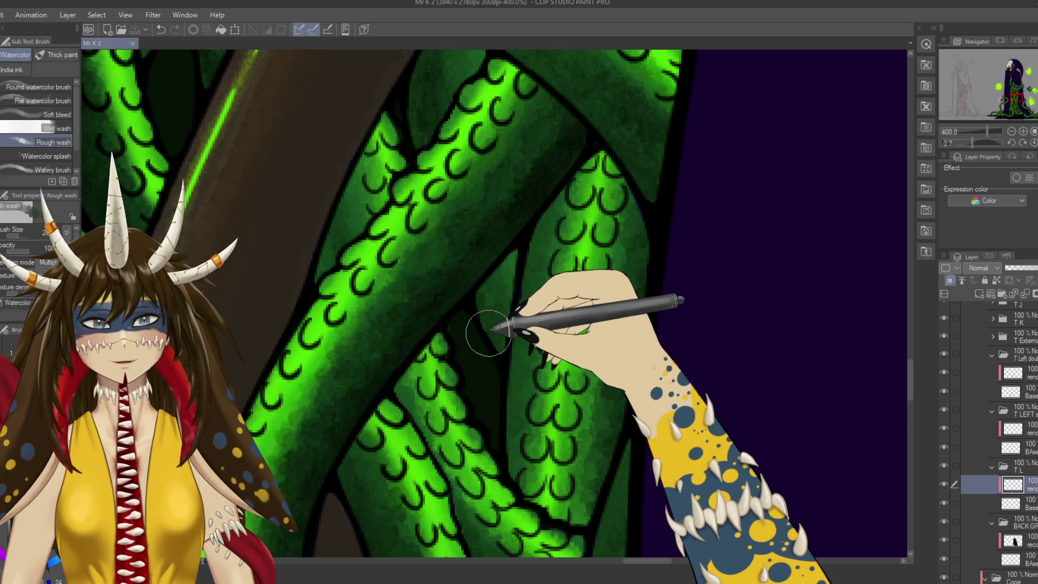
{"action": "key", "text": "p"}
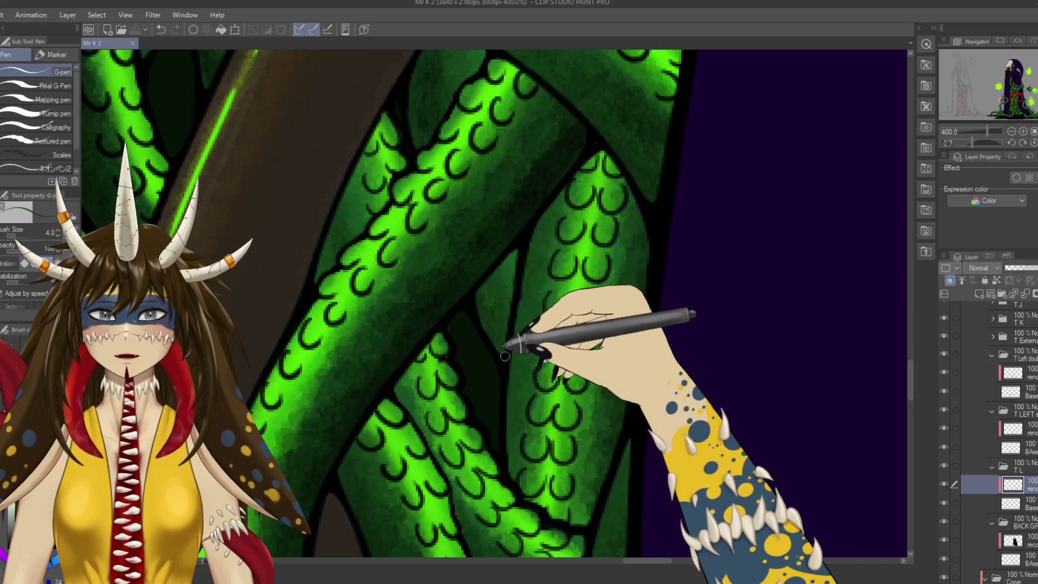
{"action": "scroll", "coordinate": [506, 356], "scroll_direction": "left", "scroll_amount": 5}
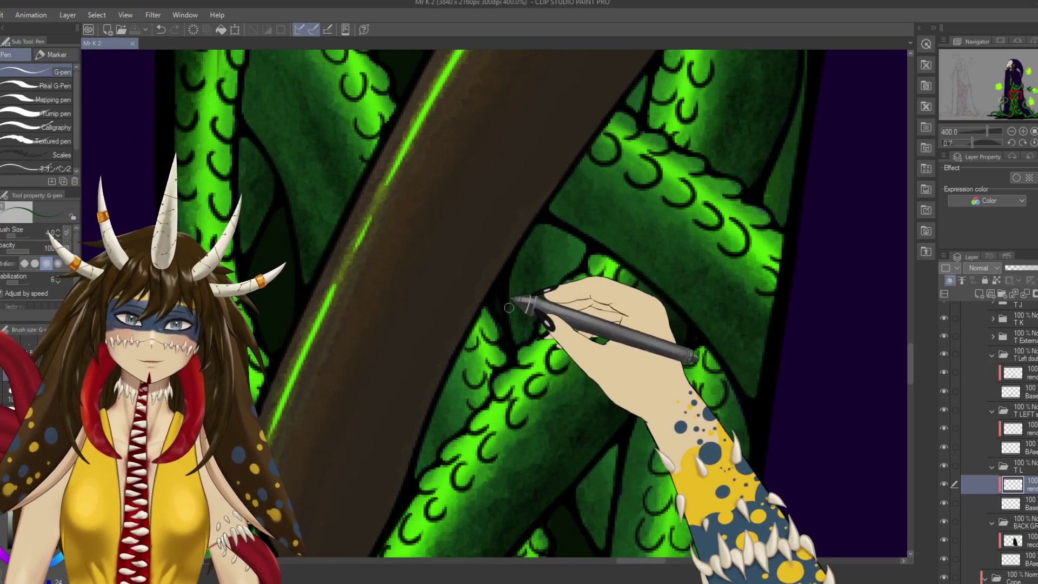
{"action": "key", "text": "b"}
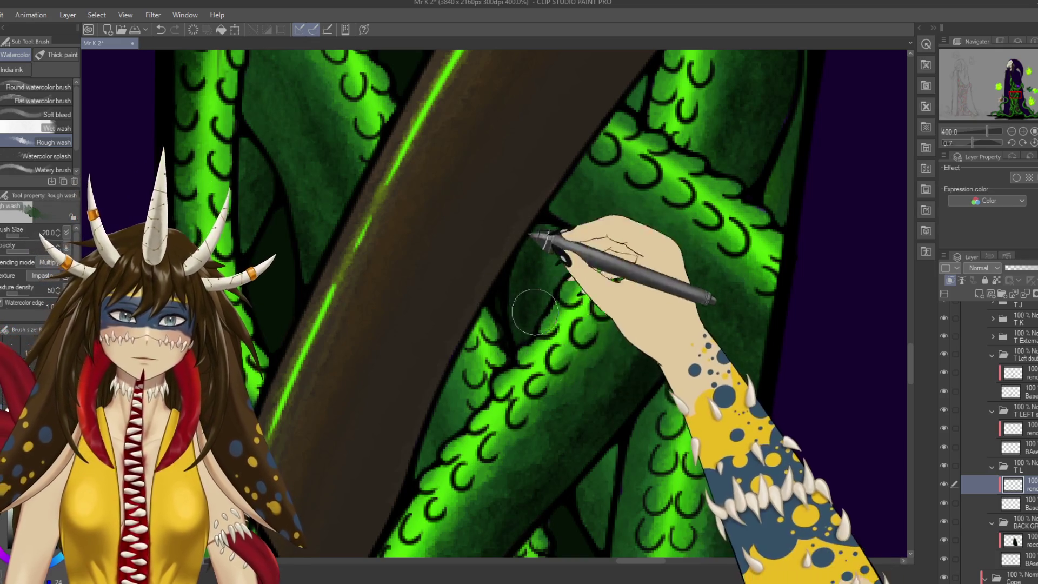
{"action": "scroll", "coordinate": [563, 436], "scroll_direction": "down", "scroll_amount": 5}
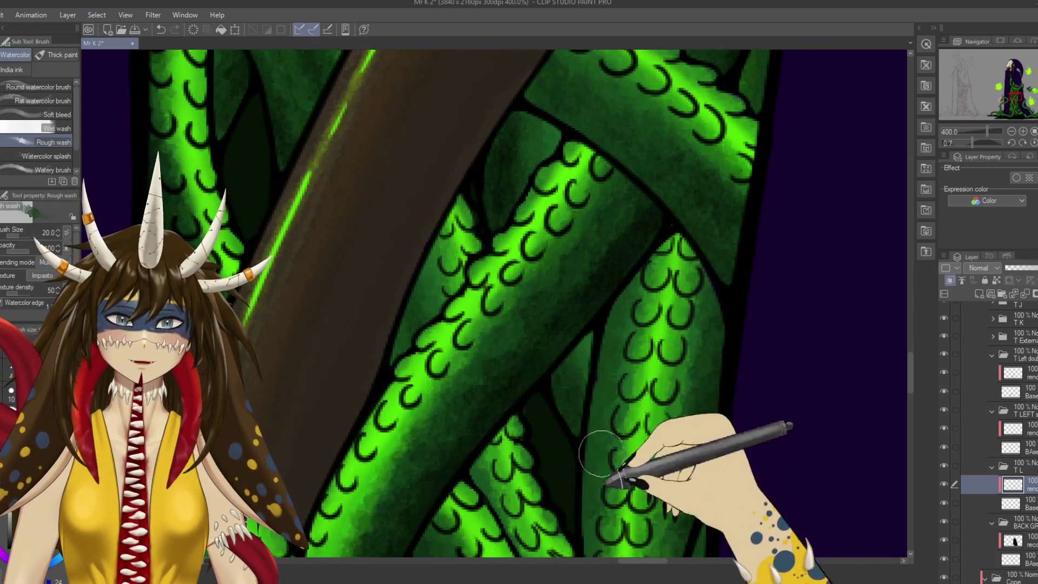
{"action": "scroll", "coordinate": [546, 296], "scroll_direction": "down", "scroll_amount": 5}
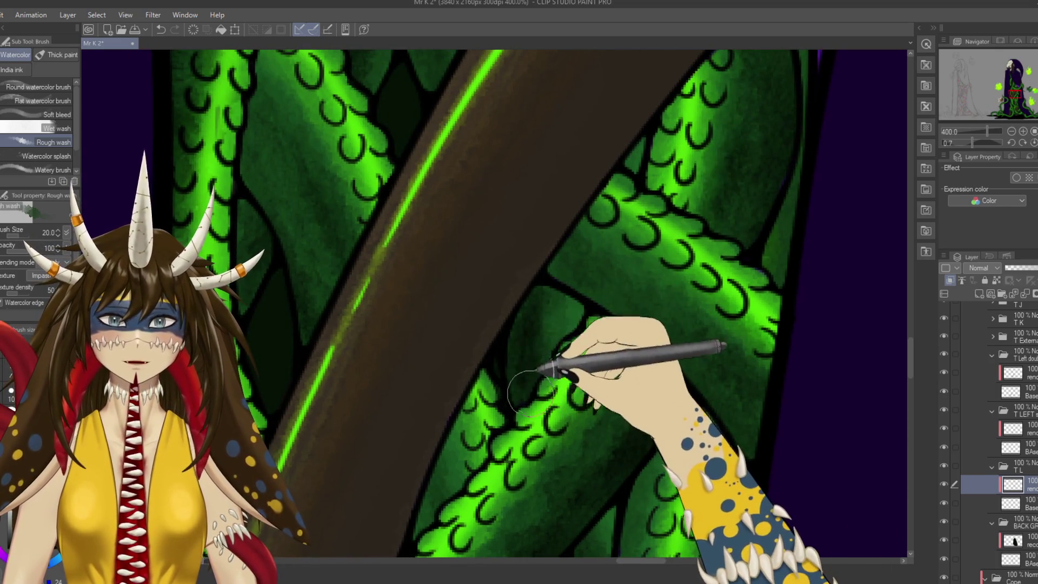
Tuck a tiny faint G-pen doodle into a tentacle, undo one stroke, and save.
{"action": "key", "text": "p"}
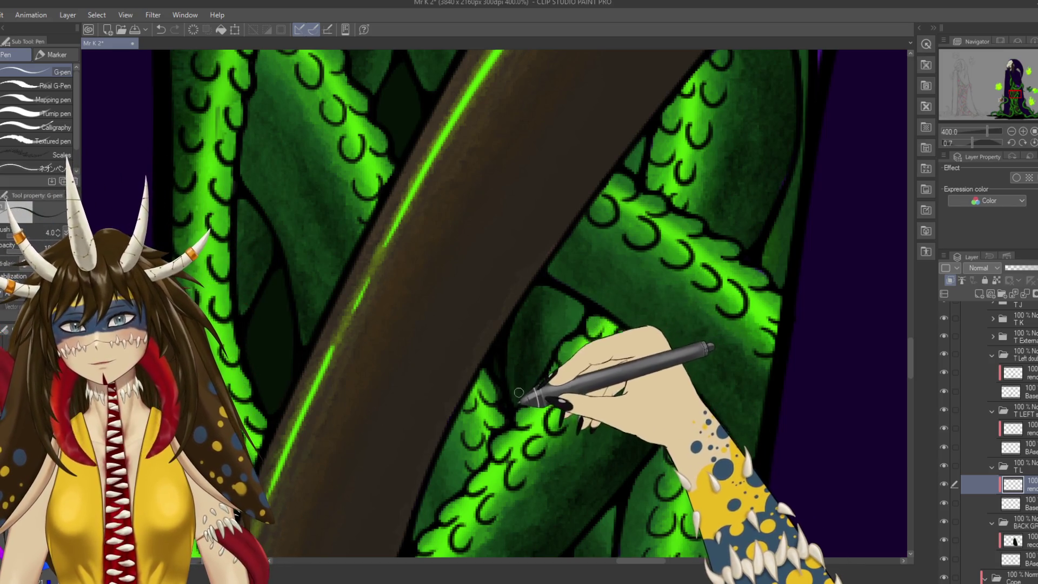
{"action": "key", "text": "alt"}
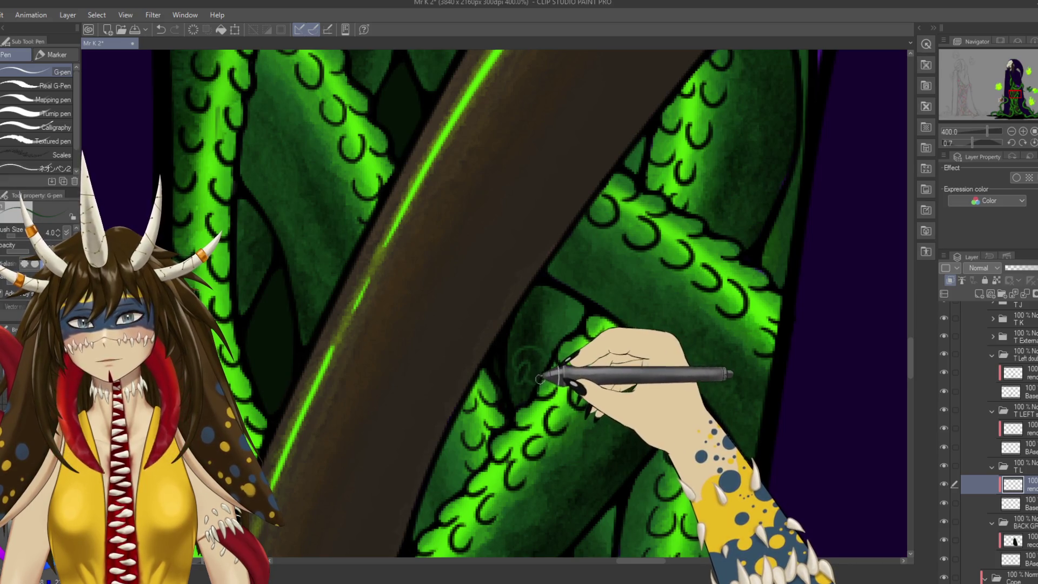
{"action": "key", "text": "ctrl+z"}
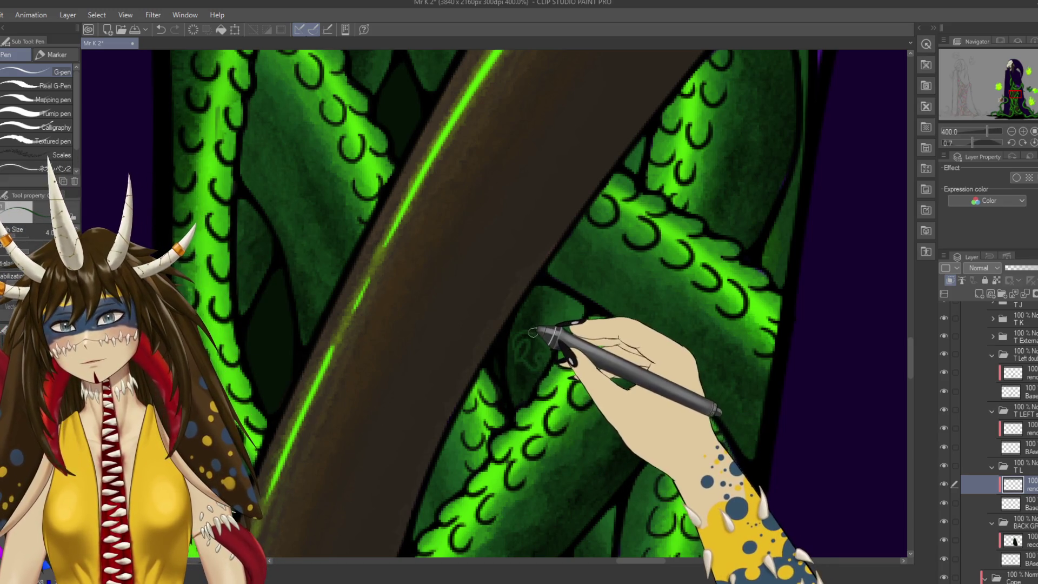
{"action": "key", "text": "ctrl+s"}
{"action": "scroll", "coordinate": [573, 400], "scroll_direction": "down", "scroll_amount": 2}
{"action": "scroll", "coordinate": [573, 400], "scroll_direction": "down", "scroll_amount": 2}
{"action": "scroll", "coordinate": [571, 379], "scroll_direction": "down", "scroll_amount": 1}
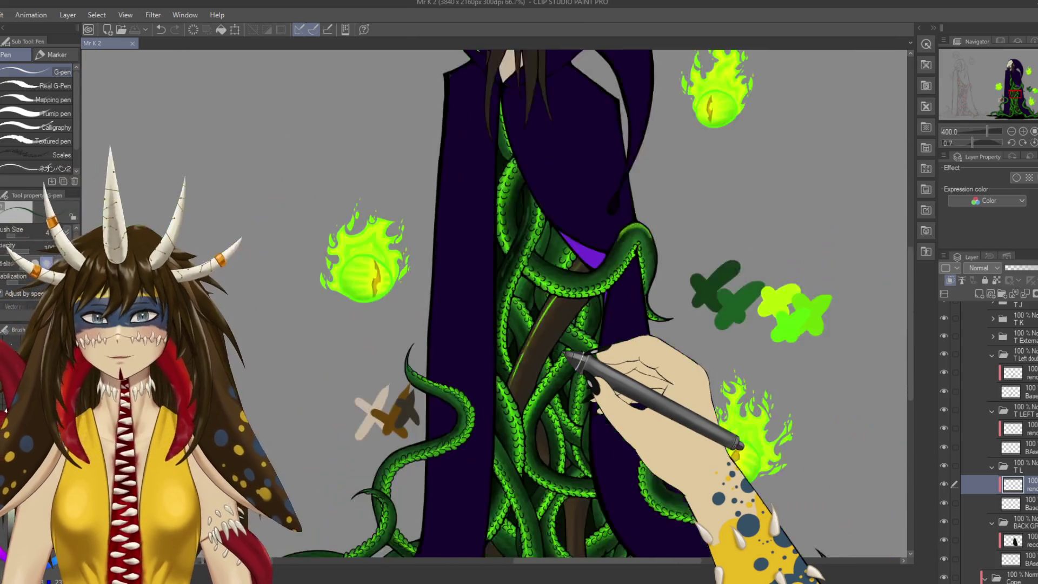
{"action": "scroll", "coordinate": [567, 354], "scroll_direction": "down", "scroll_amount": 1}
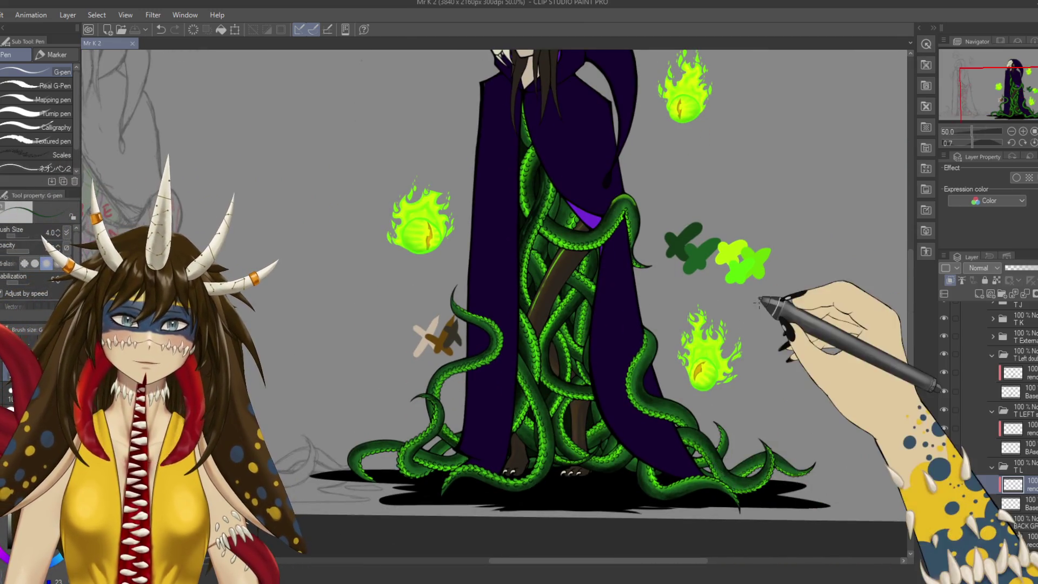
{"action": "scroll", "coordinate": [641, 322], "scroll_direction": "up", "scroll_amount": 1}
{"action": "mouse_move", "coordinate": [611, 468]}
{"action": "left_mouse_down"}
{"action": "mouse_move", "coordinate": [695, 429]}
{"action": "mouse_move", "coordinate": [672, 424]}
{"action": "mouse_move", "coordinate": [655, 472]}
{"action": "mouse_move", "coordinate": [670, 457]}
{"action": "left_mouse_up"}
{"action": "mouse_move", "coordinate": [671, 372]}
{"action": "left_mouse_down"}
{"action": "mouse_move", "coordinate": [657, 400]}
{"action": "mouse_move", "coordinate": [684, 418]}
{"action": "mouse_move", "coordinate": [697, 447]}
{"action": "left_mouse_up"}
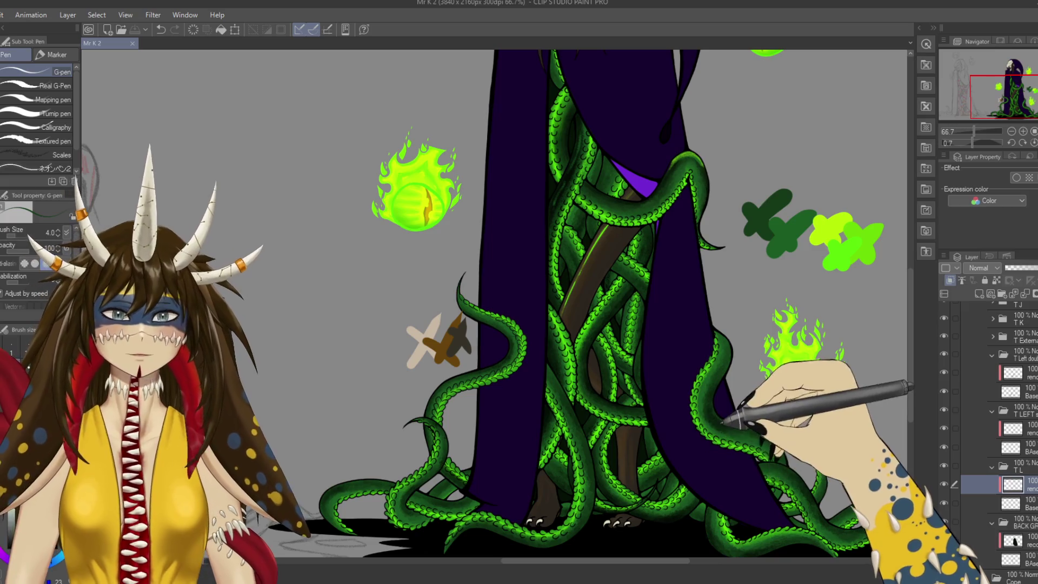
{"action": "scroll", "coordinate": [713, 411], "scroll_direction": "up", "scroll_amount": 1}
{"action": "scroll", "coordinate": [698, 417], "scroll_direction": "up", "scroll_amount": 1}
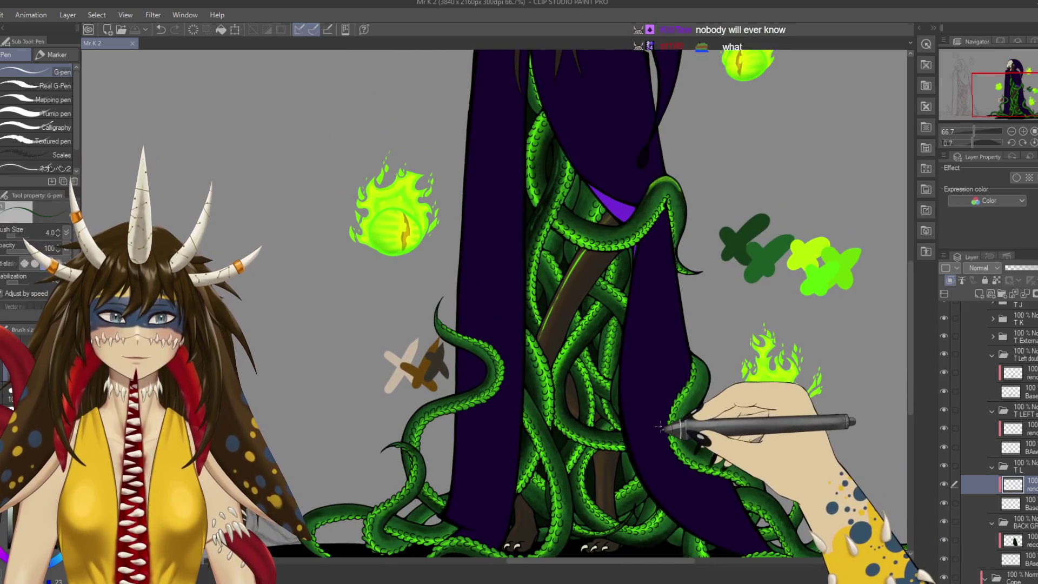
{"action": "scroll", "coordinate": [663, 429], "scroll_direction": "up", "scroll_amount": 1}
{"action": "scroll", "coordinate": [671, 427], "scroll_direction": "up", "scroll_amount": 2}
{"action": "scroll", "coordinate": [595, 486], "scroll_direction": "up", "scroll_amount": 2}
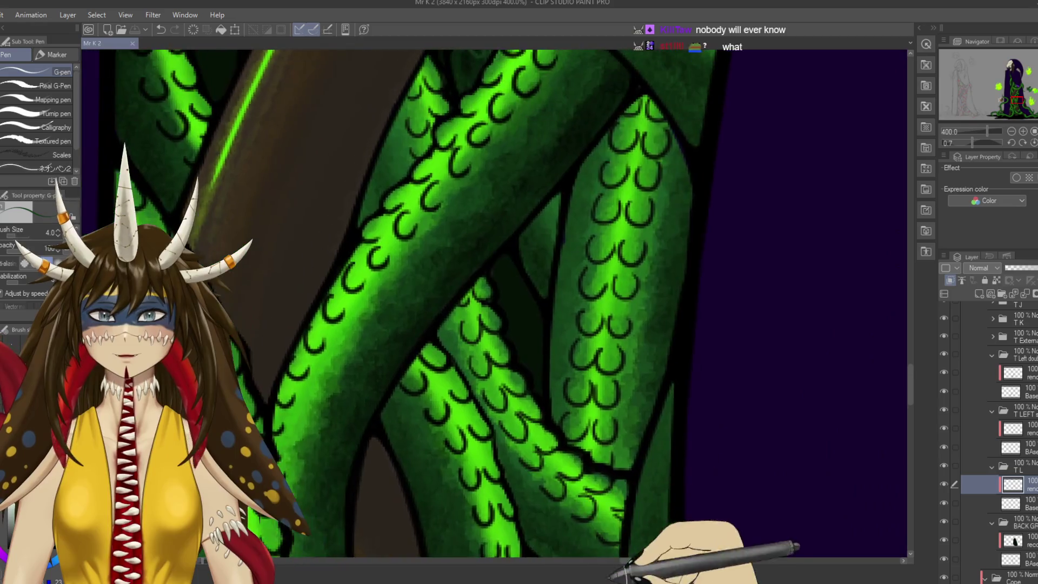
{"action": "scroll", "coordinate": [595, 324], "scroll_direction": "down", "scroll_amount": 1}
{"action": "scroll", "coordinate": [614, 178], "scroll_direction": "up", "scroll_amount": 2}
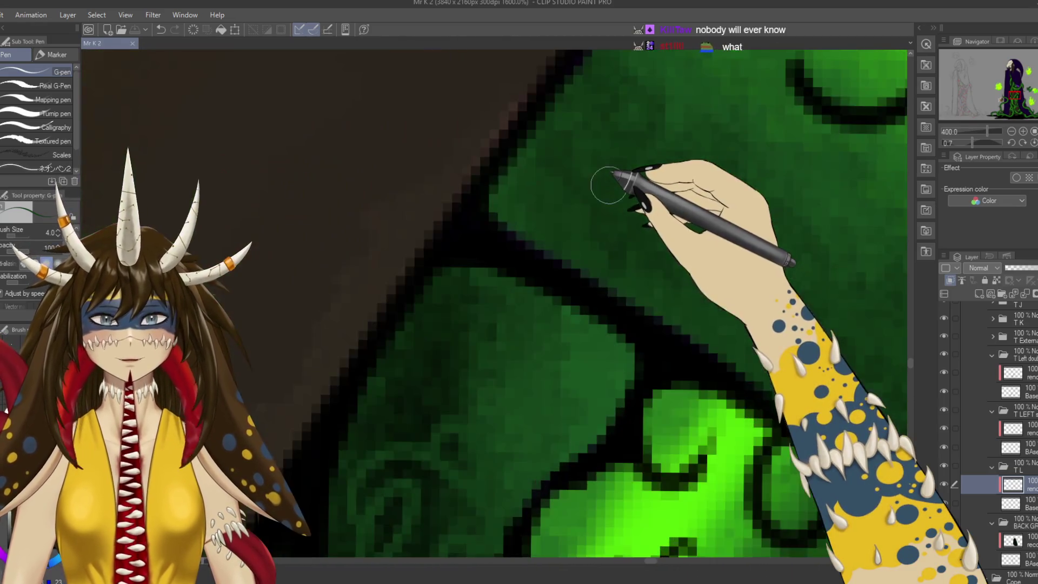
{"action": "scroll", "coordinate": [638, 189], "scroll_direction": "up", "scroll_amount": 2}
{"action": "scroll", "coordinate": [676, 157], "scroll_direction": "down", "scroll_amount": 2}
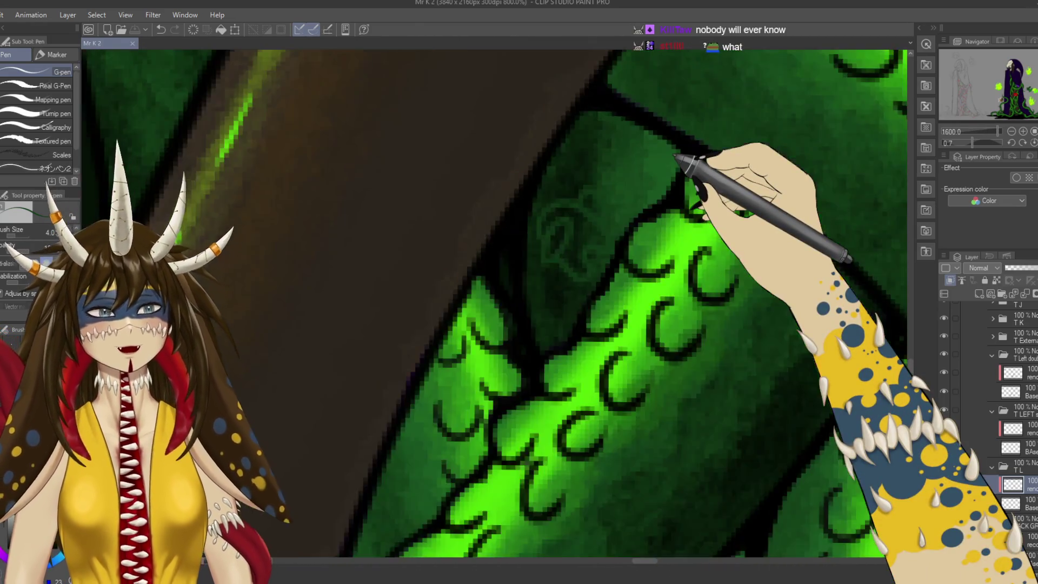
{"action": "scroll", "coordinate": [676, 157], "scroll_direction": "down", "scroll_amount": 3}
{"action": "scroll", "coordinate": [676, 157], "scroll_direction": "down", "scroll_amount": 2}
{"action": "scroll", "coordinate": [676, 157], "scroll_direction": "down", "scroll_amount": 1}
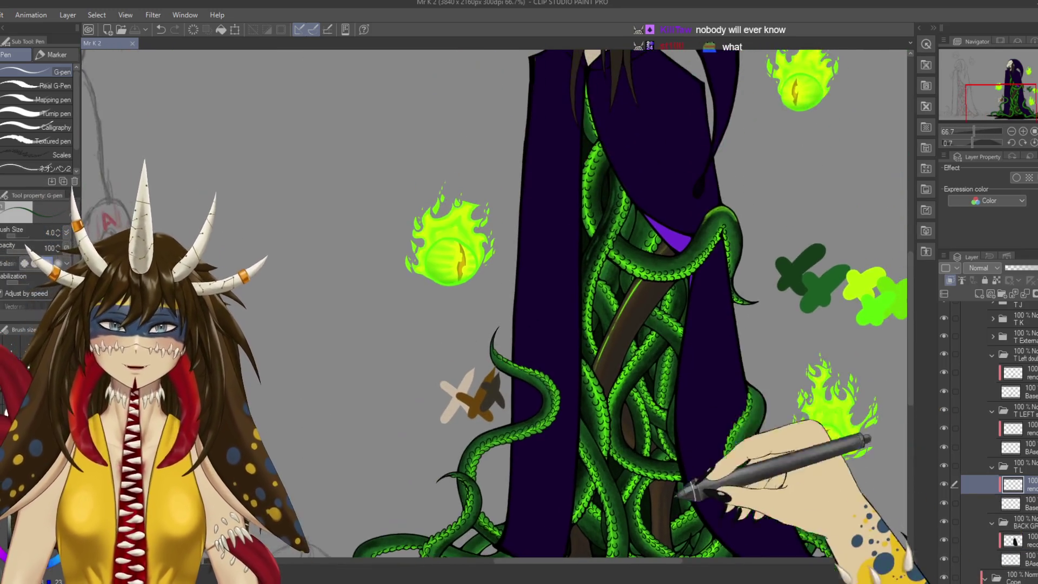
{"action": "scroll", "coordinate": [540, 238], "scroll_direction": "up", "scroll_amount": 1}
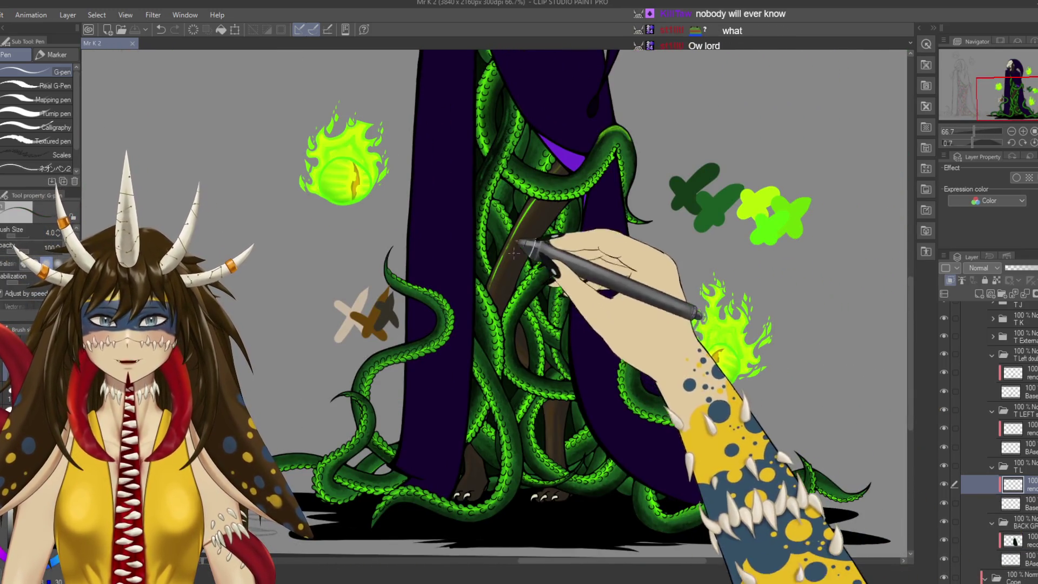
{"action": "key", "text": "ctrl+w"}
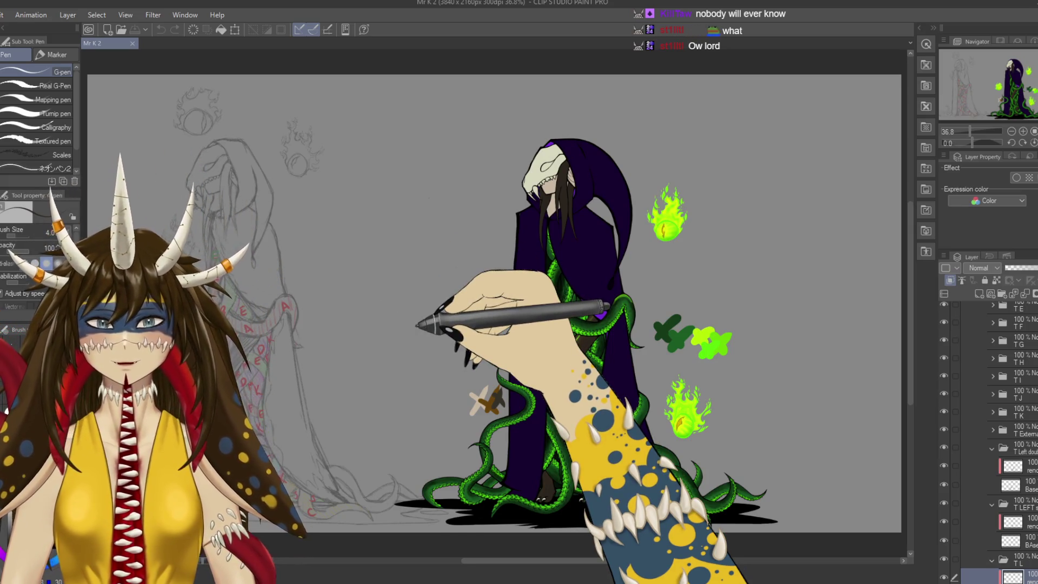
Switch to the Watercolor Rough wash brush at size 20, shade the dark staff, and save.
{"action": "scroll", "coordinate": [416, 324], "scroll_direction": "up", "scroll_amount": 3}
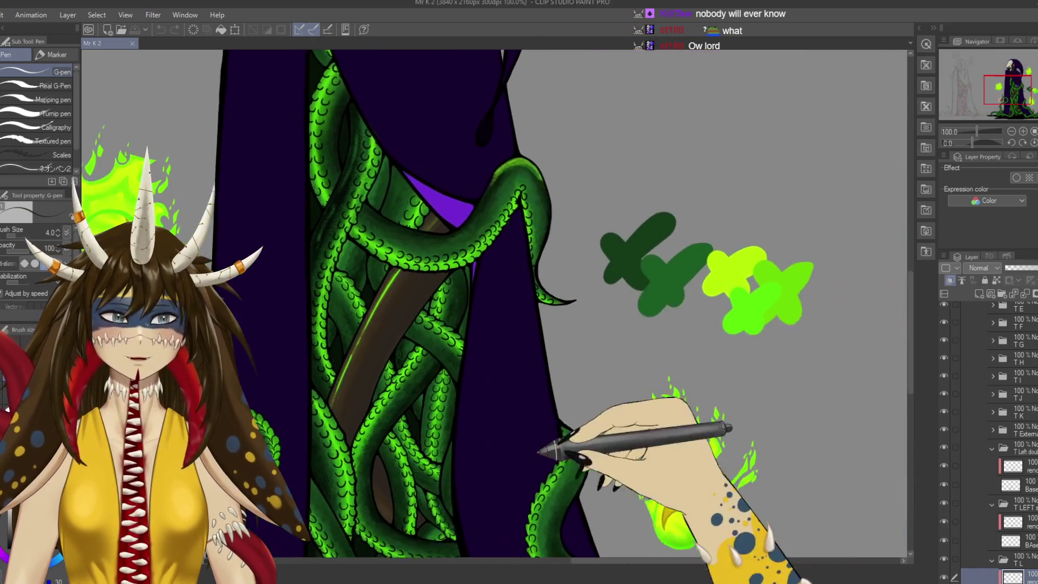
{"action": "left_click_drag", "start_coordinate": [486, 352], "coordinate": [601, 222]}
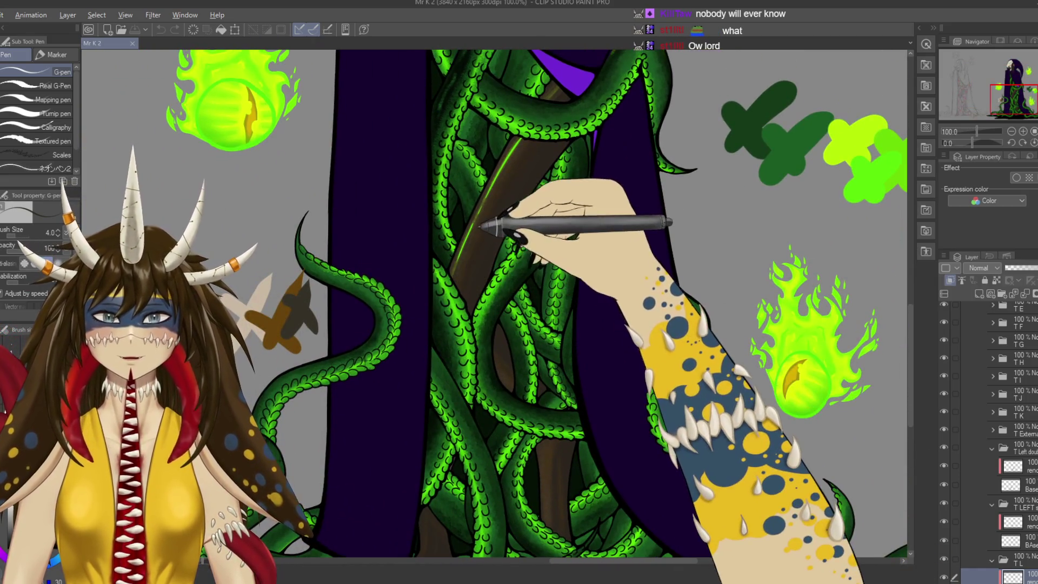
{"action": "key", "text": "b"}
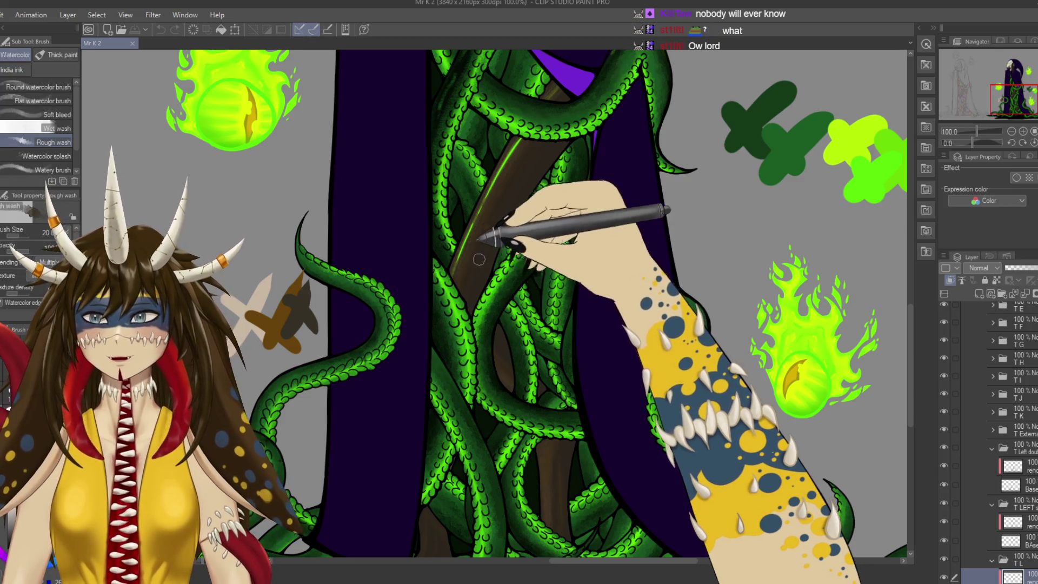
{"action": "left_click_drag", "start_coordinate": [479, 257], "coordinate": [496, 223]}
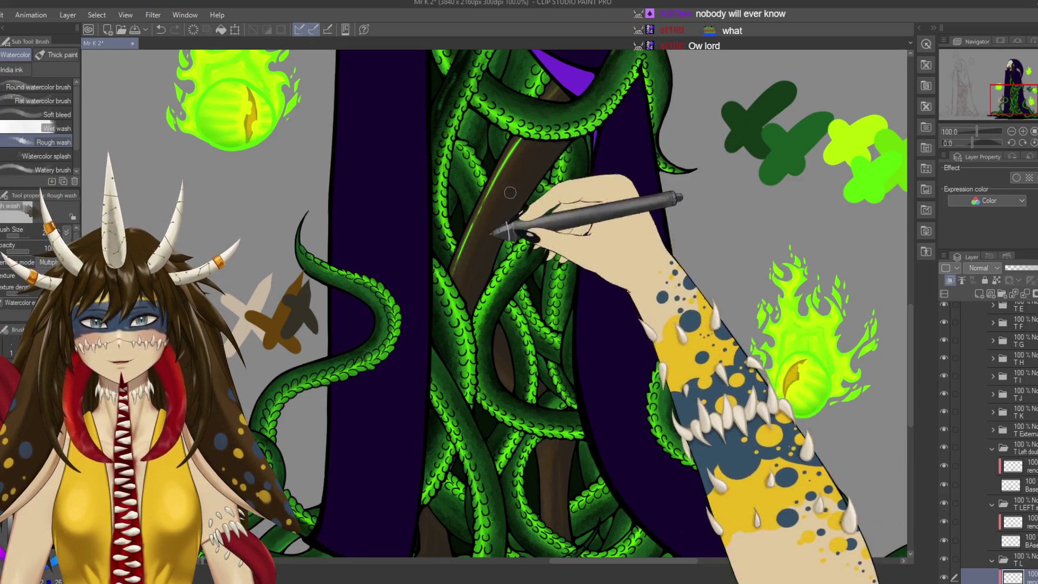
{"action": "scroll", "coordinate": [541, 303], "scroll_direction": "down", "scroll_amount": 5}
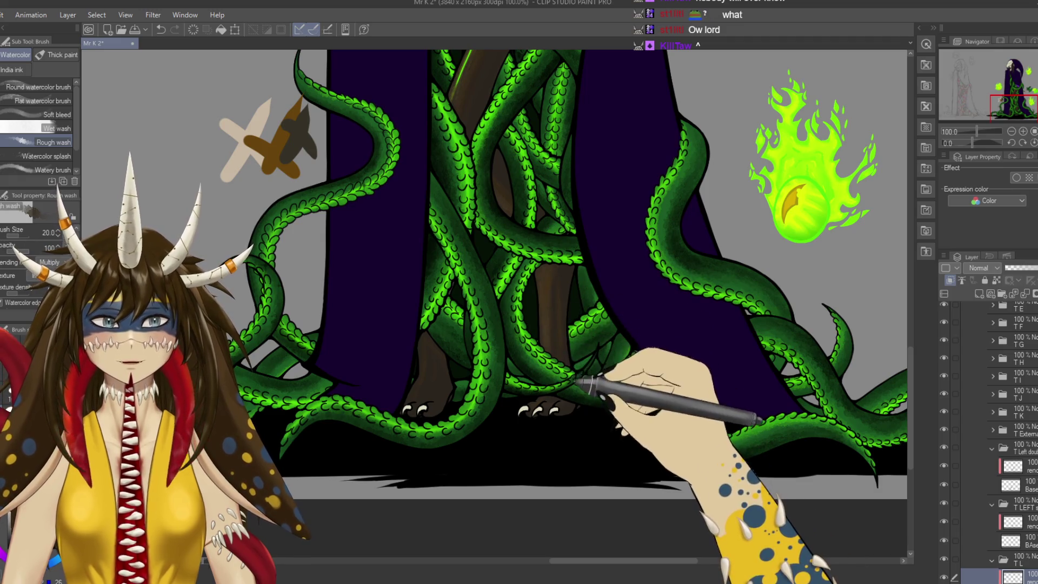
{"action": "key", "text": "ctrl+s"}
Darken the wash shading on the lower tentacles and save again.
{"action": "scroll", "coordinate": [541, 303], "scroll_direction": "up", "scroll_amount": 2}
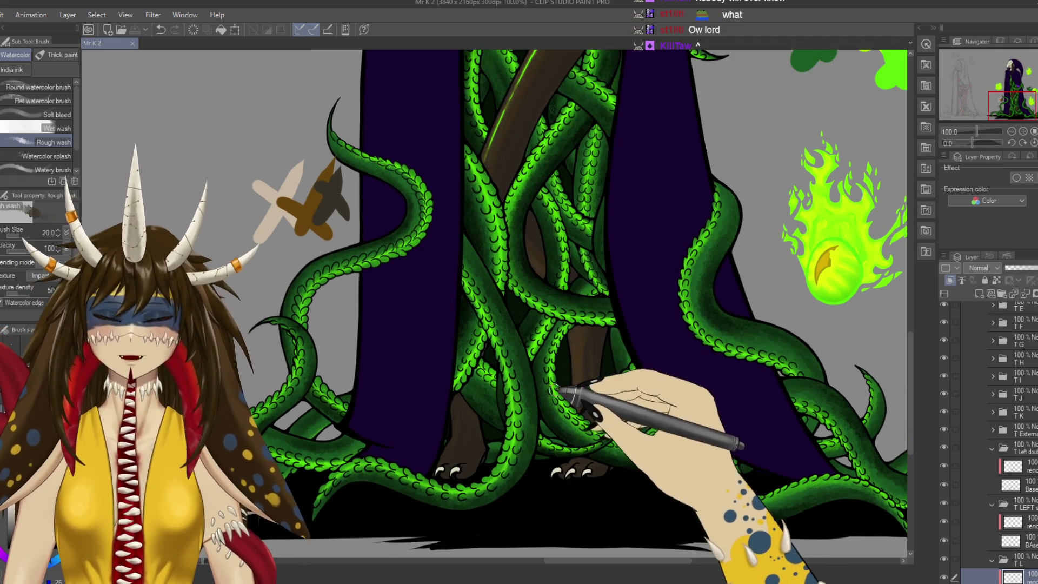
{"action": "left_click_drag", "start_coordinate": [552, 390], "coordinate": [596, 370]}
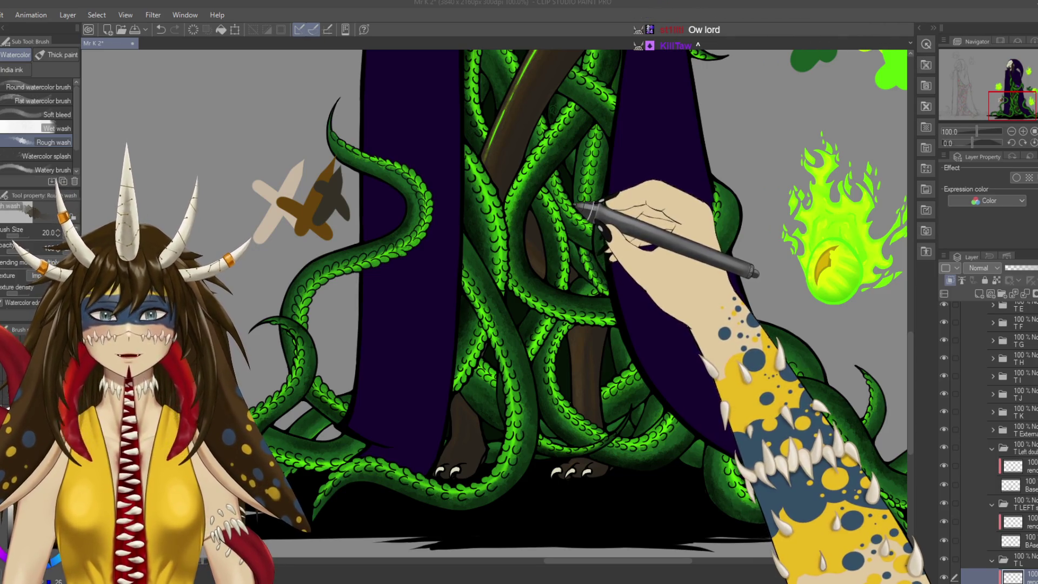
{"action": "key", "text": "ctrl+s"}
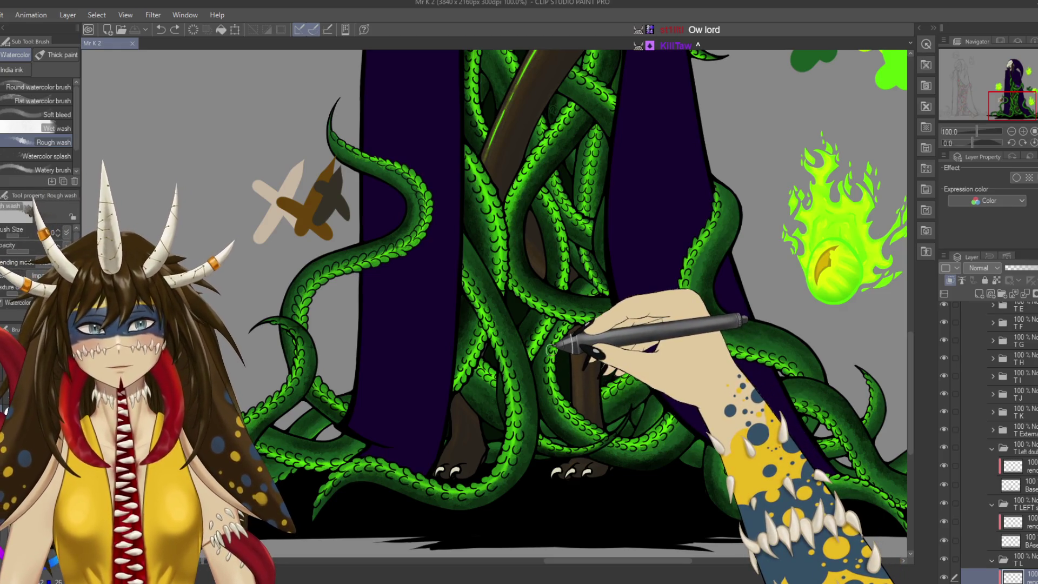
Zoom out to 25%, add empty raster Layer 8, save, then zoom back in.
{"action": "mouse_move", "coordinate": [614, 297]}
{"action": "left_mouse_down"}
{"action": "mouse_move", "coordinate": [620, 382]}
{"action": "mouse_move", "coordinate": [695, 343]}
{"action": "mouse_move", "coordinate": [576, 452]}
{"action": "left_mouse_up"}
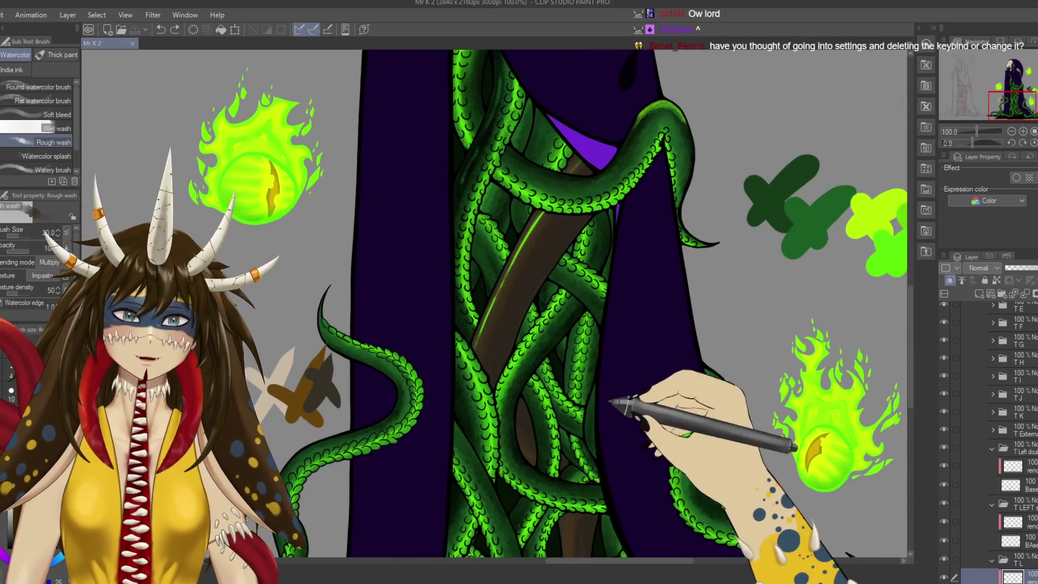
{"action": "scroll", "coordinate": [595, 411], "scroll_direction": "down", "scroll_amount": 4}
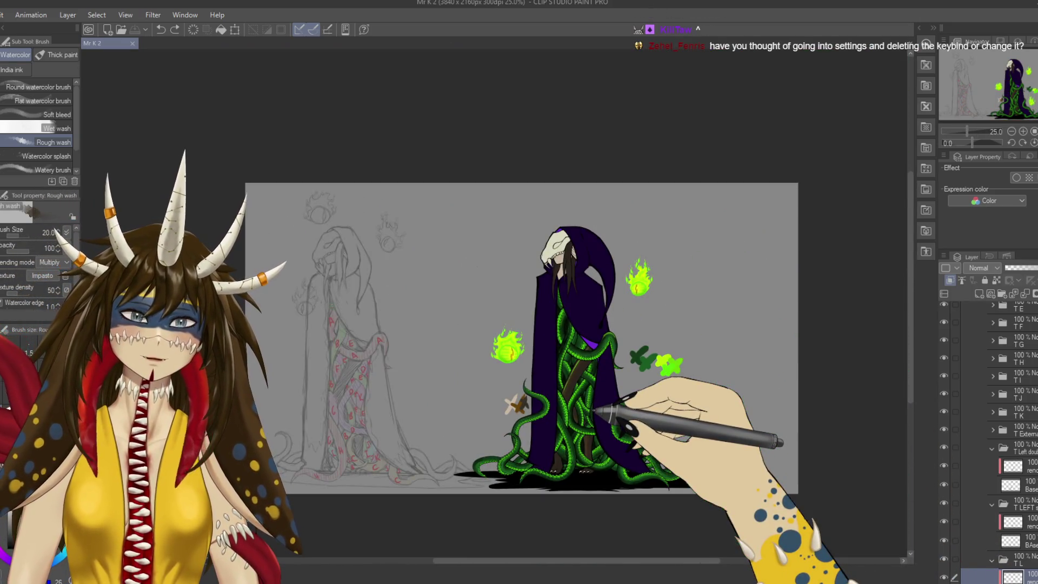
{"action": "left_click_drag", "start_coordinate": [595, 411], "coordinate": [586, 378]}
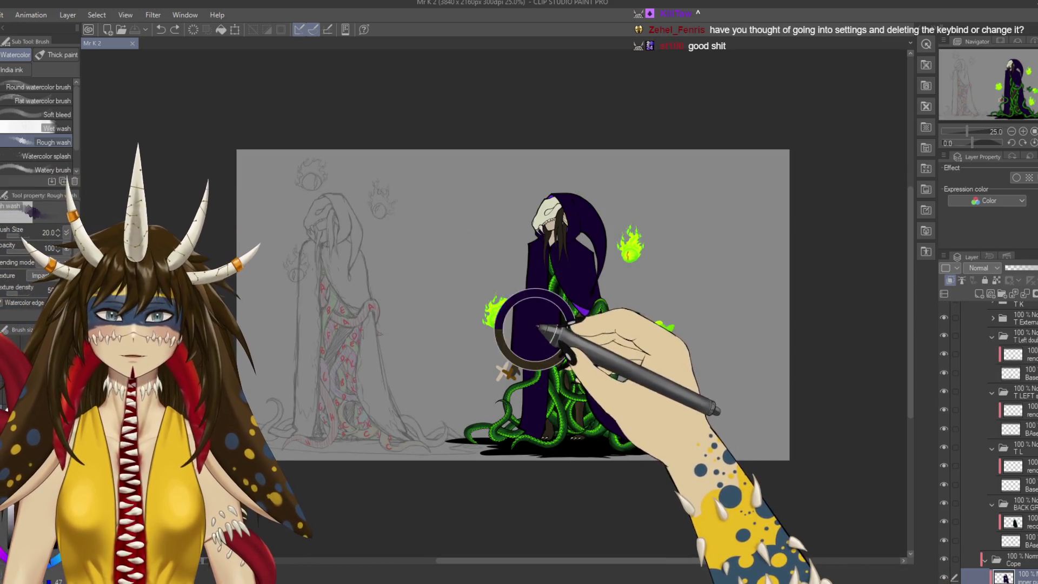
{"action": "left_click", "coordinate": [980, 293]}
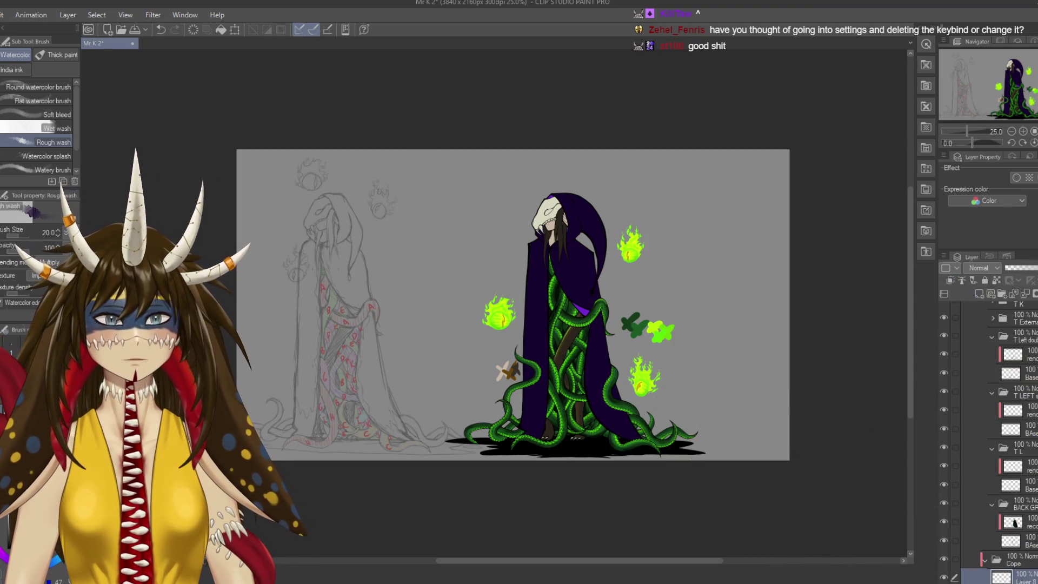
{"action": "key", "text": "ctrl+s"}
{"action": "key", "text": "ctrl+plus"}
{"action": "scroll", "coordinate": [514, 271], "scroll_direction": "up", "scroll_amount": 2}
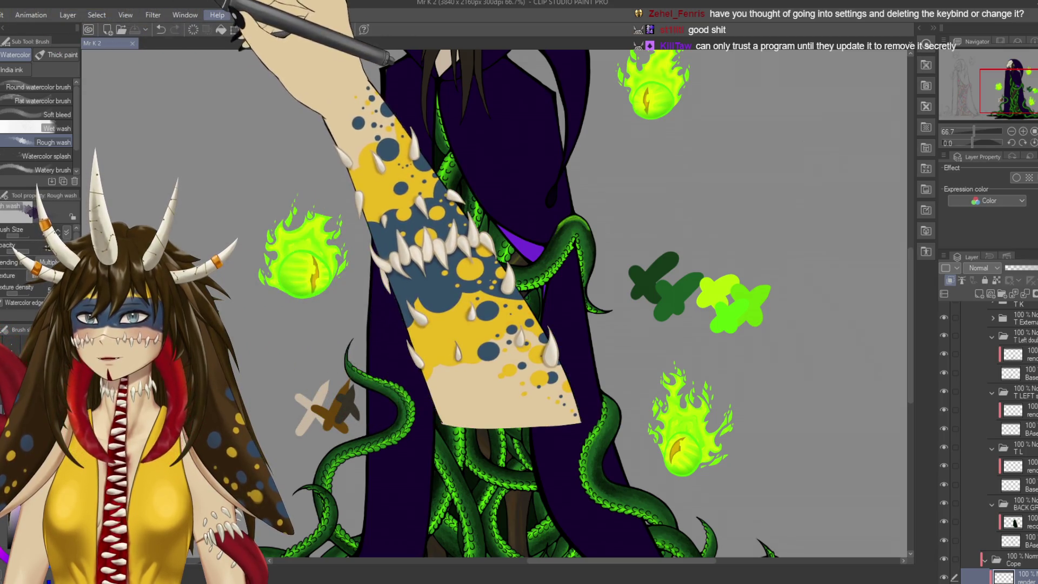
Pan over the cloak and tentacles, undo the last stray stroke, and save the drawing.
{"action": "scroll", "coordinate": [626, 370], "scroll_direction": "left", "scroll_amount": 3}
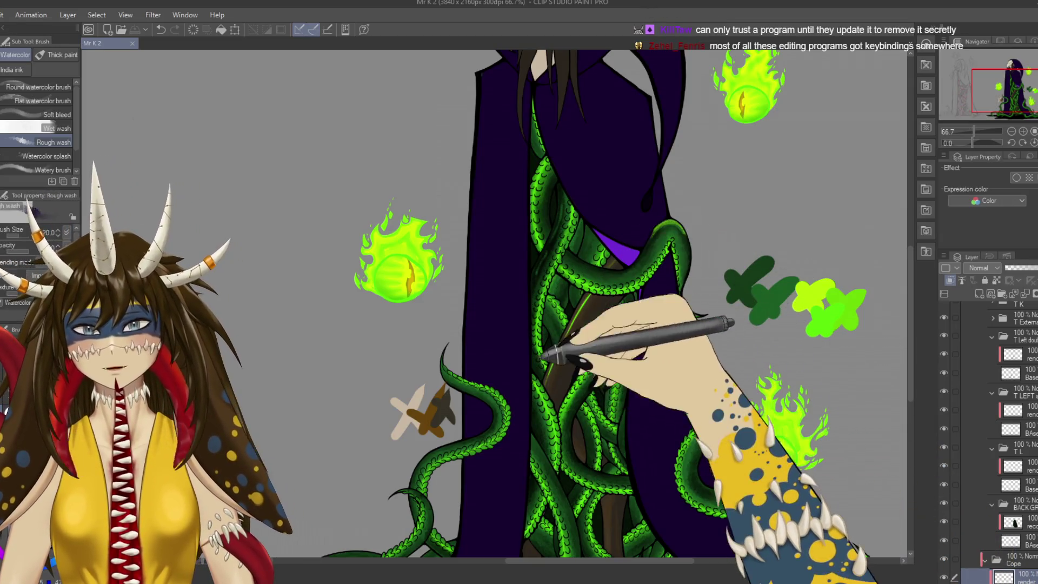
{"action": "scroll", "coordinate": [622, 379], "scroll_direction": "up", "scroll_amount": 3}
{"action": "scroll", "coordinate": [606, 400], "scroll_direction": "up", "scroll_amount": 2}
{"action": "left_click_drag", "start_coordinate": [595, 410], "coordinate": [571, 448]}
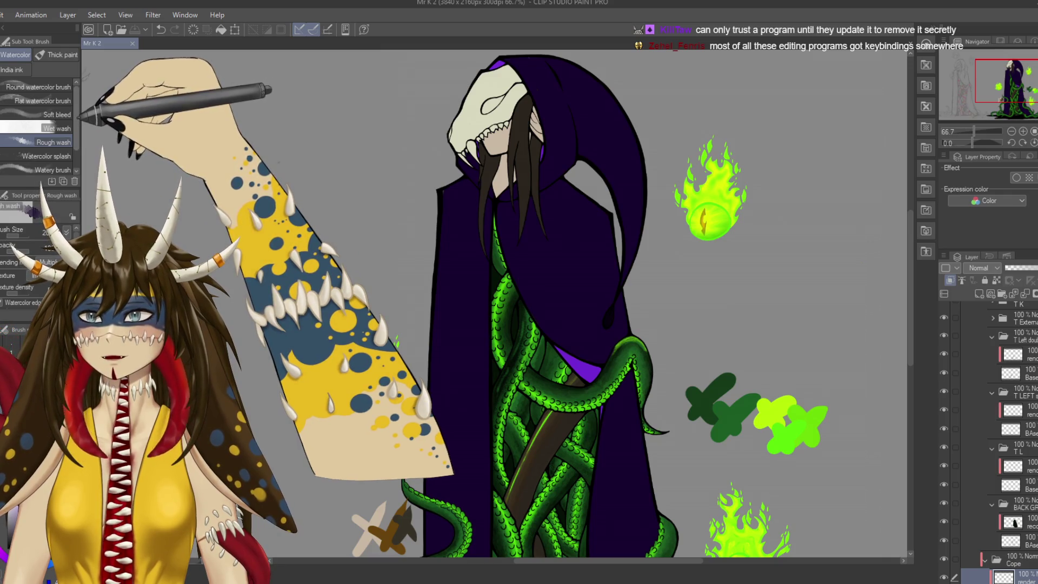
{"action": "scroll", "coordinate": [38, 125], "scroll_direction": "down", "scroll_amount": 2}
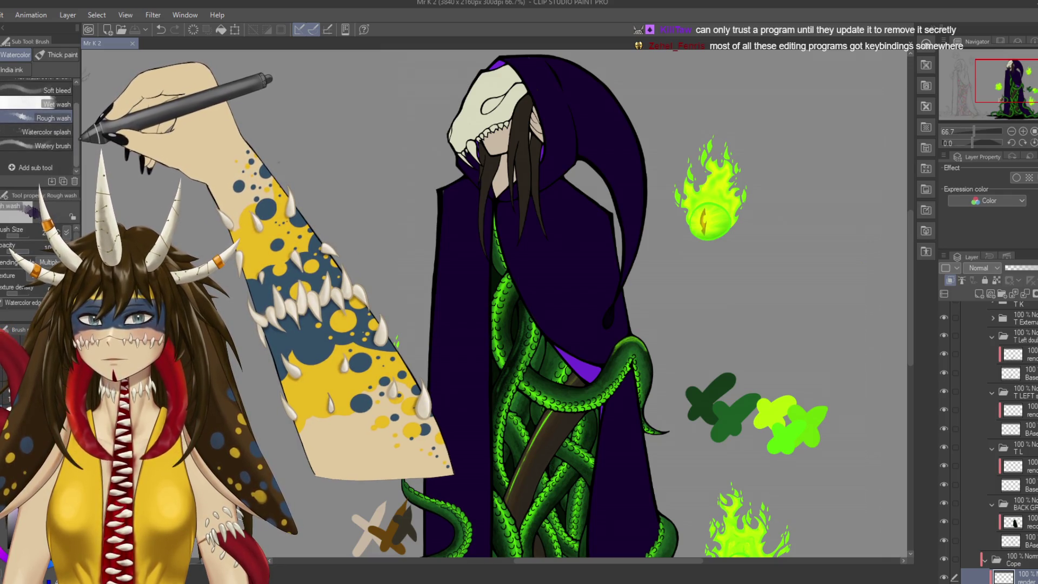
{"action": "left_click_drag", "start_coordinate": [354, 395], "coordinate": [419, 373]}
{"action": "scroll", "coordinate": [427, 411], "scroll_direction": "down", "scroll_amount": 3}
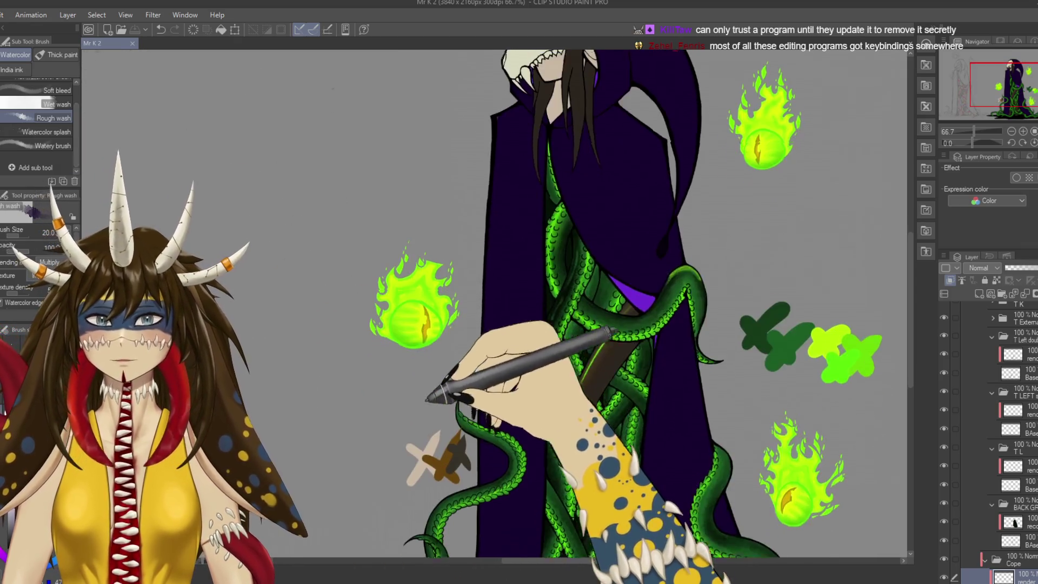
{"action": "key", "text": "ctrl+z"}
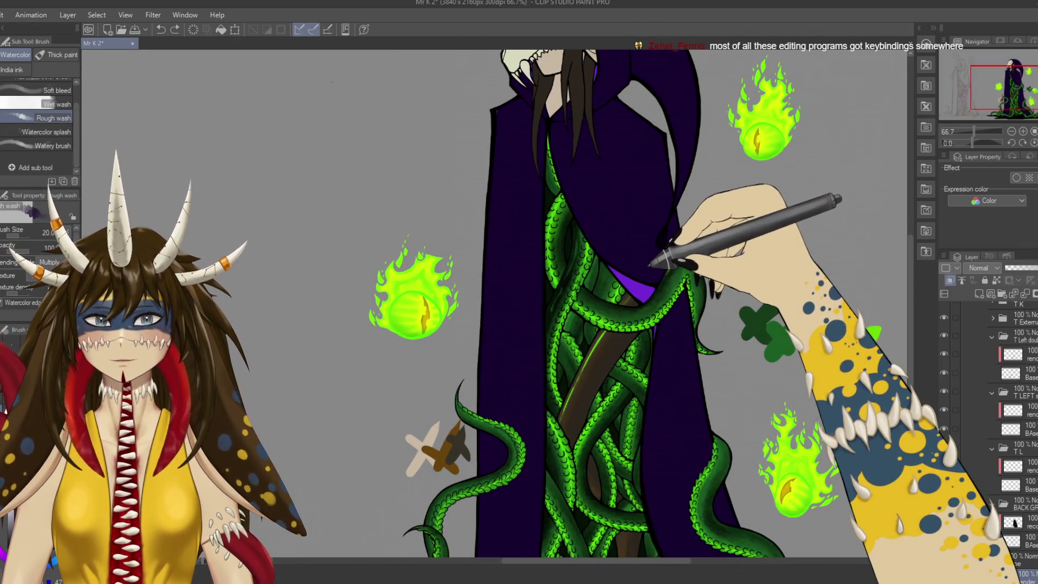
{"action": "key", "text": "ctrl+s"}
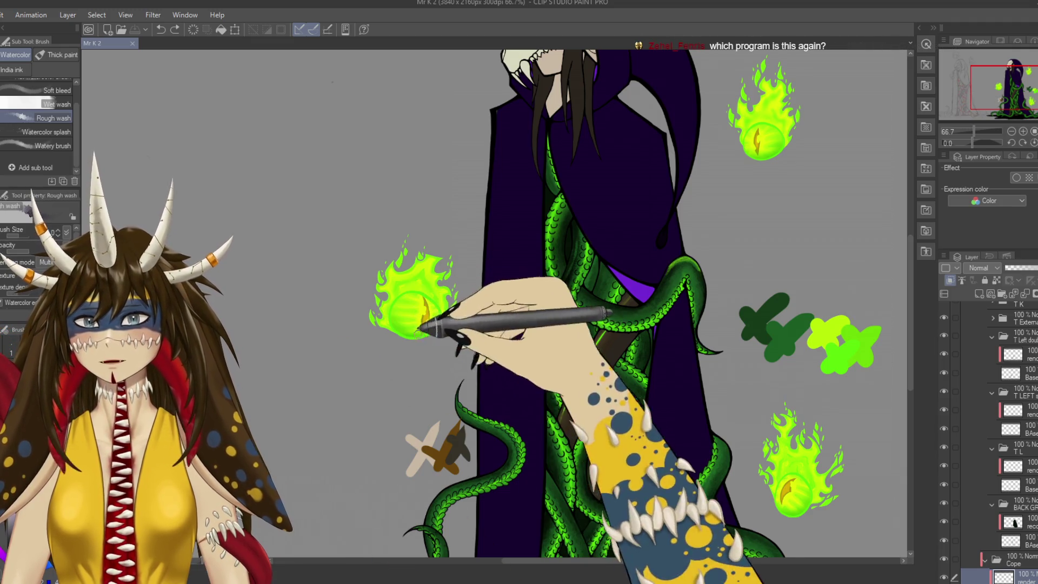
{"action": "scroll", "coordinate": [494, 303], "scroll_direction": "right", "scroll_amount": 3}
{"action": "scroll", "coordinate": [494, 302], "scroll_direction": "left", "scroll_amount": 2}
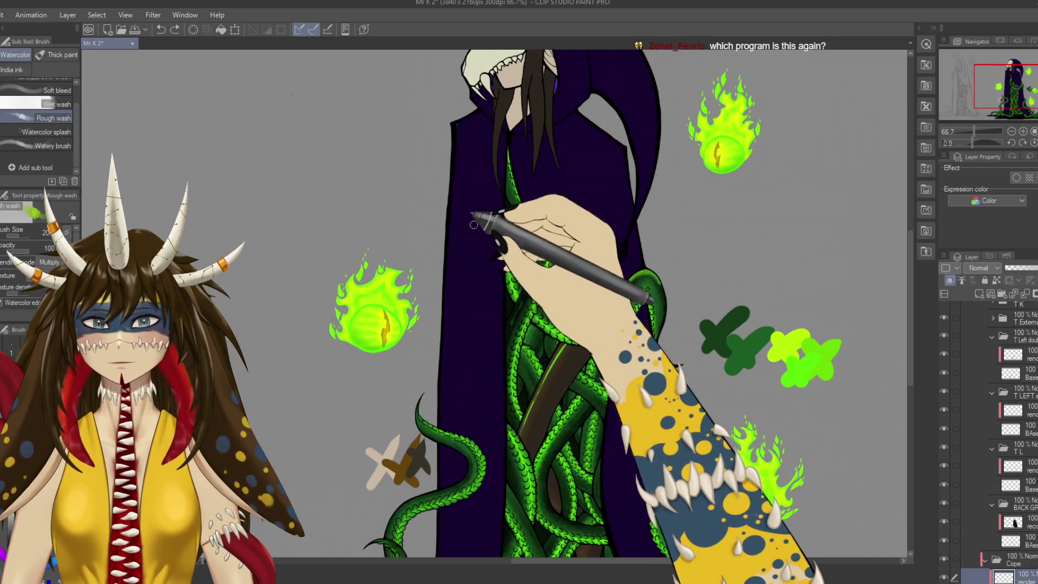
With the G-pen, draw two diagonal lime-green highlights down the cloak from the collar, then save.
{"action": "key", "text": "p"}
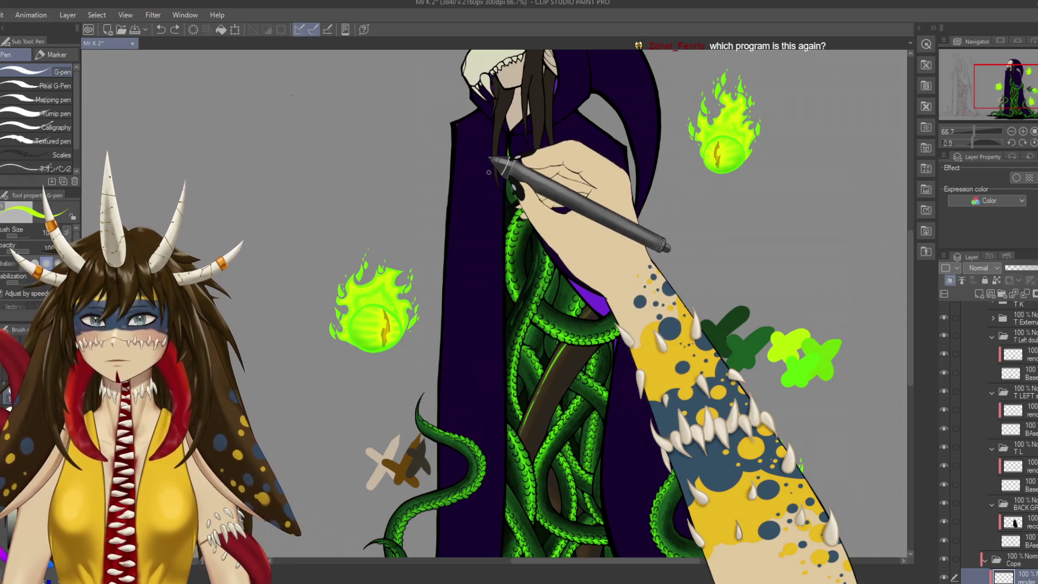
{"action": "left_click_drag", "start_coordinate": [494, 160], "coordinate": [486, 349]}
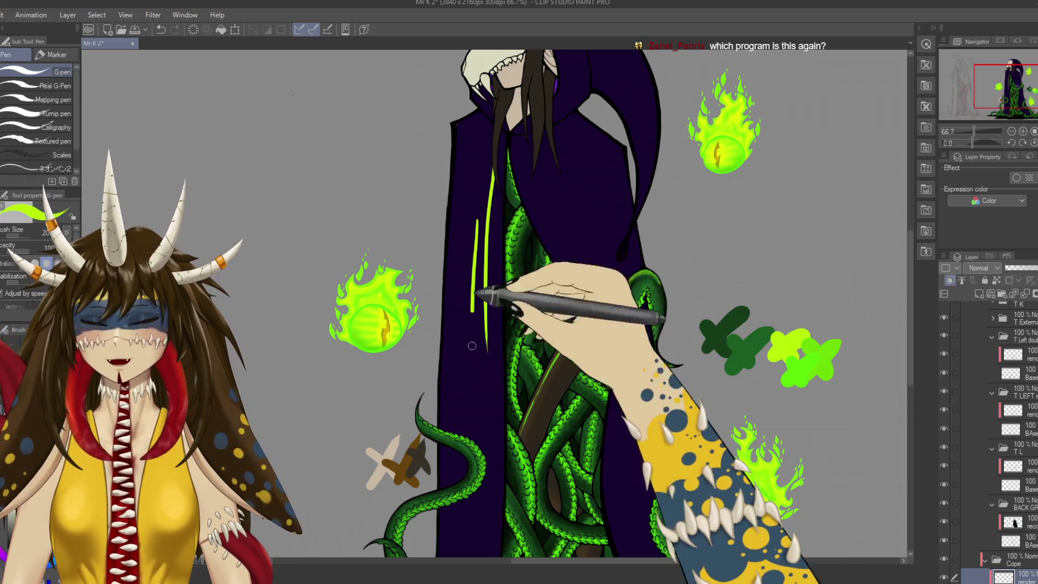
{"action": "key", "text": "ctrl+z"}
{"action": "left_click_drag", "start_coordinate": [521, 148], "coordinate": [581, 233]}
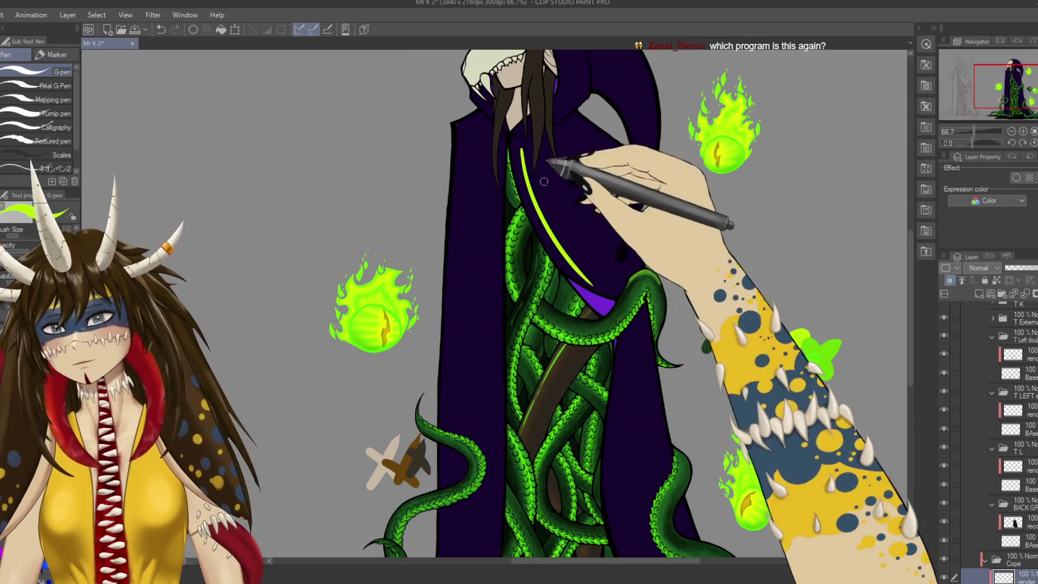
{"action": "left_click_drag", "start_coordinate": [540, 154], "coordinate": [594, 286]}
{"action": "key", "text": "ctrl+z"}
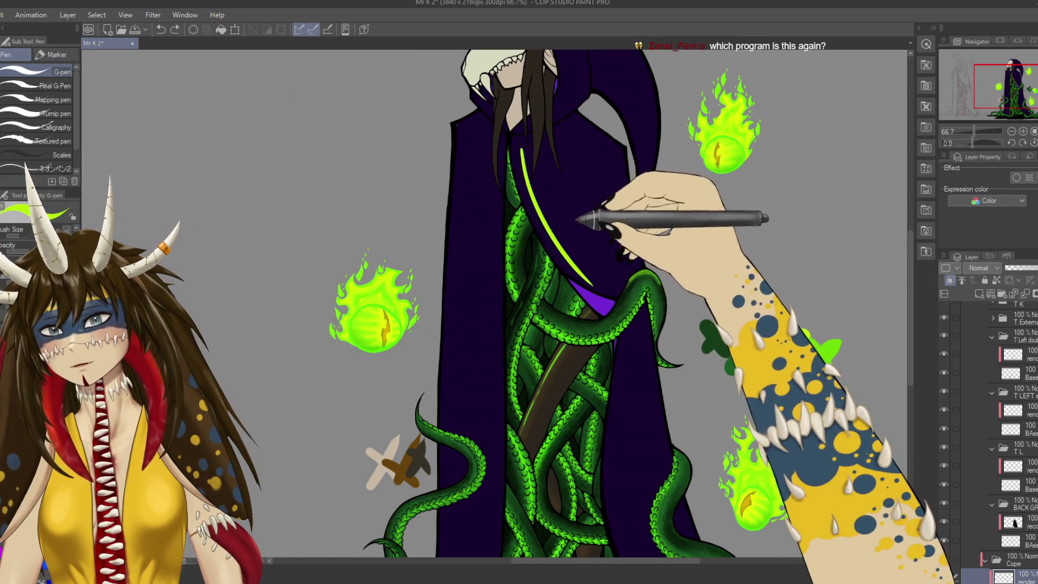
{"action": "left_click_drag", "start_coordinate": [557, 194], "coordinate": [603, 249]}
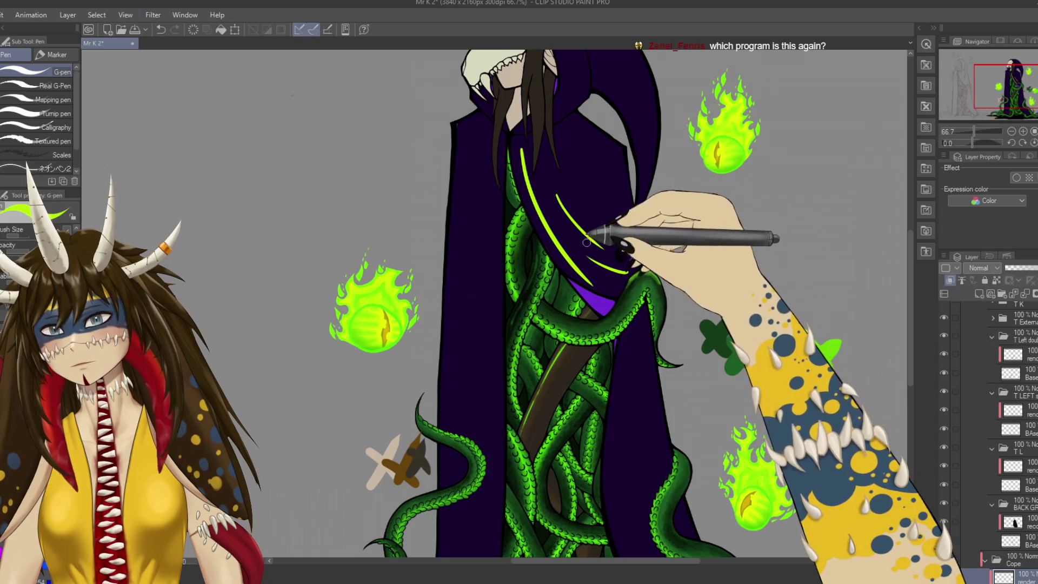
{"action": "key", "text": "ctrl+s"}
Add a long lime-green highlight down the robe beside the tentacles.
{"action": "scroll", "coordinate": [643, 284], "scroll_direction": "down", "scroll_amount": 3}
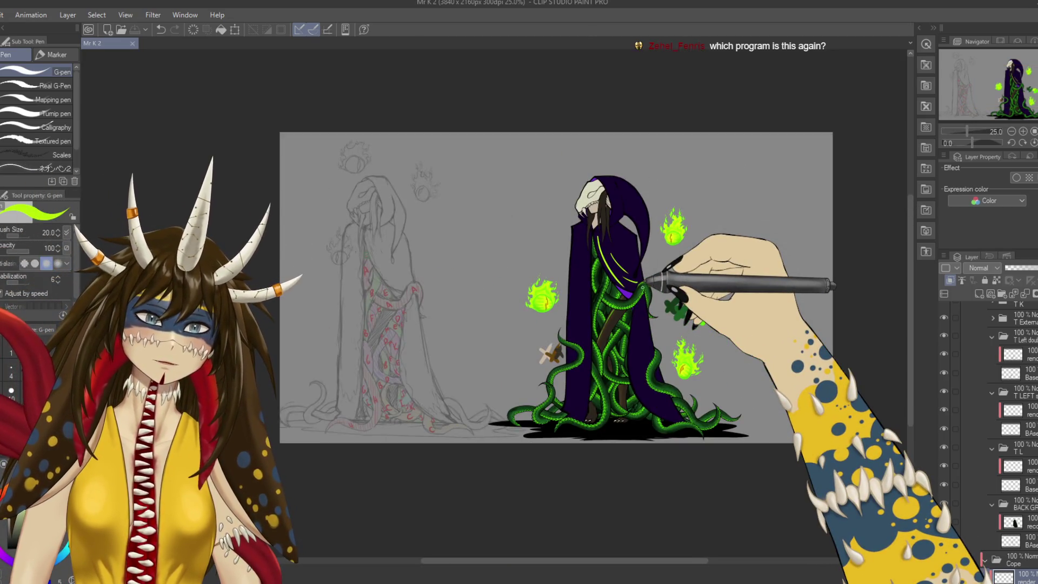
{"action": "scroll", "coordinate": [648, 280], "scroll_direction": "up", "scroll_amount": 3}
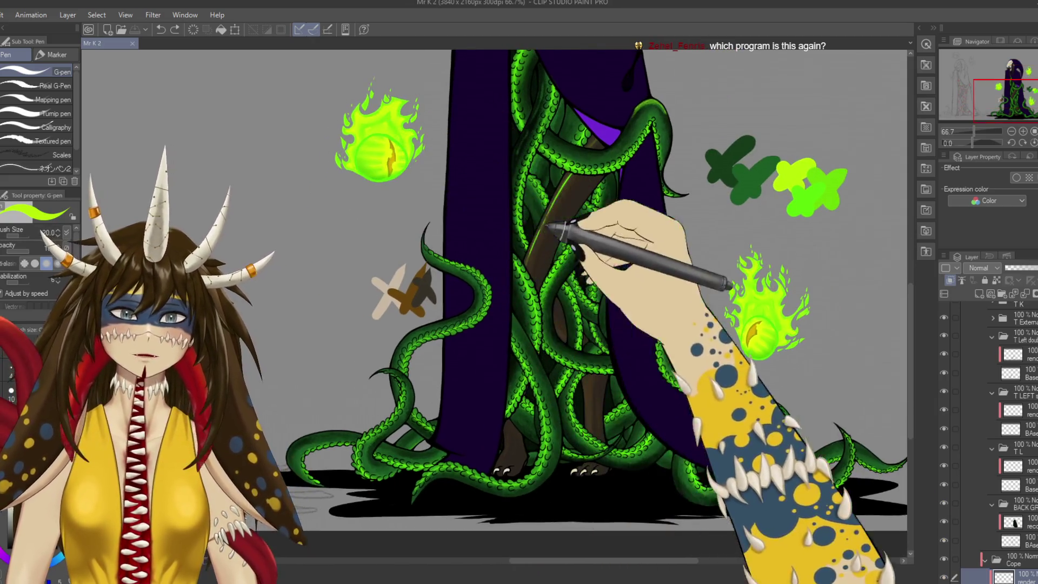
{"action": "left_click_drag", "start_coordinate": [634, 166], "coordinate": [638, 373]}
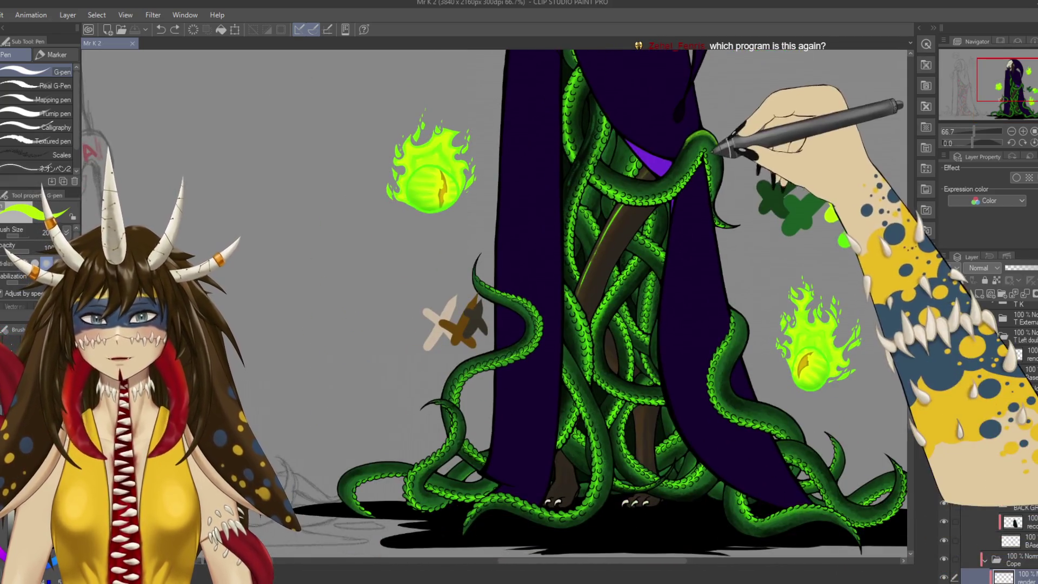
{"action": "scroll", "coordinate": [495, 303], "scroll_direction": "up", "scroll_amount": 5}
{"action": "scroll", "coordinate": [495, 302], "scroll_direction": "up", "scroll_amount": 3}
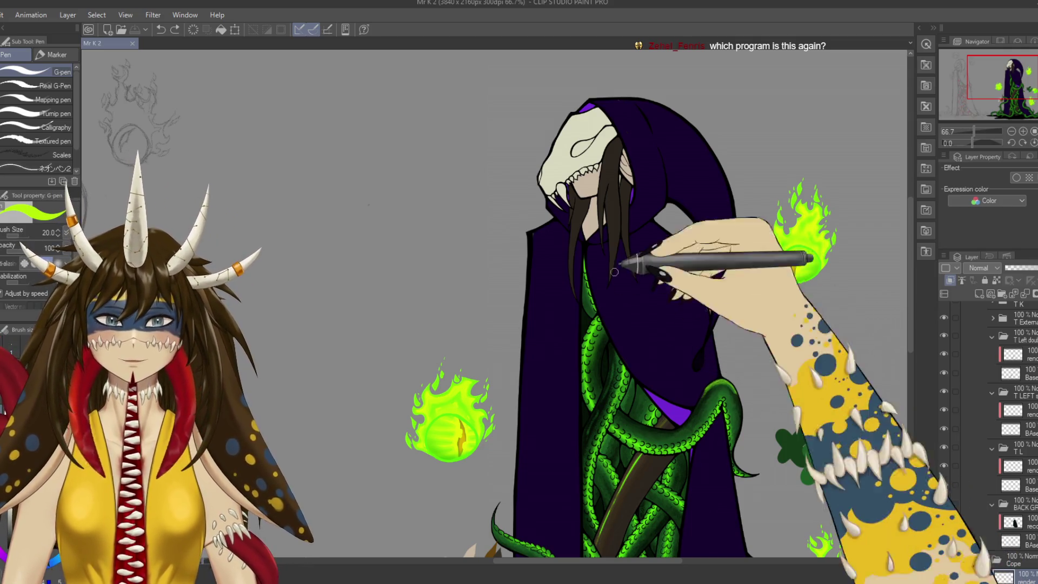
Select the hair's BAse layer, add a new raster layer above it, and save.
{"action": "left_click_drag", "start_coordinate": [712, 373], "coordinate": [620, 255]}
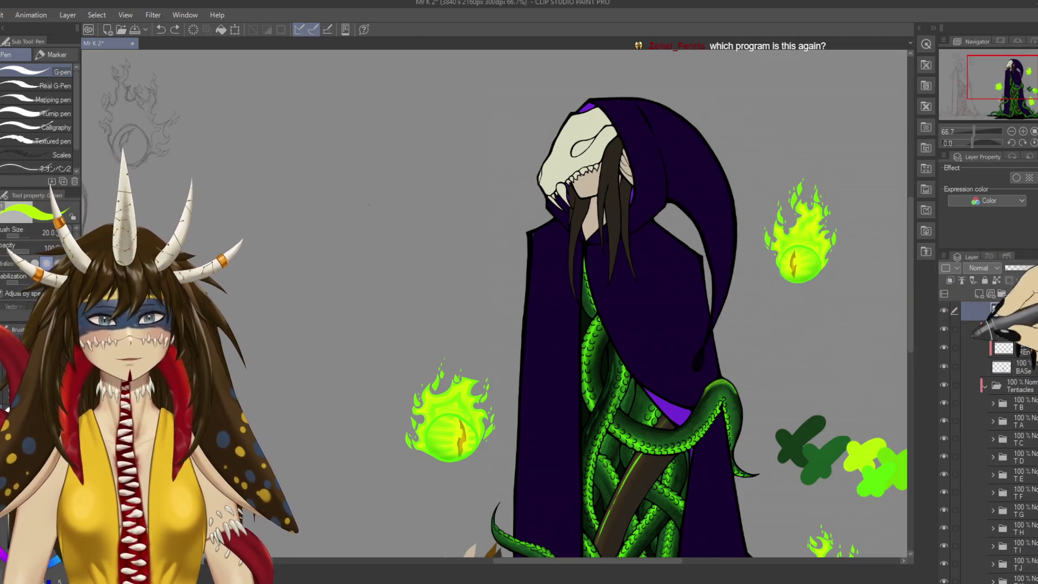
{"action": "scroll", "coordinate": [1001, 378], "scroll_direction": "up", "scroll_amount": 2}
{"action": "scroll", "coordinate": [1001, 379], "scroll_direction": "up", "scroll_amount": 1}
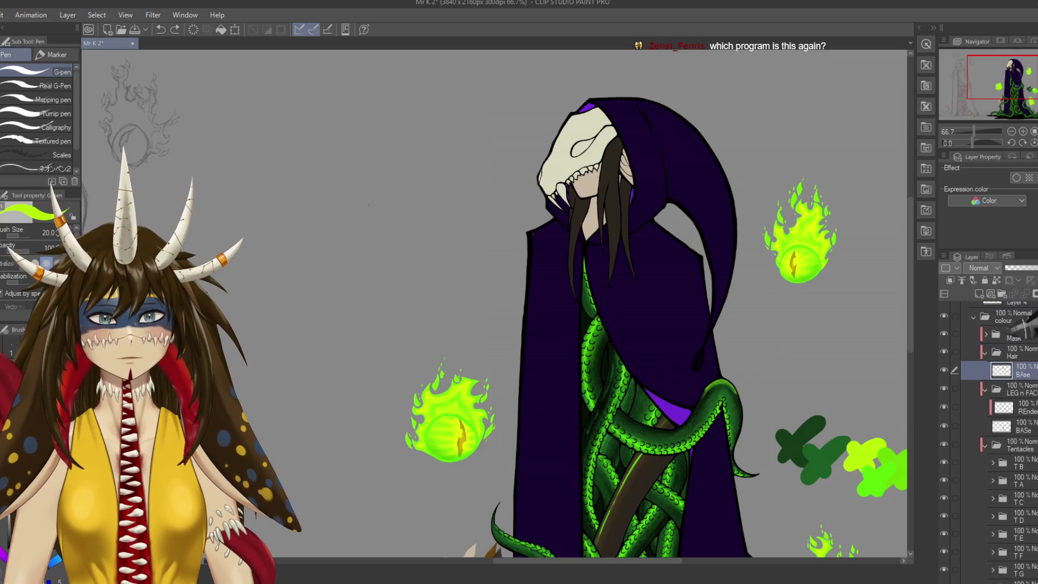
{"action": "left_click", "coordinate": [980, 294]}
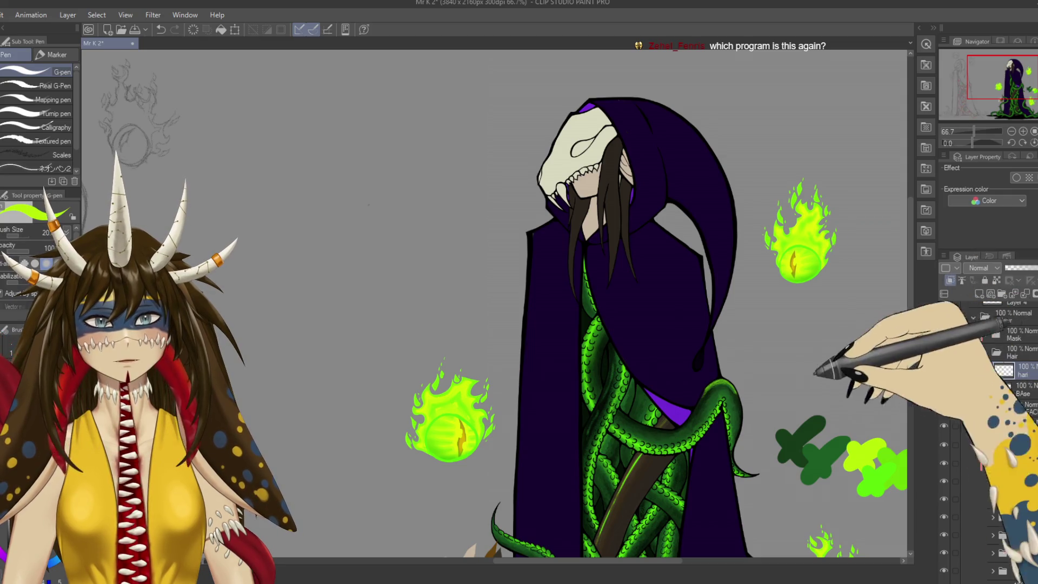
{"action": "key", "text": "ctrl+s"}
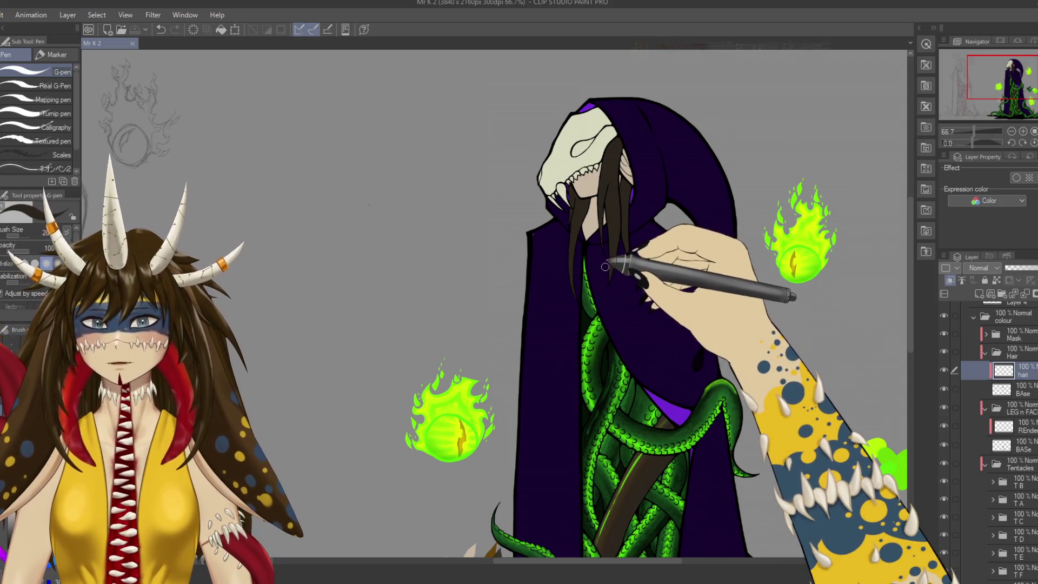
Switch to the Pencil, lay a first shading stroke on the hair, and save.
{"action": "key", "text": "p"}
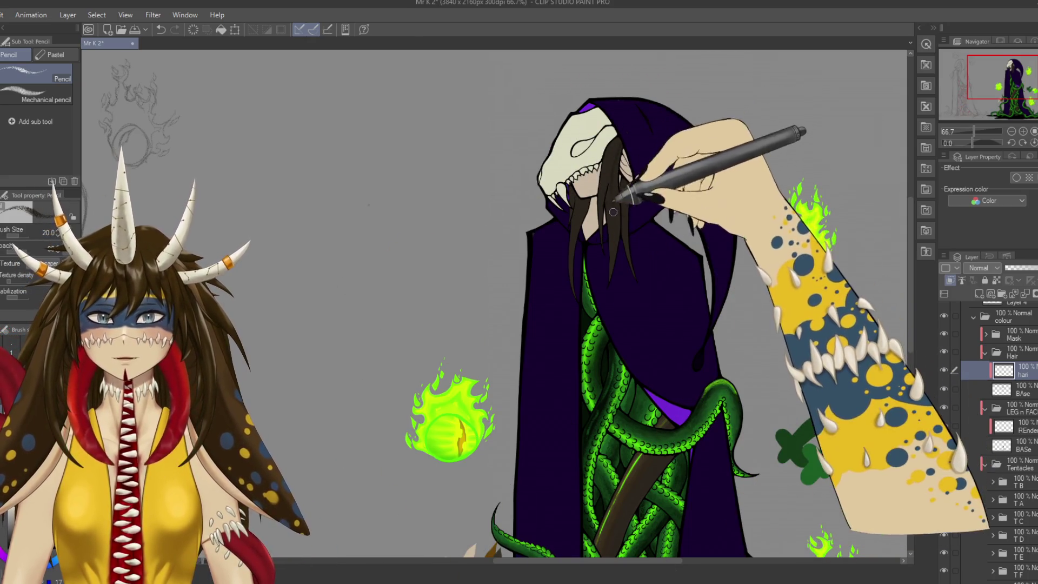
{"action": "left_click_drag", "start_coordinate": [612, 179], "coordinate": [614, 223]}
{"action": "key", "text": "ctrl+s"}
{"action": "scroll", "coordinate": [624, 128], "scroll_direction": "up", "scroll_amount": 3}
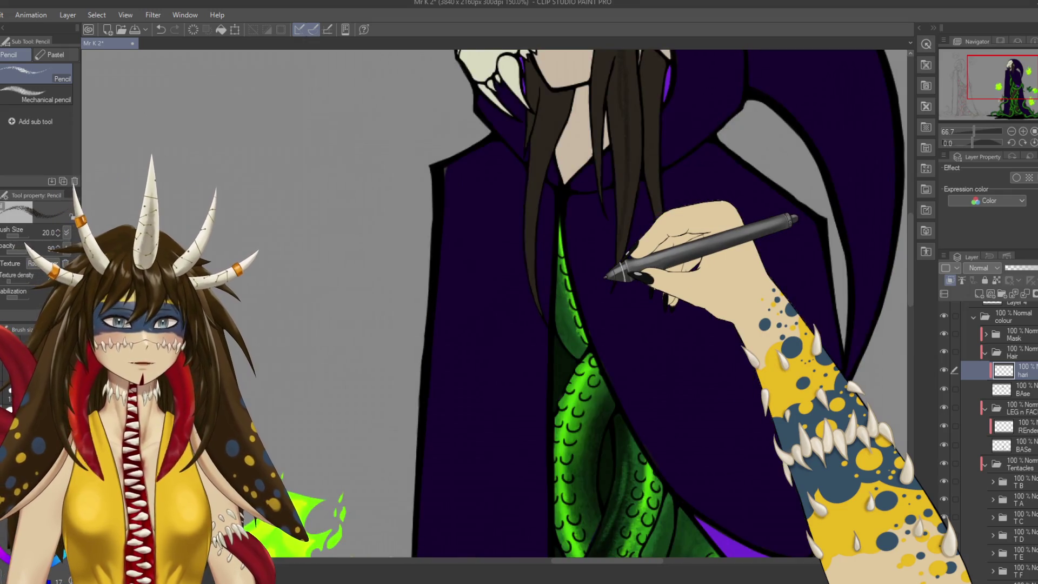
Pencil five darker strands down the hair beside the skull, including near the skull top, and save.
{"action": "left_click_drag", "start_coordinate": [626, 146], "coordinate": [605, 319]}
{"action": "mouse_move", "coordinate": [656, 158]}
{"action": "left_mouse_down"}
{"action": "mouse_move", "coordinate": [607, 259]}
{"action": "mouse_move", "coordinate": [621, 328]}
{"action": "mouse_move", "coordinate": [600, 422]}
{"action": "left_mouse_up"}
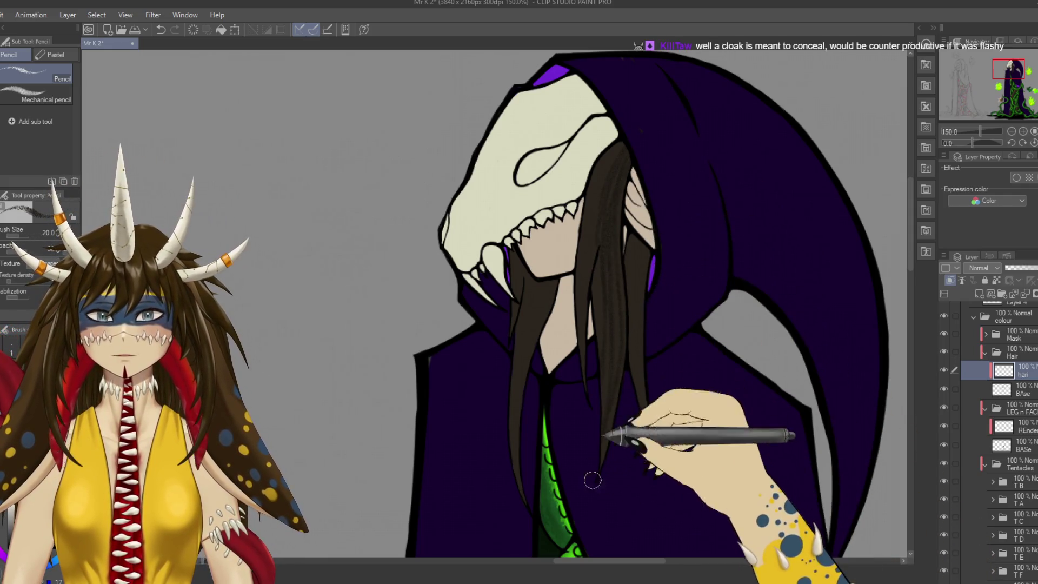
{"action": "left_click_drag", "start_coordinate": [625, 232], "coordinate": [616, 325]}
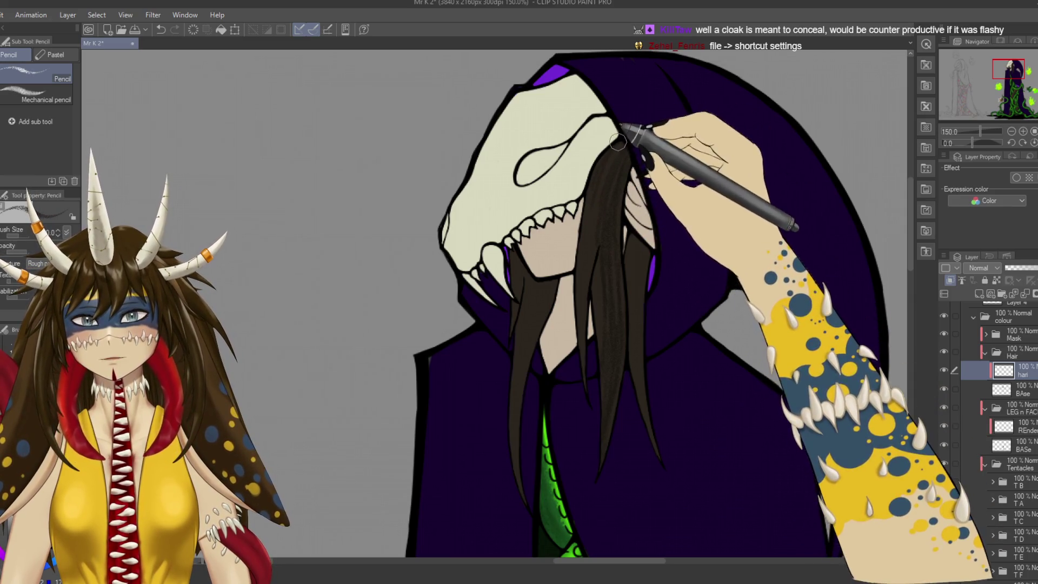
{"action": "left_click_drag", "start_coordinate": [622, 141], "coordinate": [588, 198]}
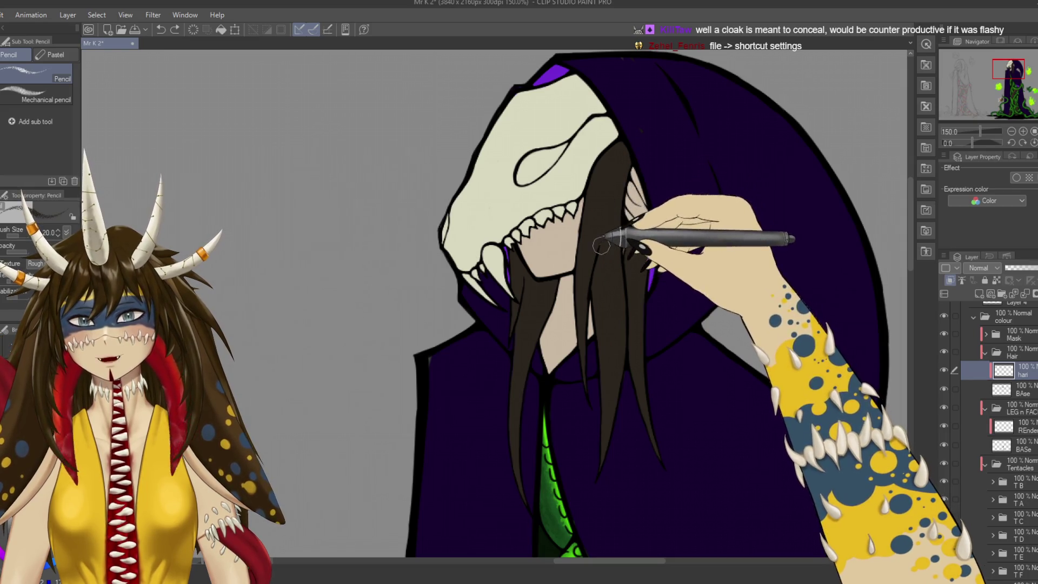
{"action": "left_click_drag", "start_coordinate": [637, 162], "coordinate": [607, 248]}
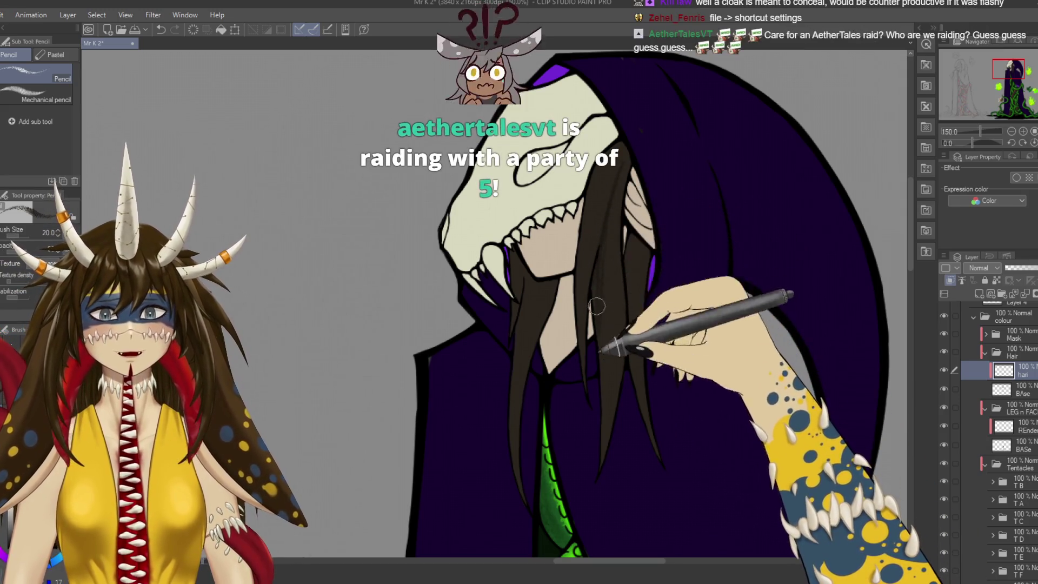
{"action": "key", "text": "ctrl+s"}
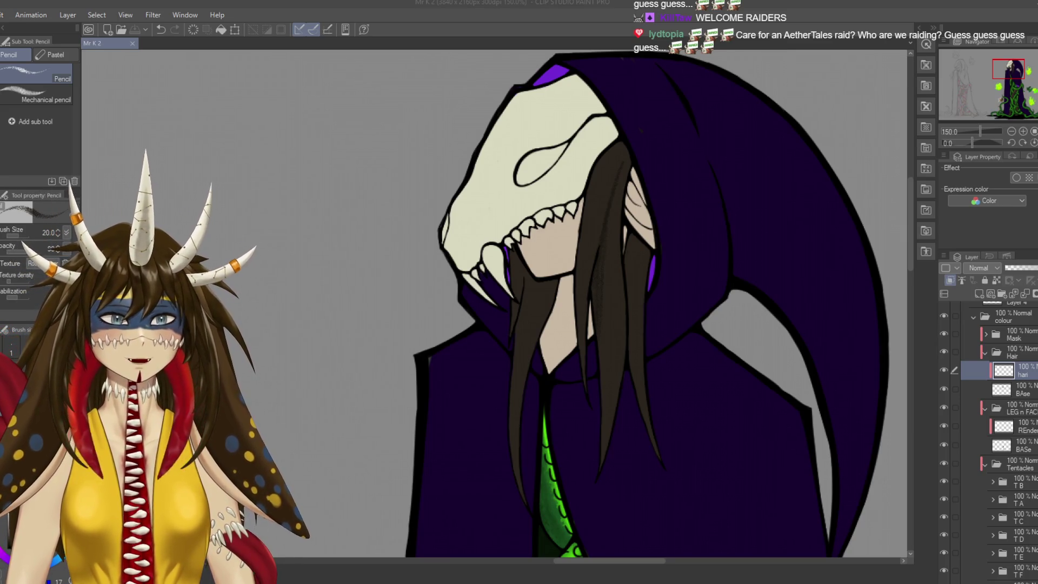
{"action": "left_click_drag", "start_coordinate": [662, 311], "coordinate": [622, 338]}
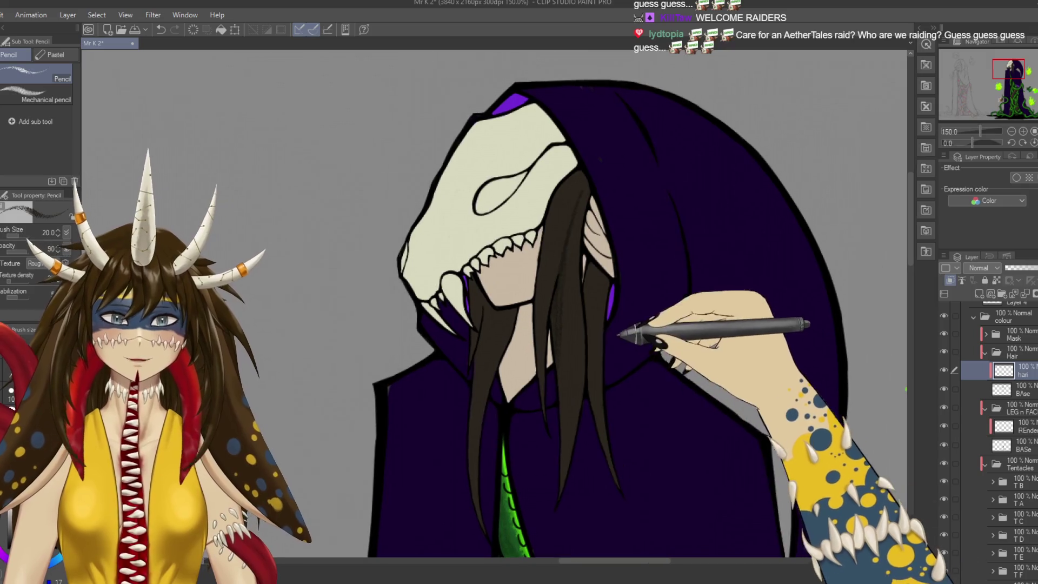
Switch to the G-pen, check the BASE and cloak BAse layers, save, then reselect the hari layer.
{"action": "left_click_drag", "start_coordinate": [562, 438], "coordinate": [492, 359]}
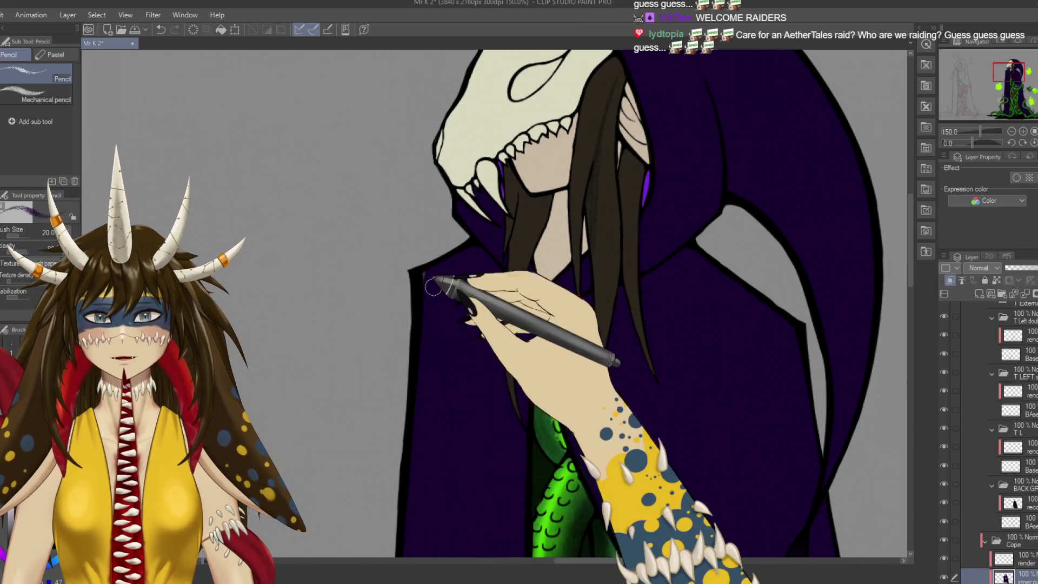
{"action": "key", "text": "p"}
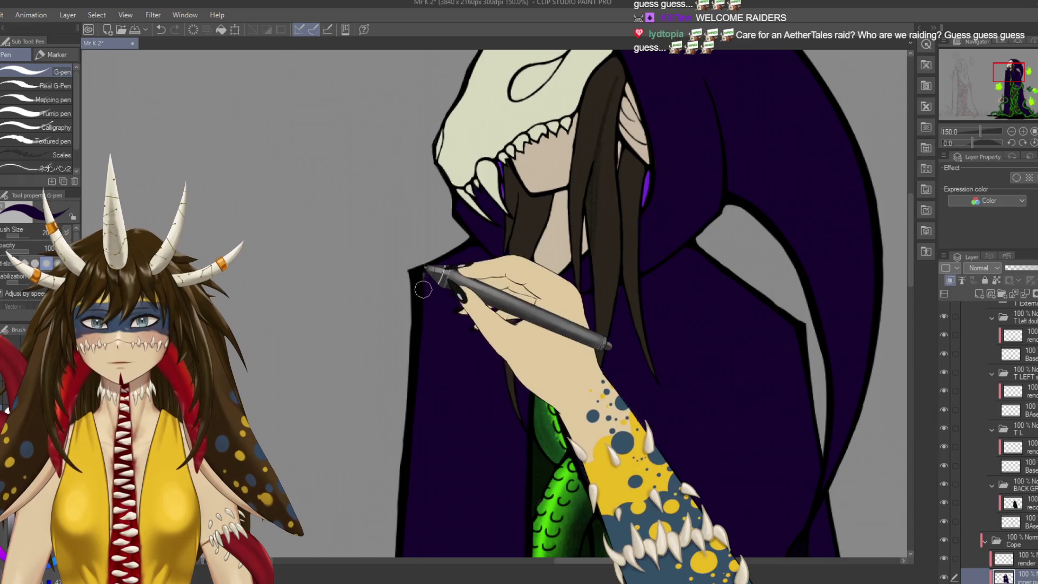
{"action": "left_click", "coordinate": [424, 284], "text": "ctrl+shift"}
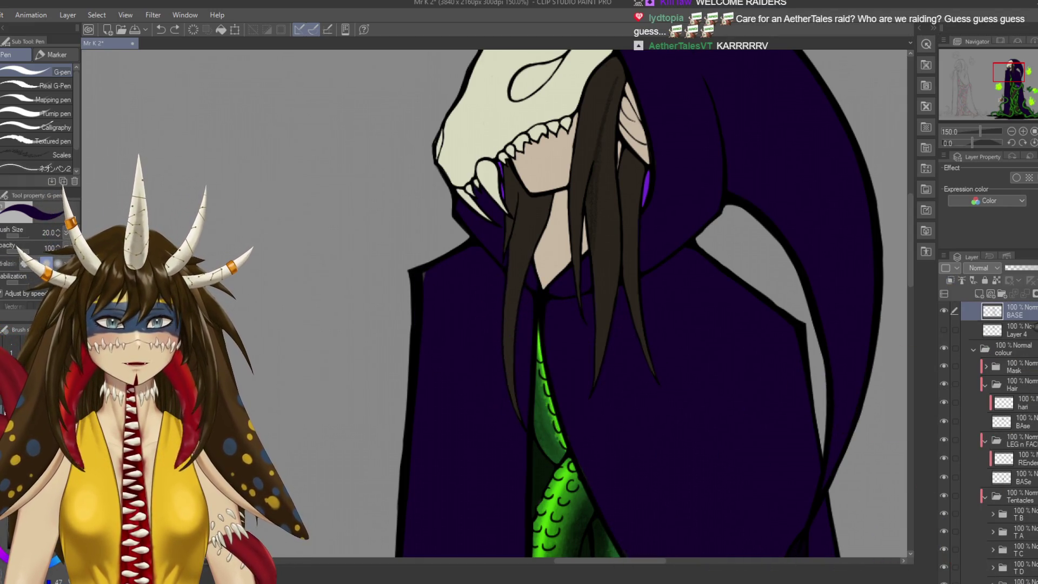
{"action": "left_click", "coordinate": [476, 336], "text": "ctrl+shift"}
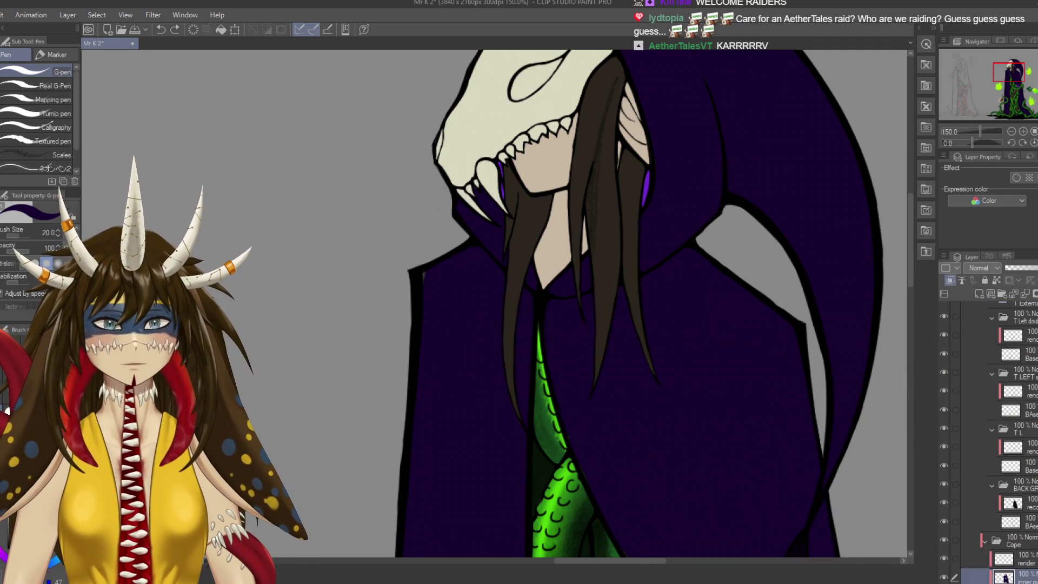
{"action": "left_click", "coordinate": [427, 295], "text": "ctrl+shift"}
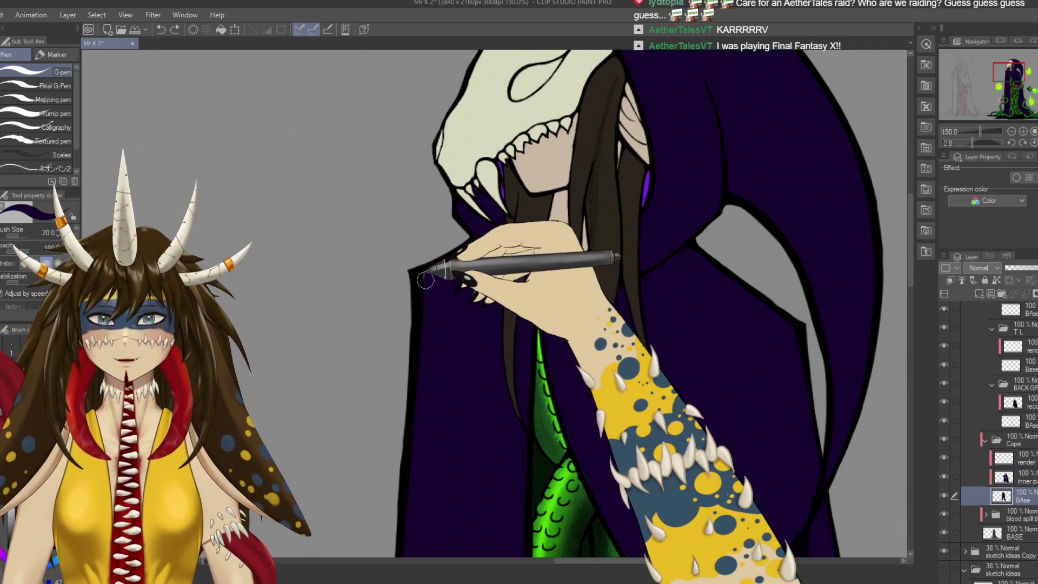
{"action": "key", "text": "ctrl+s"}
{"action": "scroll", "coordinate": [562, 325], "scroll_direction": "up", "scroll_amount": 4}
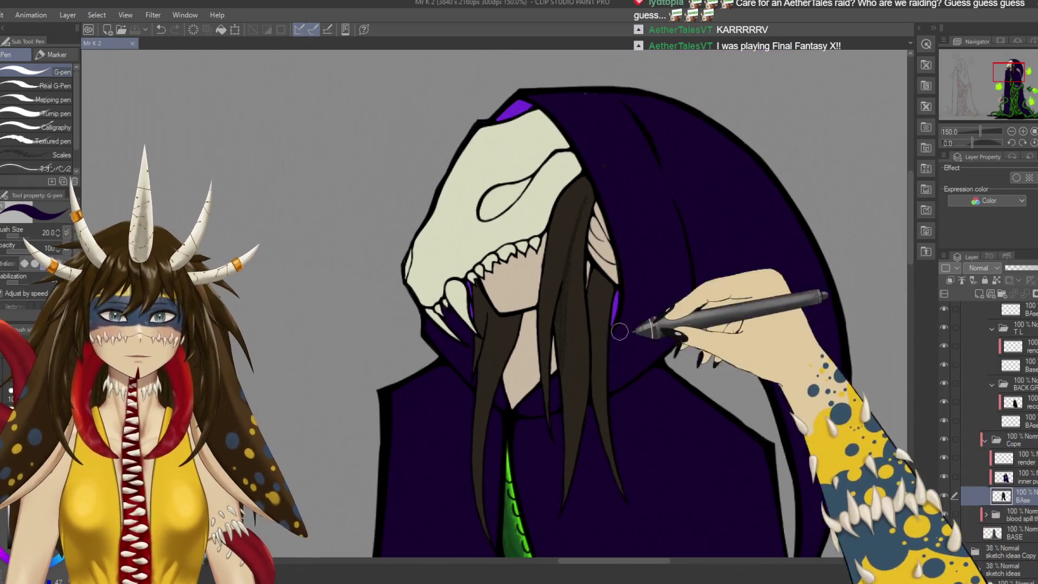
{"action": "left_click", "coordinate": [541, 314], "text": "ctrl+shift"}
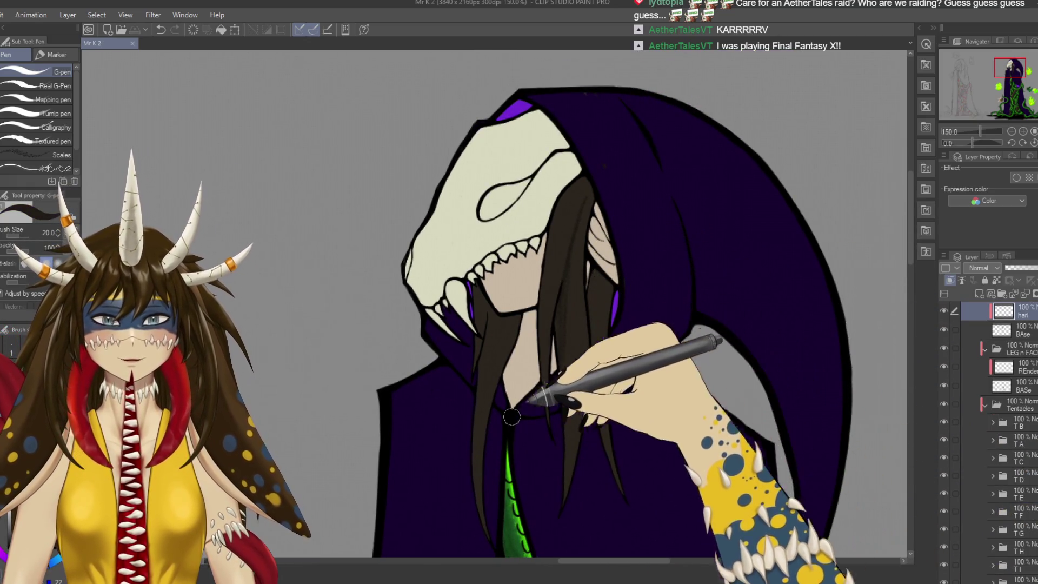
{"action": "left_click_drag", "start_coordinate": [733, 427], "coordinate": [697, 422]}
{"action": "scroll", "coordinate": [698, 422], "scroll_direction": "down", "scroll_amount": 3}
{"action": "scroll", "coordinate": [698, 422], "scroll_direction": "right", "scroll_amount": 2}
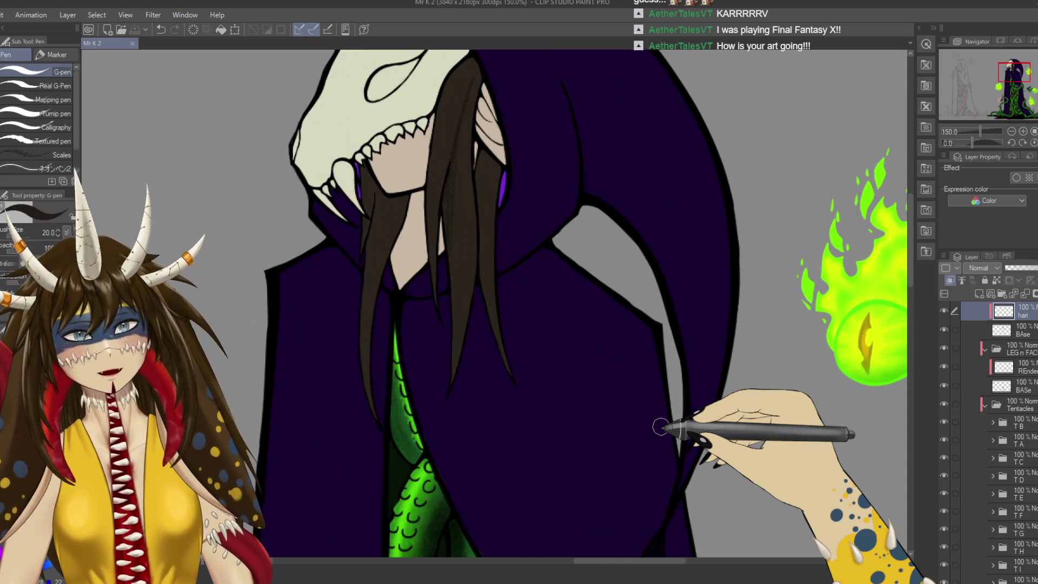
{"action": "scroll", "coordinate": [671, 407], "scroll_direction": "down", "scroll_amount": 3}
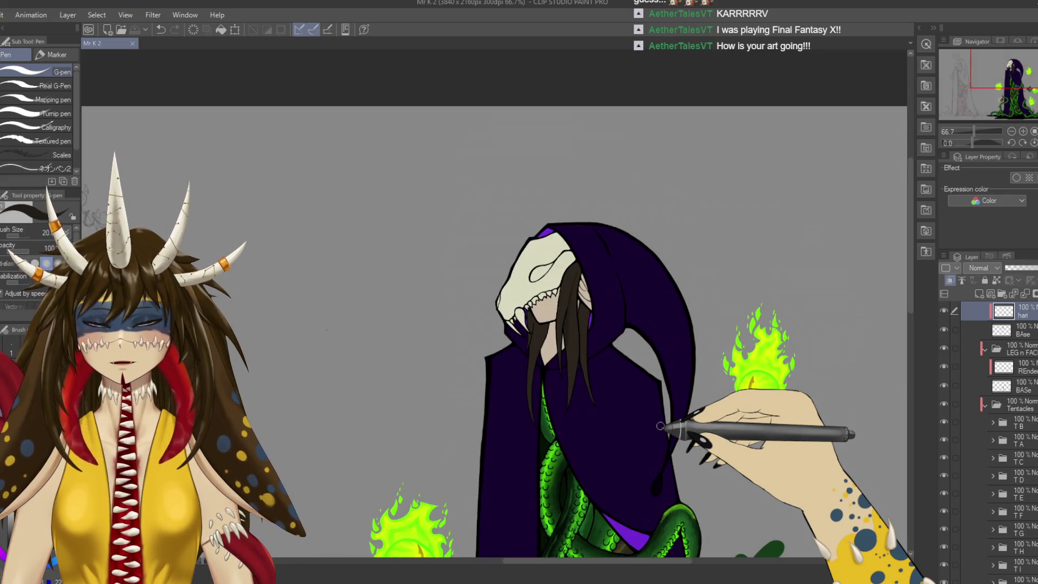
{"action": "scroll", "coordinate": [665, 428], "scroll_direction": "down", "scroll_amount": 5}
{"action": "scroll", "coordinate": [696, 273], "scroll_direction": "down", "scroll_amount": 3}
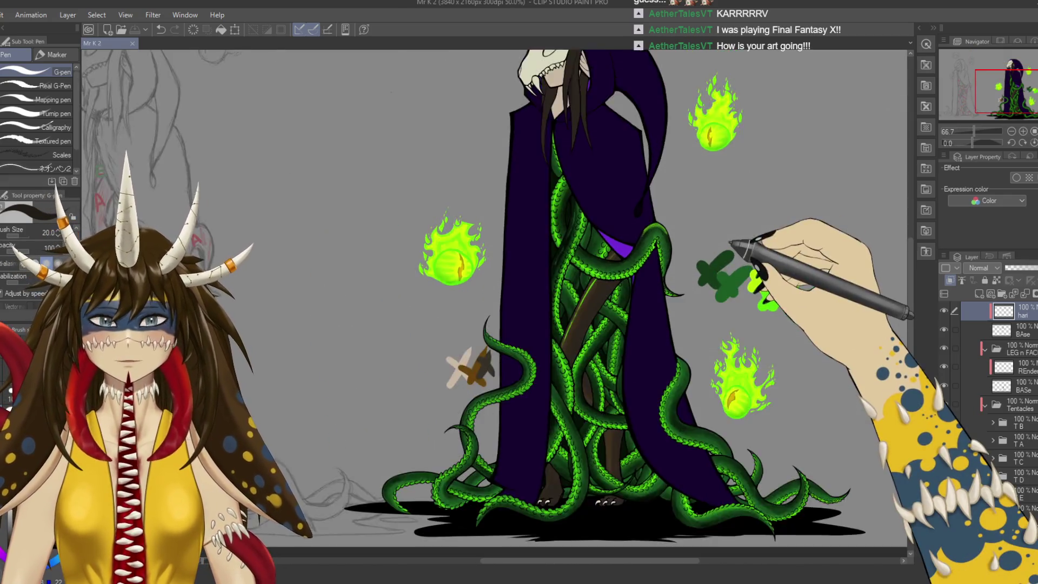
{"action": "left_click_drag", "start_coordinate": [731, 243], "coordinate": [694, 268]}
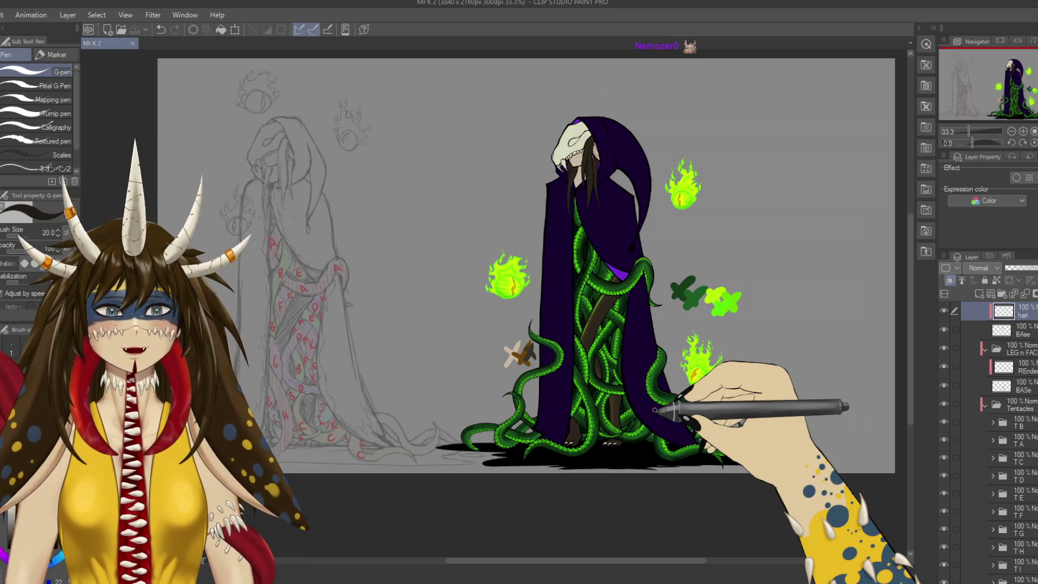
{"action": "scroll", "coordinate": [655, 410], "scroll_direction": "up", "scroll_amount": 4}
{"action": "scroll", "coordinate": [655, 409], "scroll_direction": "up", "scroll_amount": 1}
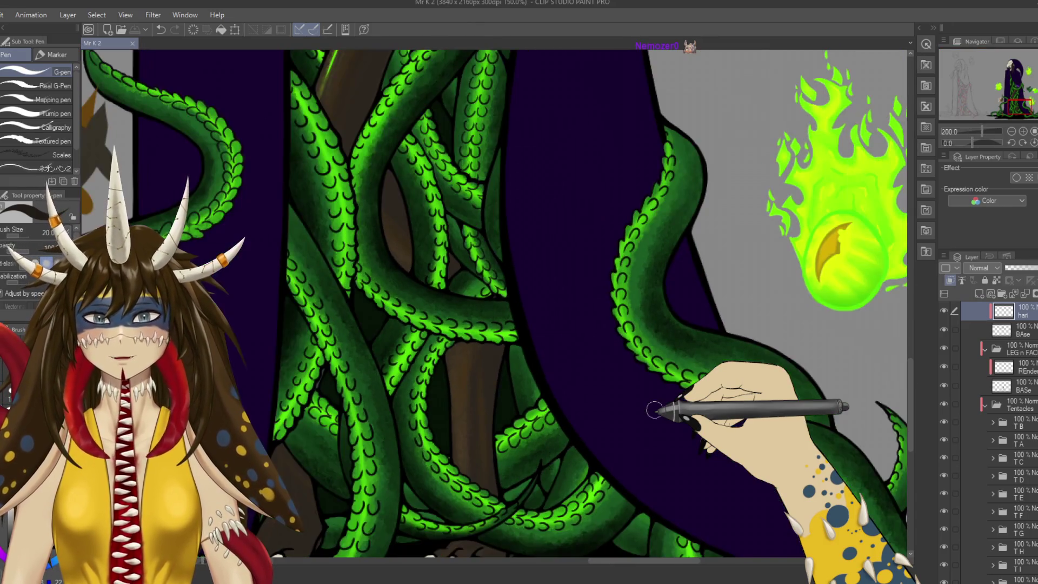
{"action": "scroll", "coordinate": [656, 411], "scroll_direction": "down", "scroll_amount": 1}
{"action": "mouse_move", "coordinate": [656, 411]}
{"action": "left_mouse_down"}
{"action": "mouse_move", "coordinate": [569, 354]}
{"action": "mouse_move", "coordinate": [605, 241]}
{"action": "left_mouse_up"}
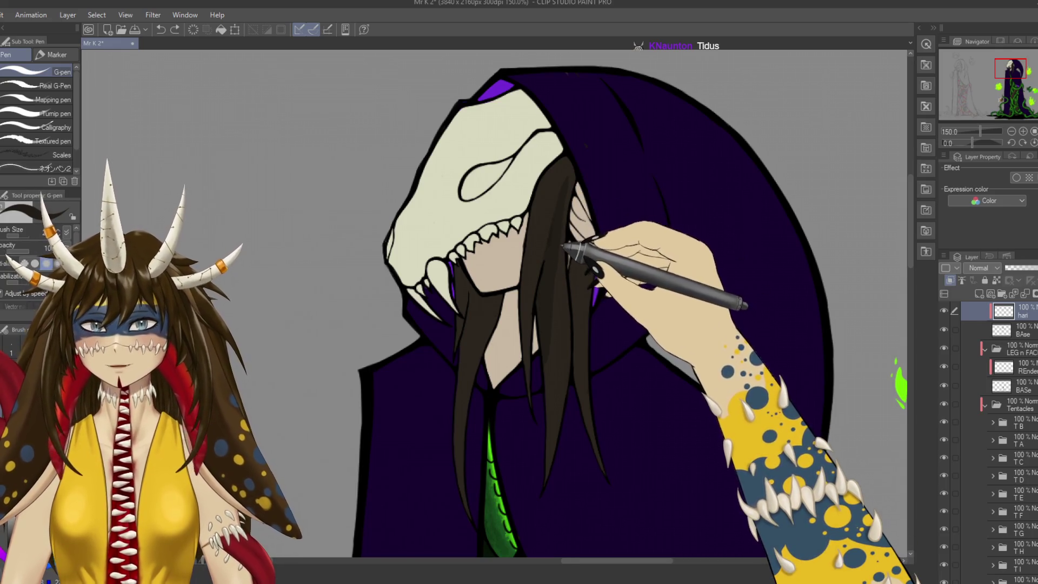
Switch from the G-pen back to the Pencil for hair shading.
{"action": "key", "text": "p"}
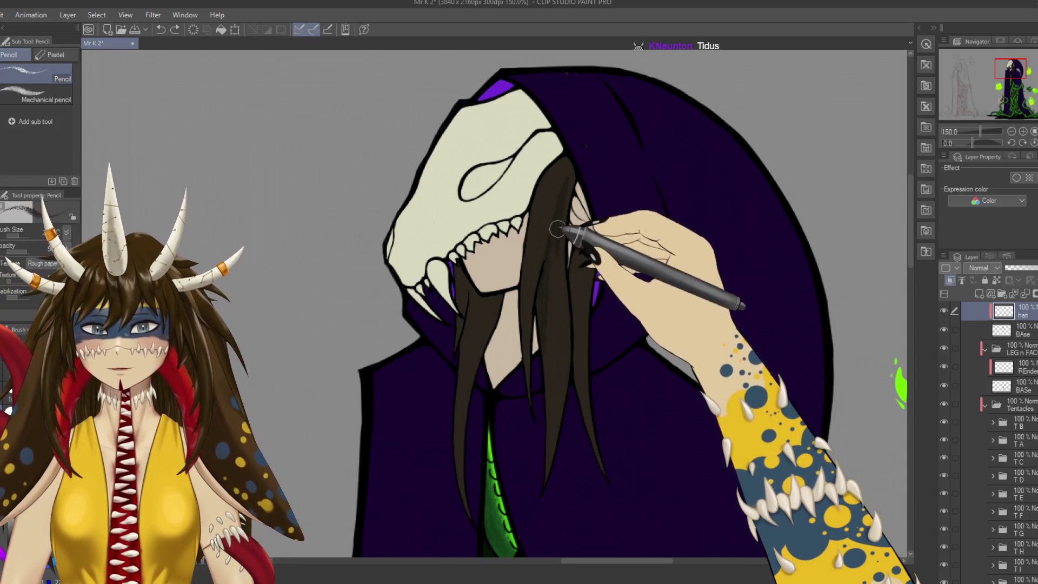
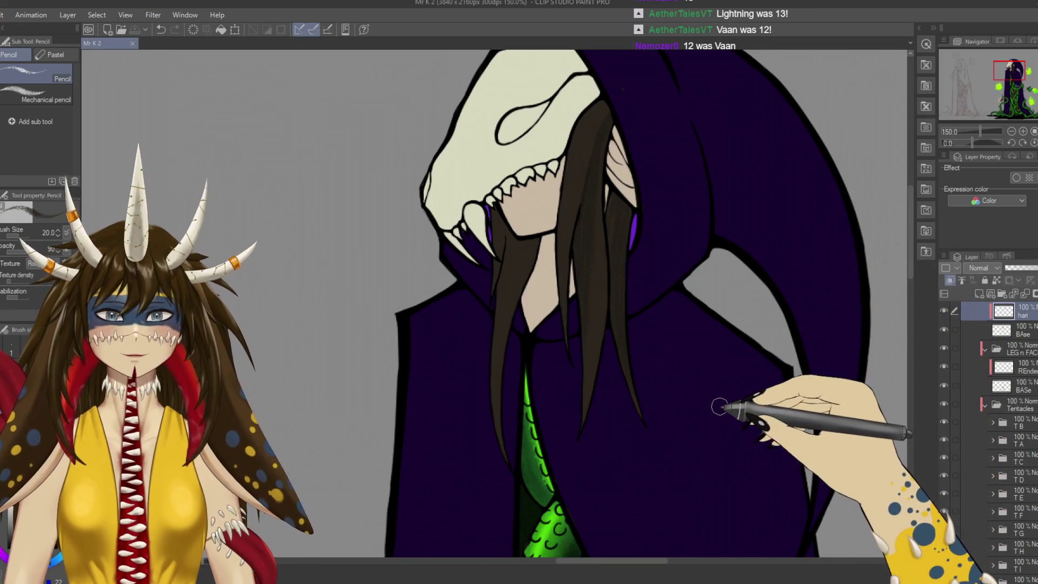
Survey the whole figure, then pencil a dark hair strand over the face and undo it.
{"action": "key", "text": "ctrl+minus"}
{"action": "key", "text": "ctrl+minus"}
{"action": "key", "text": "ctrl+minus"}
{"action": "left_click_drag", "start_coordinate": [493, 355], "coordinate": [396, 89]}
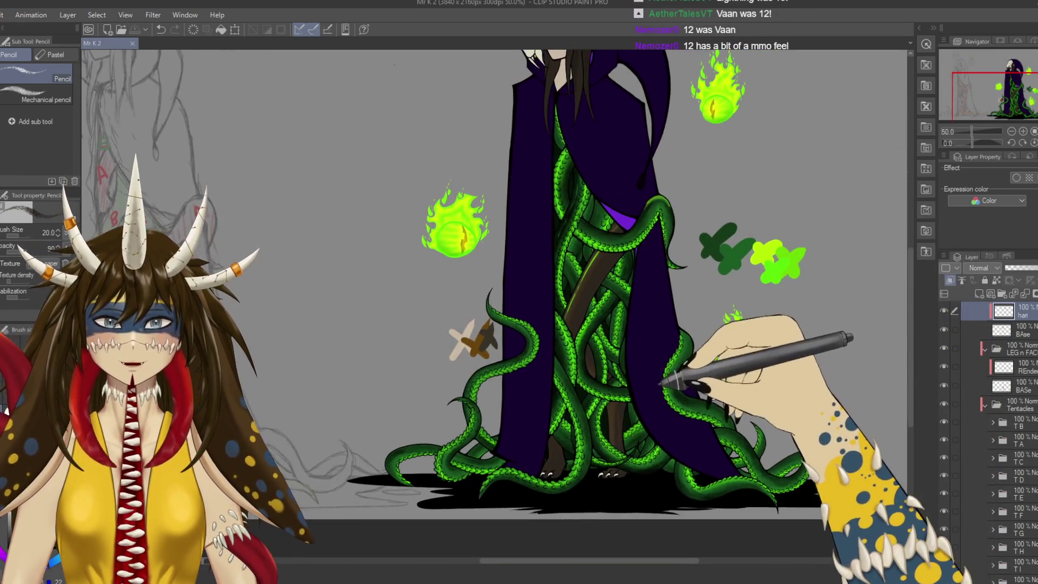
{"action": "left_click_drag", "start_coordinate": [663, 382], "coordinate": [611, 368]}
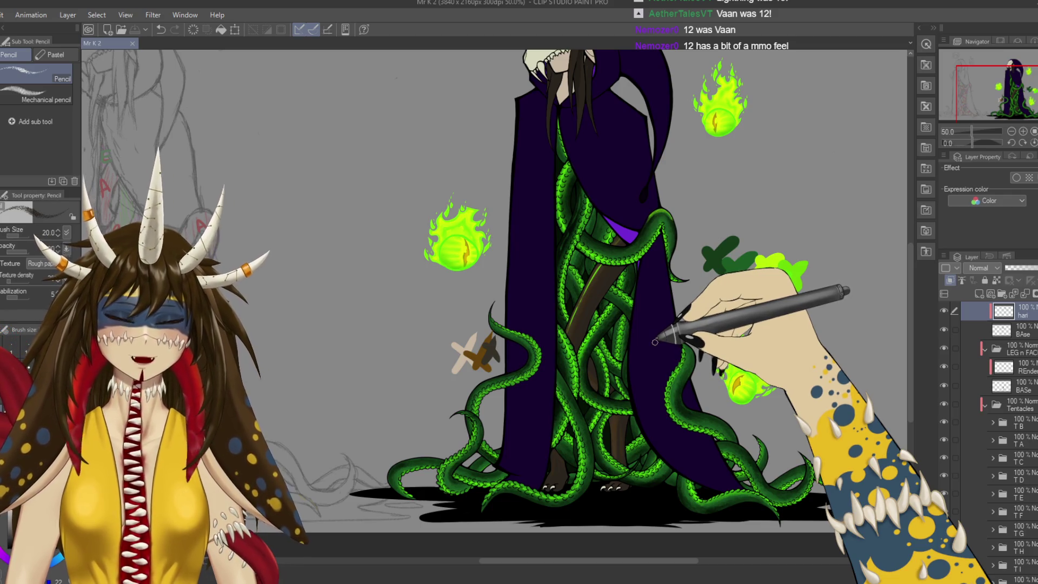
{"action": "scroll", "coordinate": [656, 338], "scroll_direction": "up", "scroll_amount": 3}
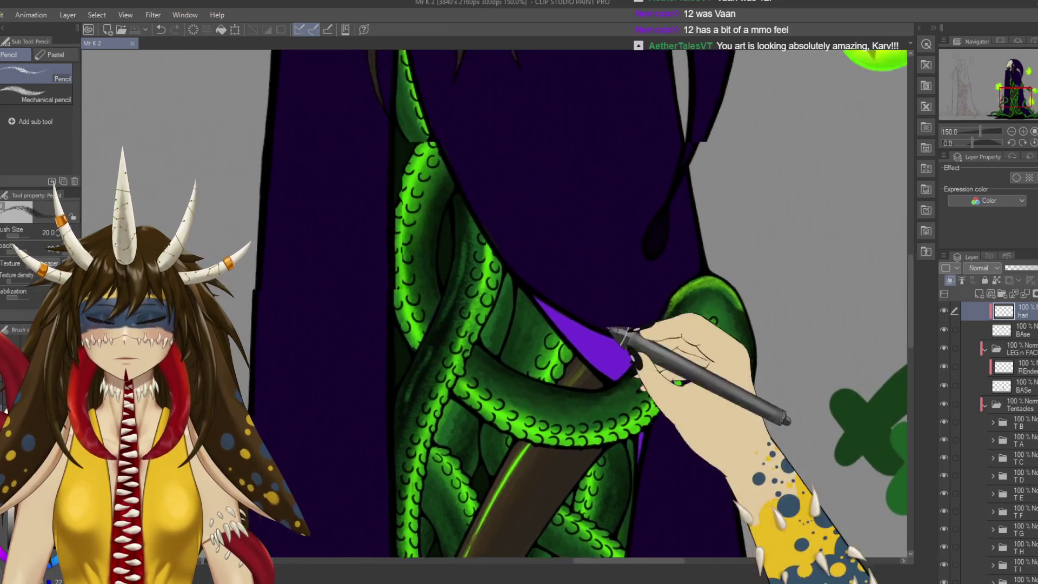
{"action": "mouse_move", "coordinate": [611, 330]}
{"action": "left_mouse_down"}
{"action": "mouse_move", "coordinate": [656, 470]}
{"action": "mouse_move", "coordinate": [646, 508]}
{"action": "left_mouse_up"}
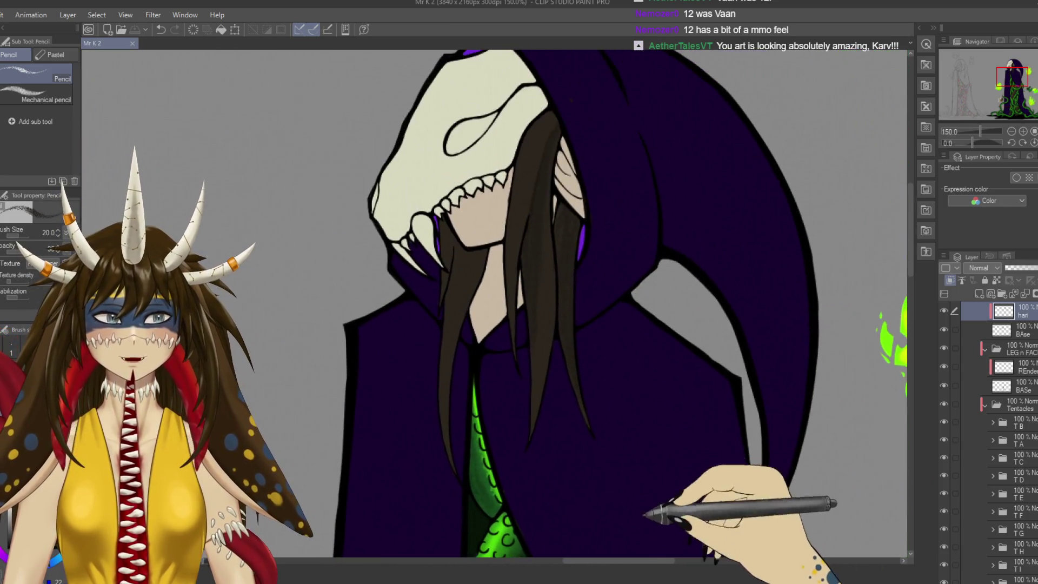
{"action": "left_click_drag", "start_coordinate": [592, 259], "coordinate": [622, 292]}
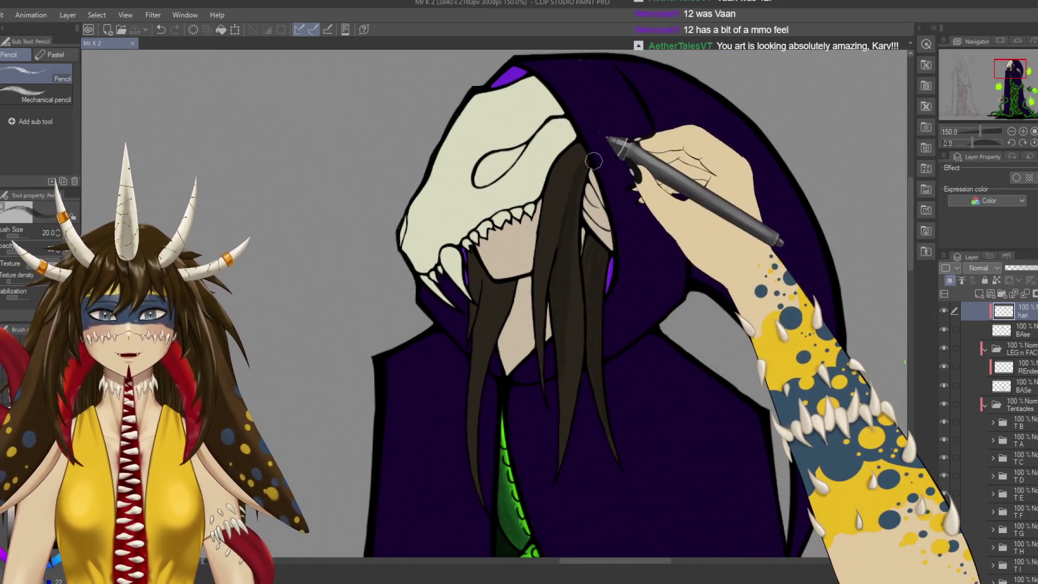
{"action": "left_click_drag", "start_coordinate": [563, 233], "coordinate": [557, 382]}
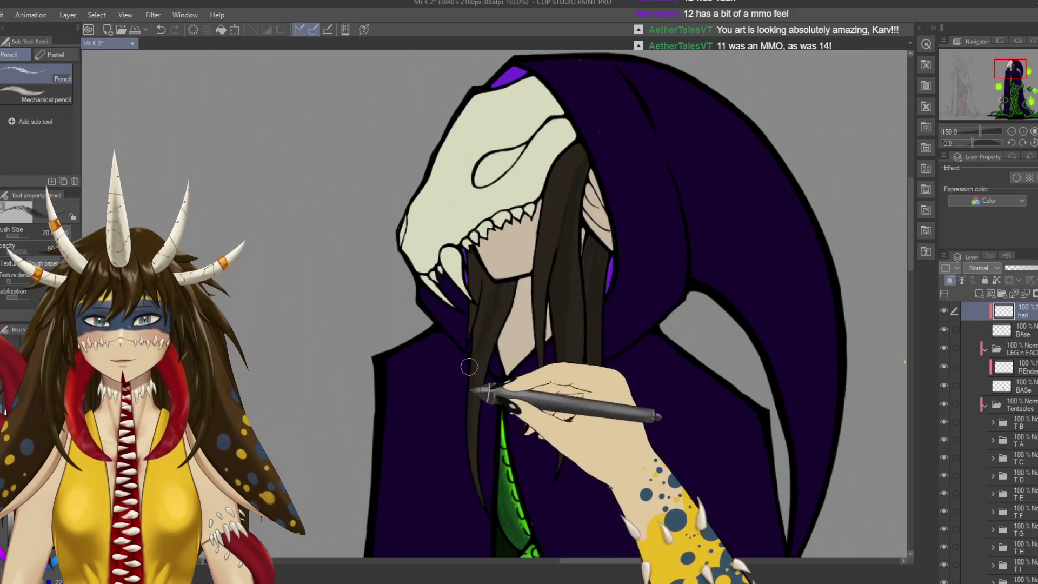
{"action": "key", "text": "ctrl+z"}
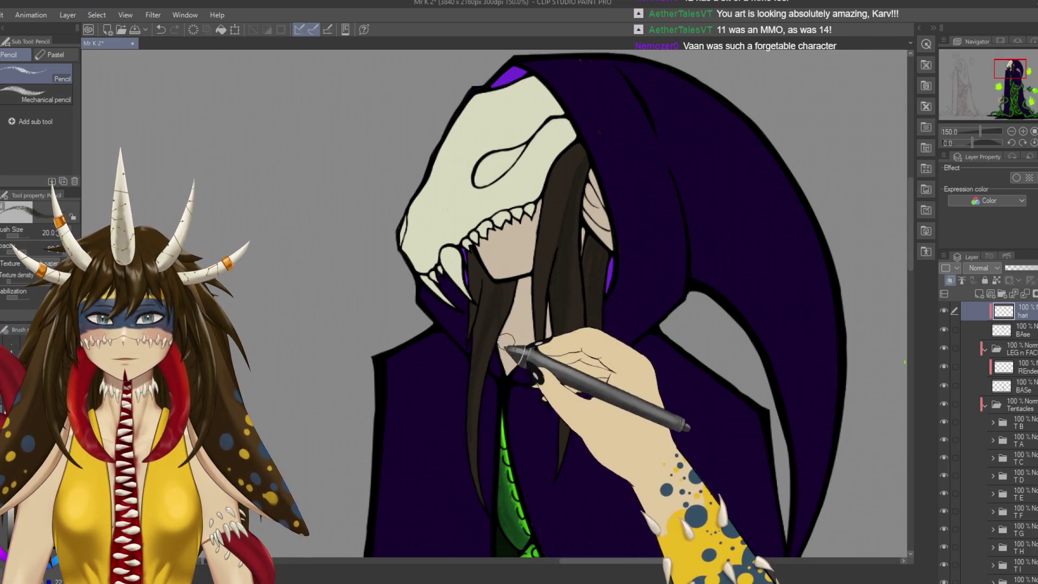
Redraw the hair strand over the face with extra Pencil strokes and save the drawing.
{"action": "left_click_drag", "start_coordinate": [515, 353], "coordinate": [526, 319]}
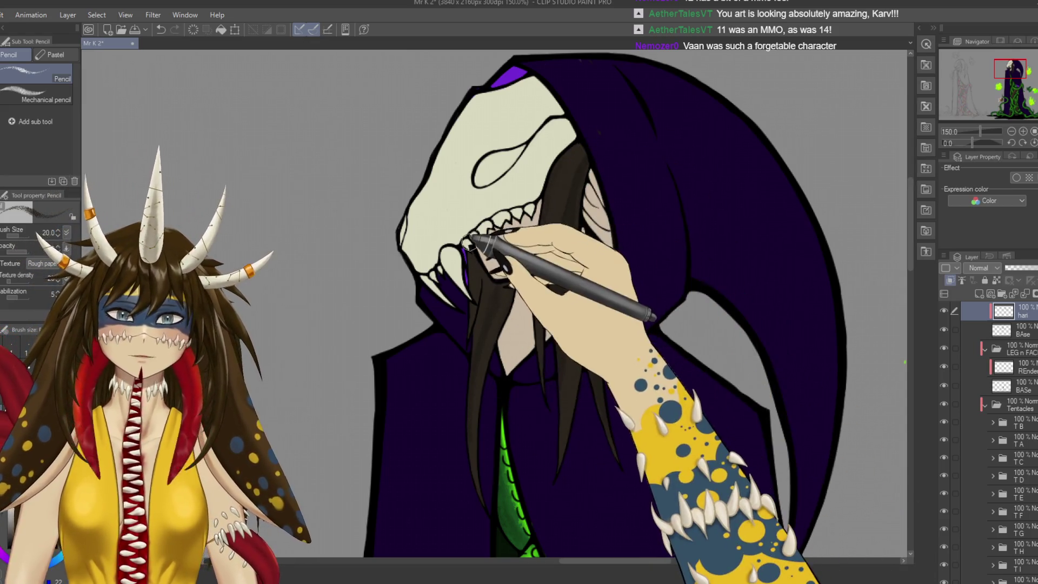
{"action": "left_click_drag", "start_coordinate": [470, 298], "coordinate": [465, 403]}
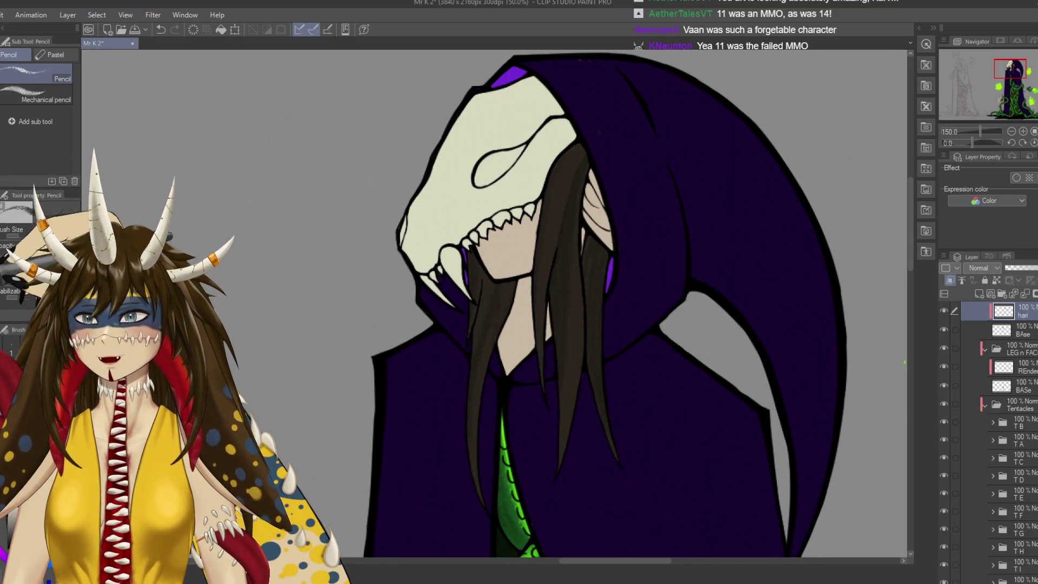
{"action": "key", "text": "j"}
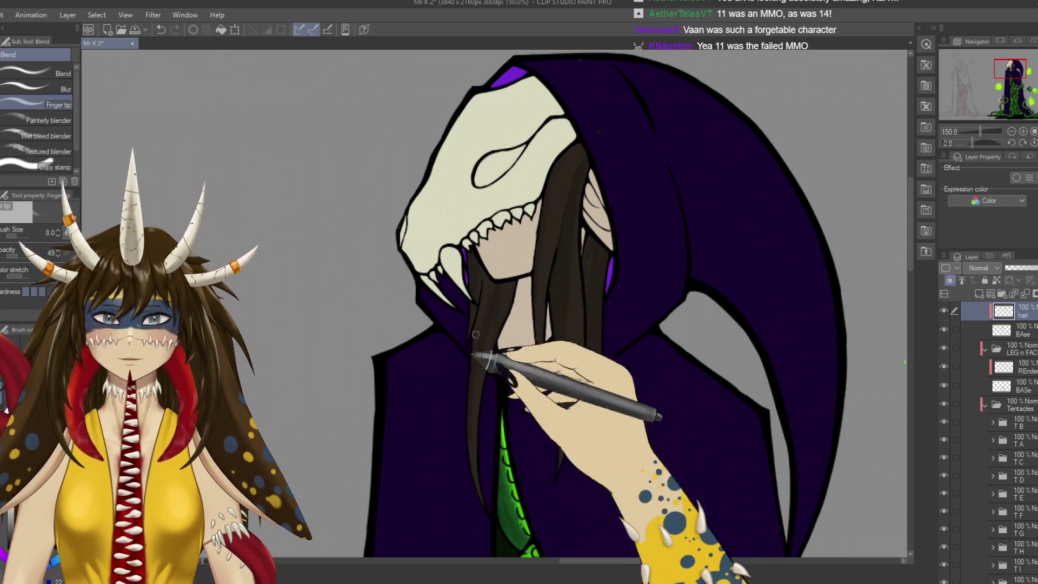
{"action": "key", "text": "ctrl+s"}
Smudge the hair strands over the face downward with the Finger tip blend tool.
{"action": "mouse_move", "coordinate": [563, 292]}
{"action": "left_mouse_down"}
{"action": "mouse_move", "coordinate": [527, 260]}
{"action": "mouse_move", "coordinate": [539, 236]}
{"action": "mouse_move", "coordinate": [525, 319]}
{"action": "left_mouse_up"}
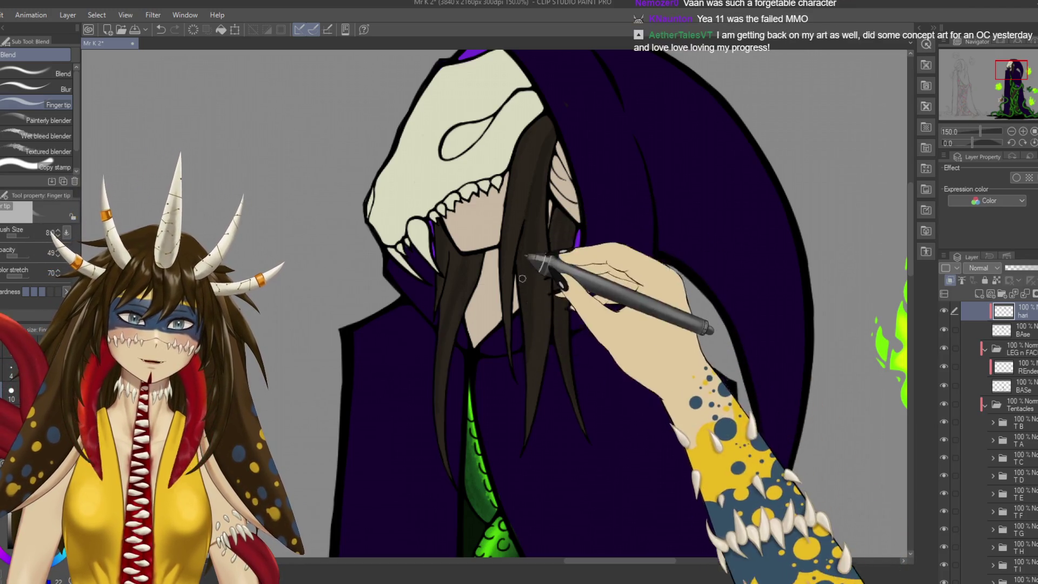
{"action": "left_click_drag", "start_coordinate": [529, 227], "coordinate": [537, 332]}
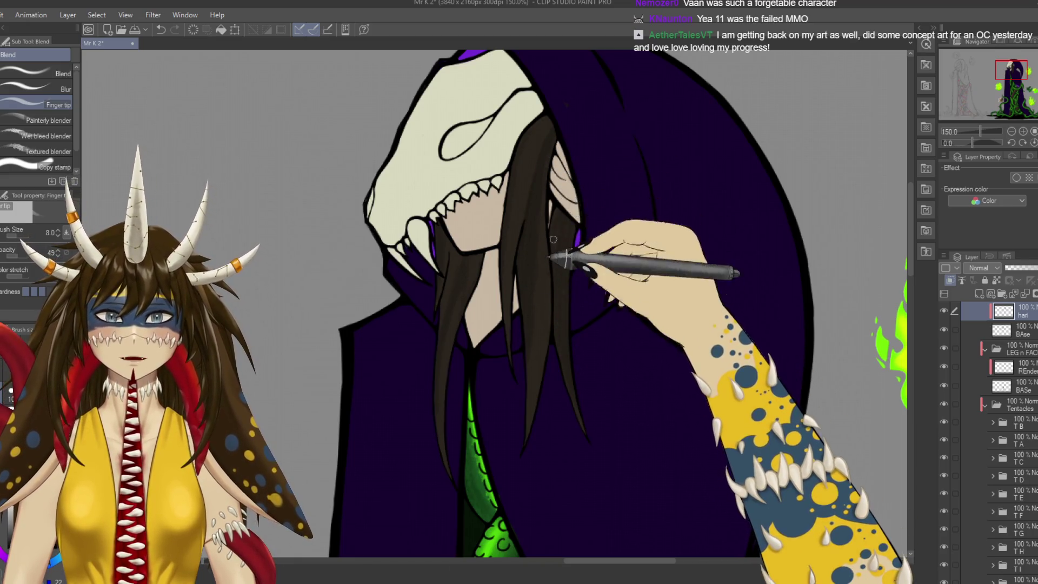
{"action": "left_click_drag", "start_coordinate": [560, 214], "coordinate": [574, 353]}
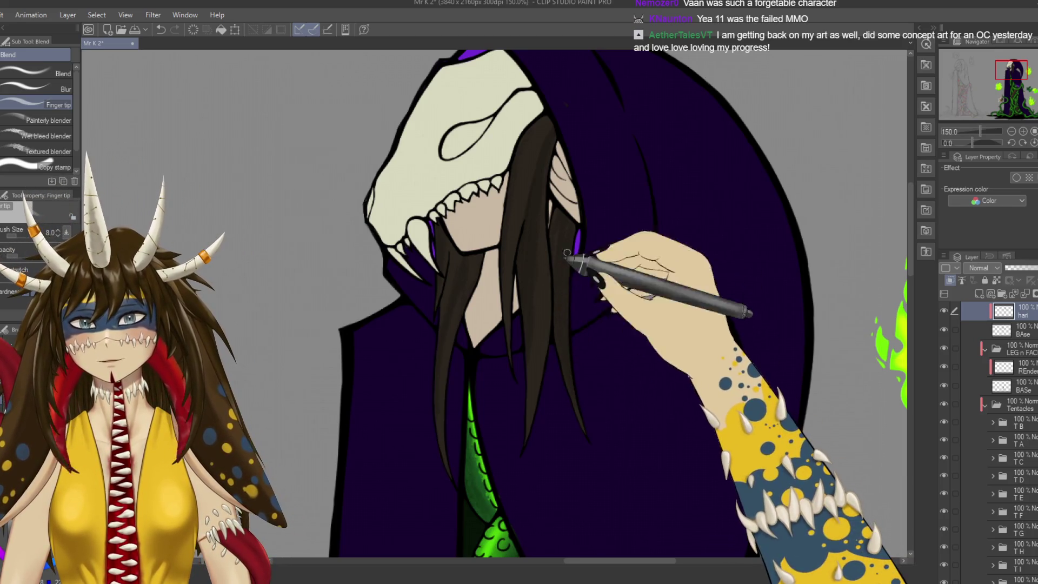
Clean up the hair edges with the Kneaded eraser at size 8 and save.
{"action": "key", "text": "e"}
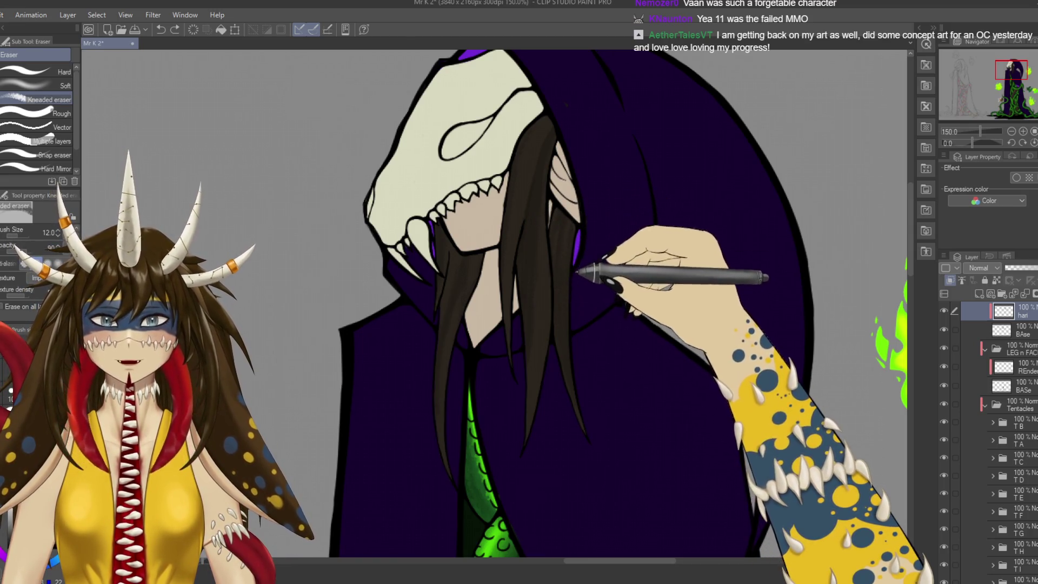
{"action": "key", "text": "bracketleft"}
{"action": "key", "text": "bracketleft"}
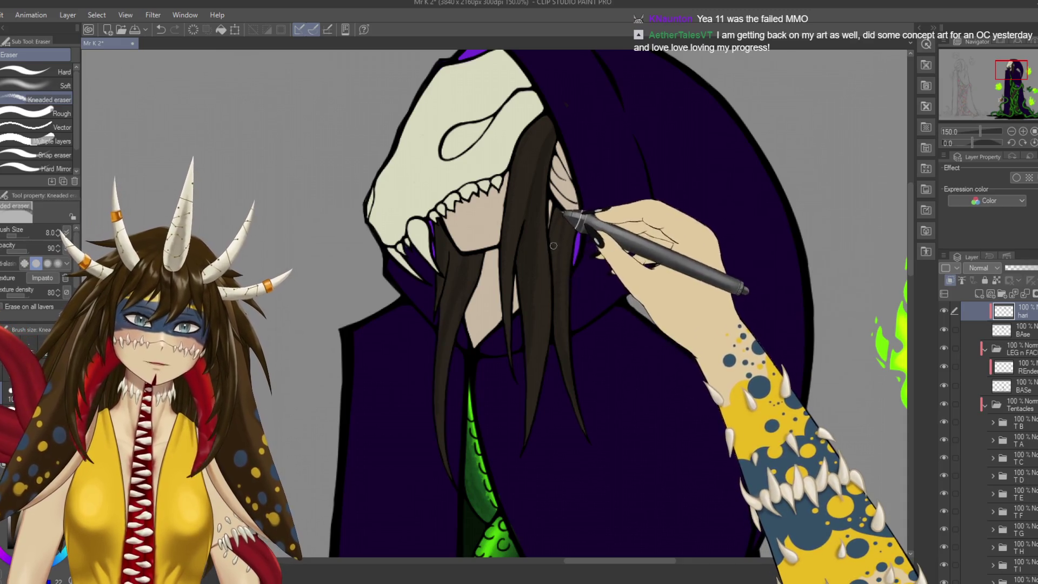
{"action": "key", "text": "ctrl+s"}
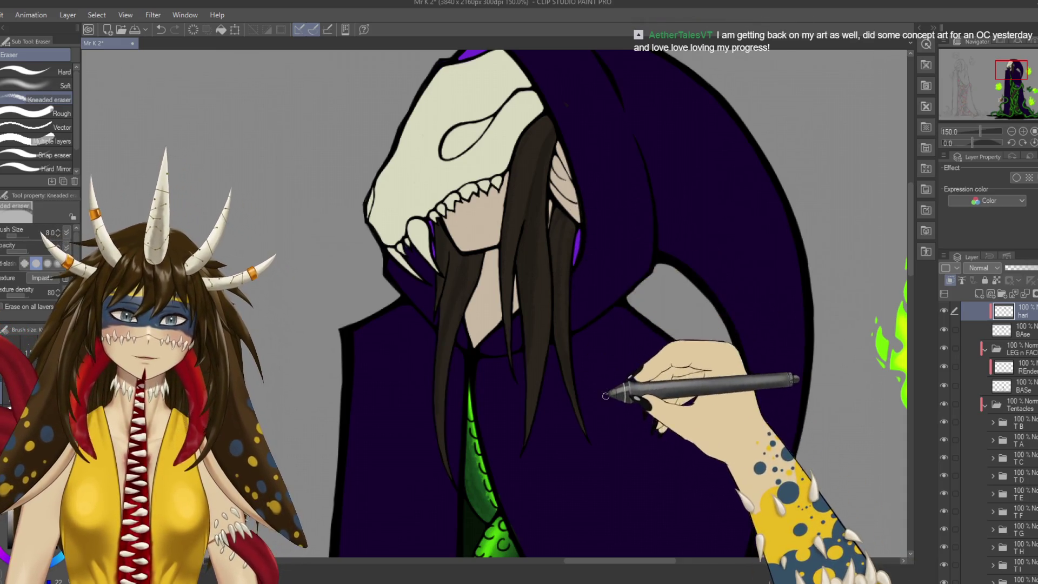
{"action": "left_click_drag", "start_coordinate": [568, 249], "coordinate": [661, 273]}
{"action": "mouse_move", "coordinate": [595, 303]}
{"action": "left_mouse_down"}
{"action": "mouse_move", "coordinate": [566, 254]}
{"action": "mouse_move", "coordinate": [566, 310]}
{"action": "left_mouse_up"}
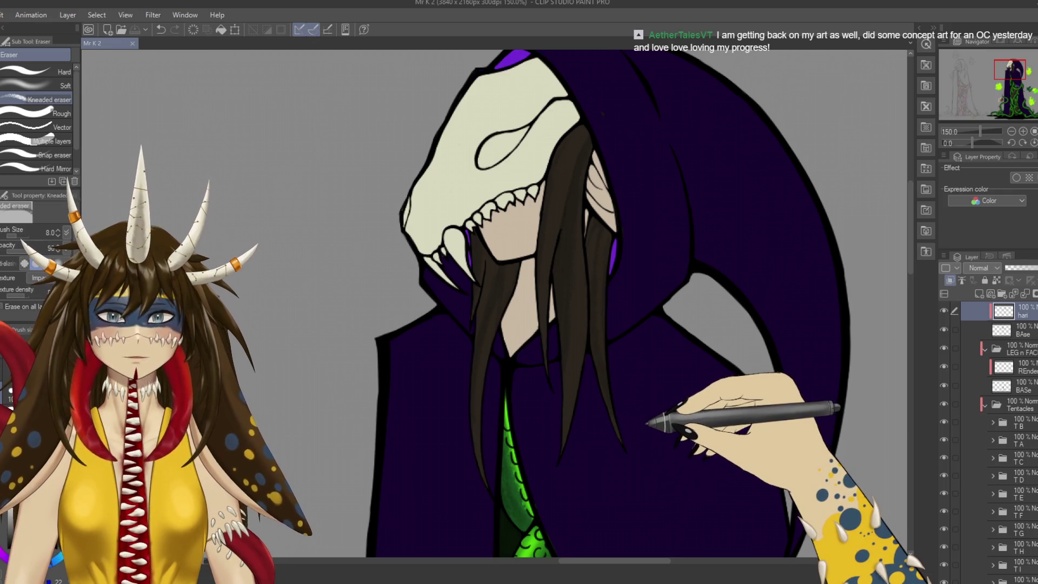
Pencil two dark hair strokes just beneath the skull mask and save.
{"action": "key", "text": "p"}
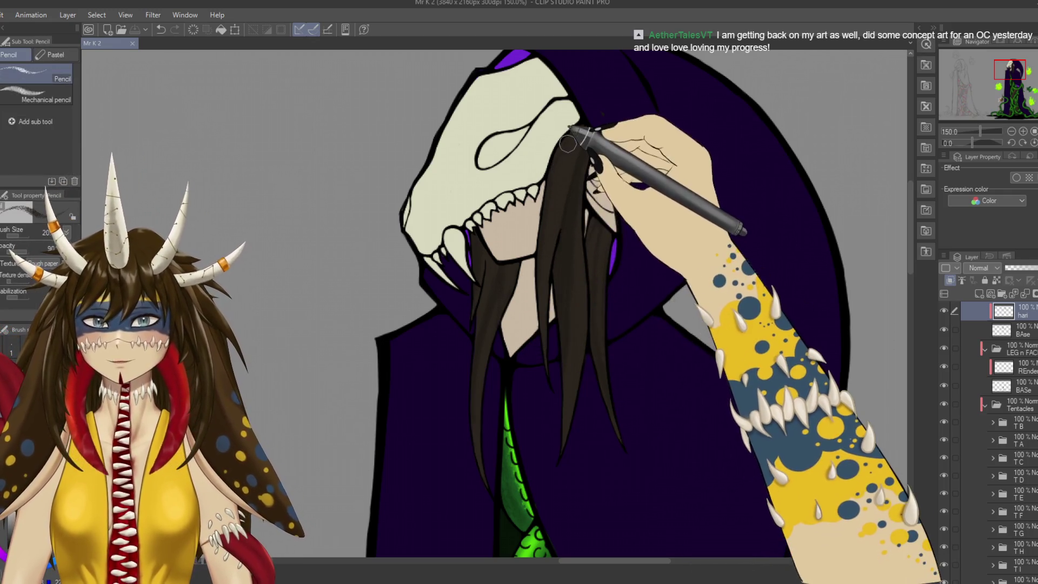
{"action": "left_click_drag", "start_coordinate": [568, 143], "coordinate": [554, 199]}
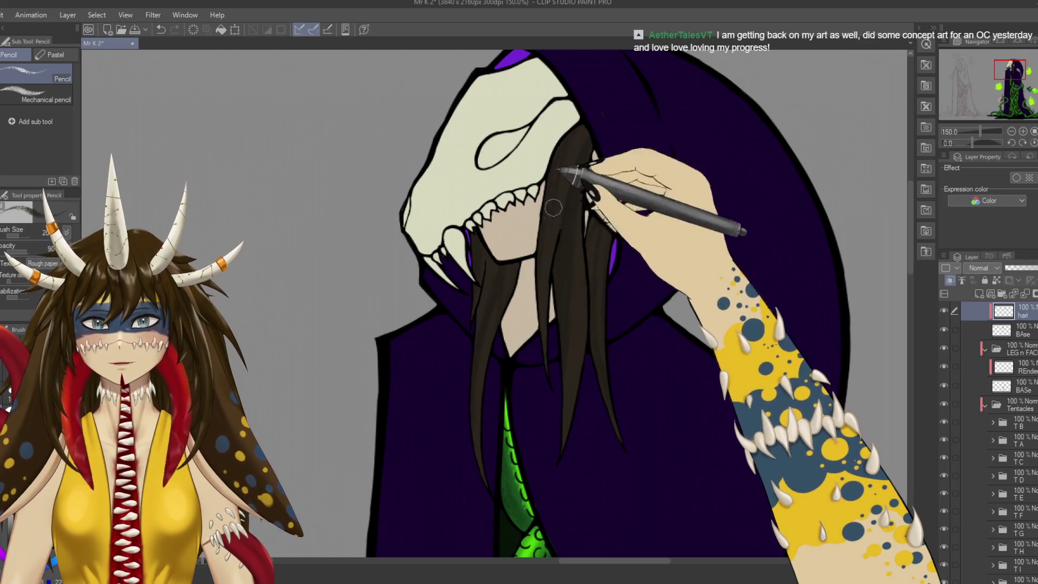
{"action": "left_click_drag", "start_coordinate": [579, 157], "coordinate": [556, 213]}
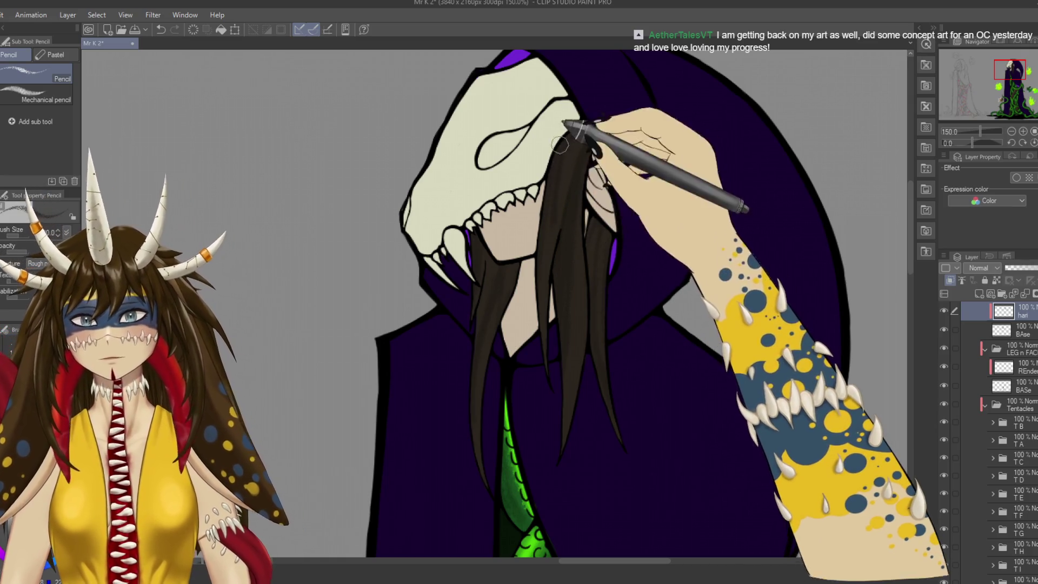
{"action": "key", "text": "j"}
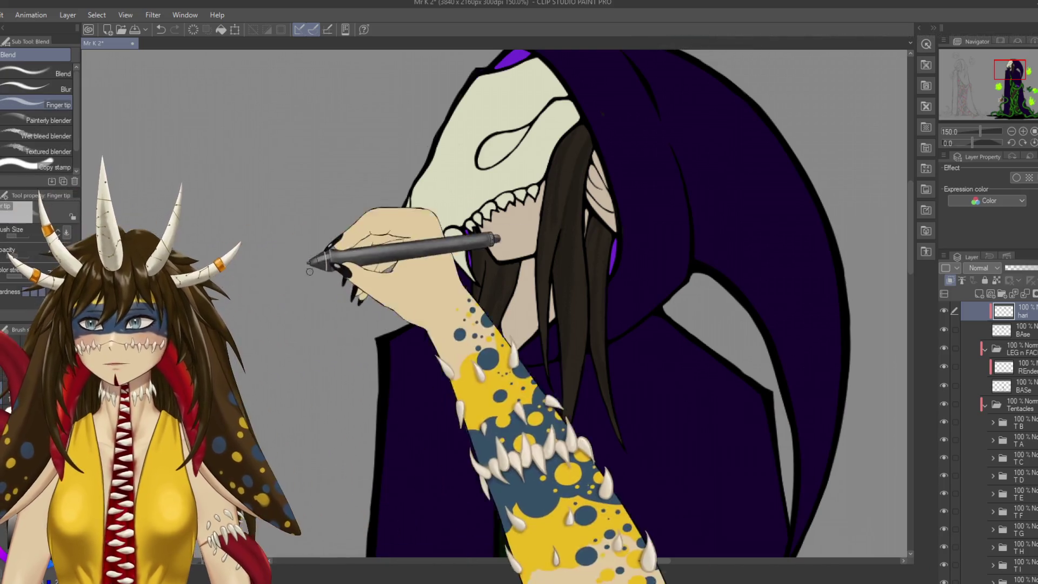
{"action": "key", "text": "ctrl+s"}
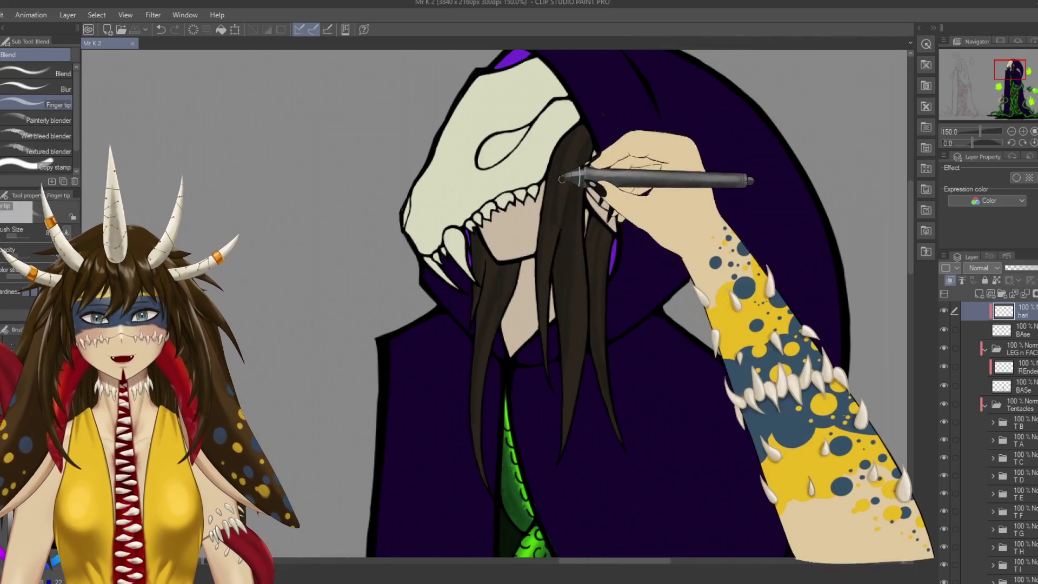
Blend the new dark strands down into the existing hair with Finger tip, then save.
{"action": "left_click_drag", "start_coordinate": [573, 133], "coordinate": [557, 189]}
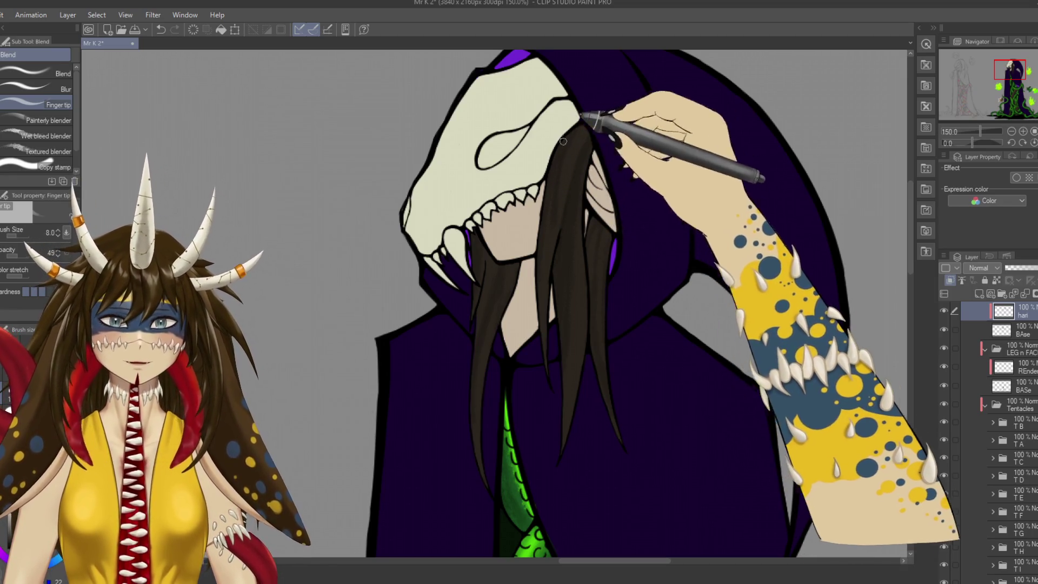
{"action": "left_click_drag", "start_coordinate": [564, 141], "coordinate": [558, 265]}
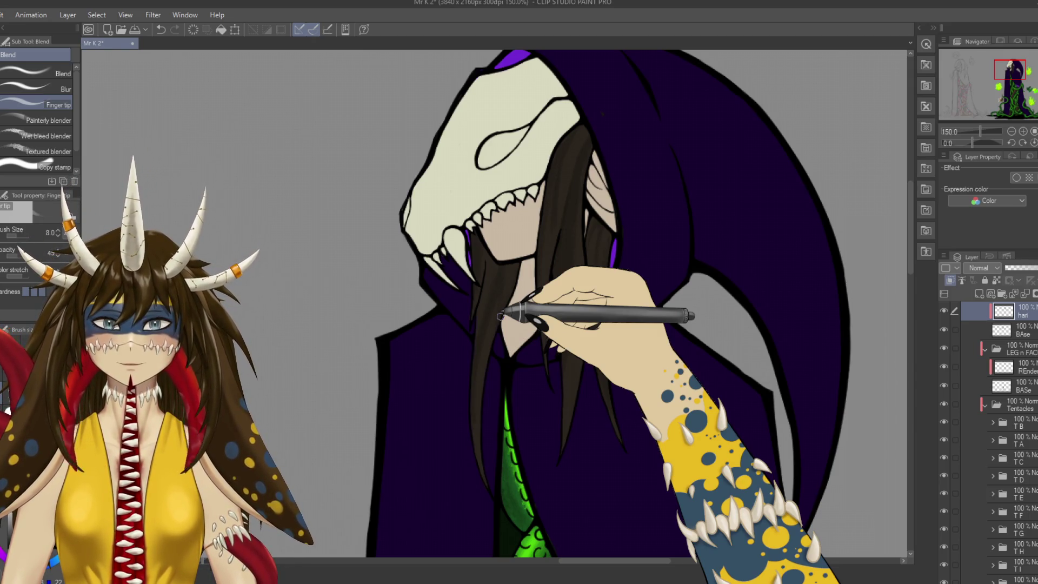
{"action": "key", "text": "p"}
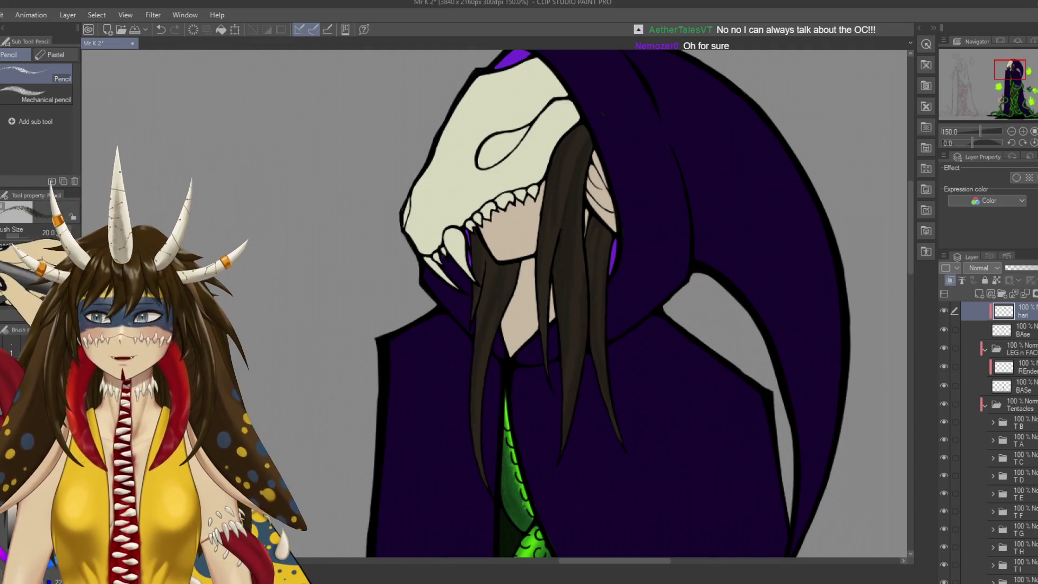
{"action": "key", "text": "j"}
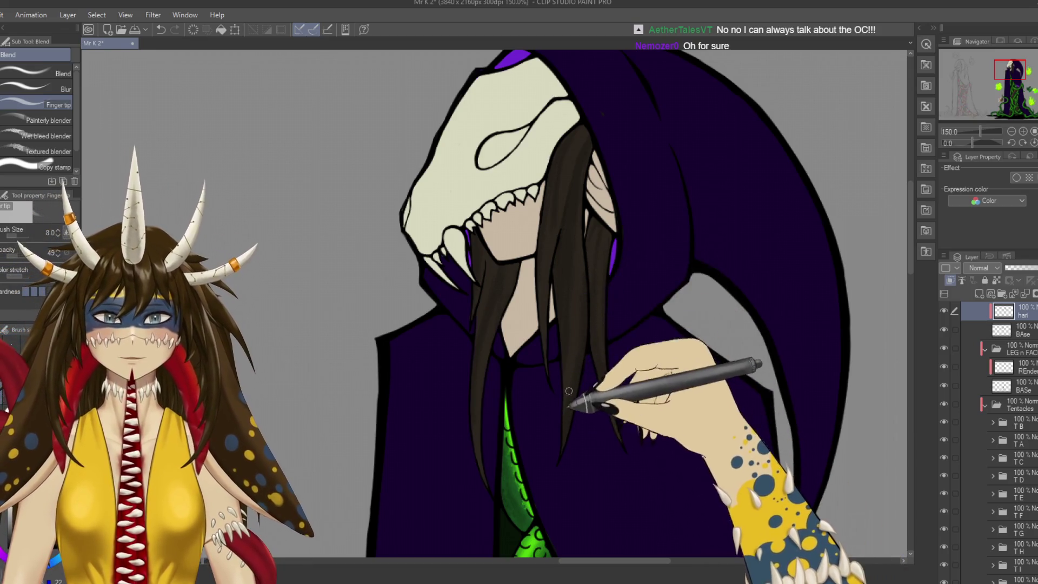
{"action": "key", "text": "ctrl+s"}
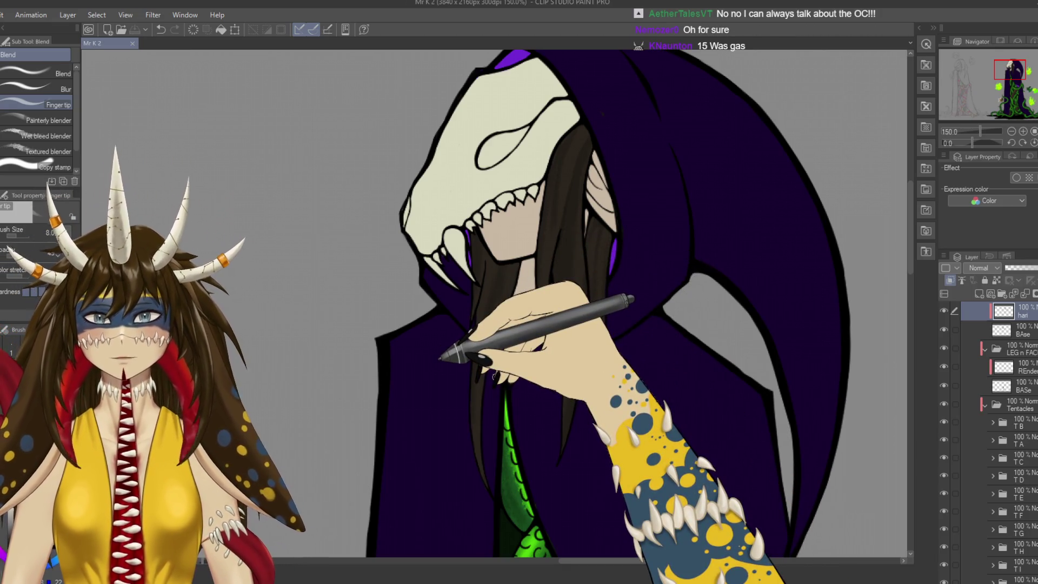
Smudge the top of the hair under the skull mask, then return to the Pencil.
{"action": "left_click_drag", "start_coordinate": [578, 116], "coordinate": [586, 129]}
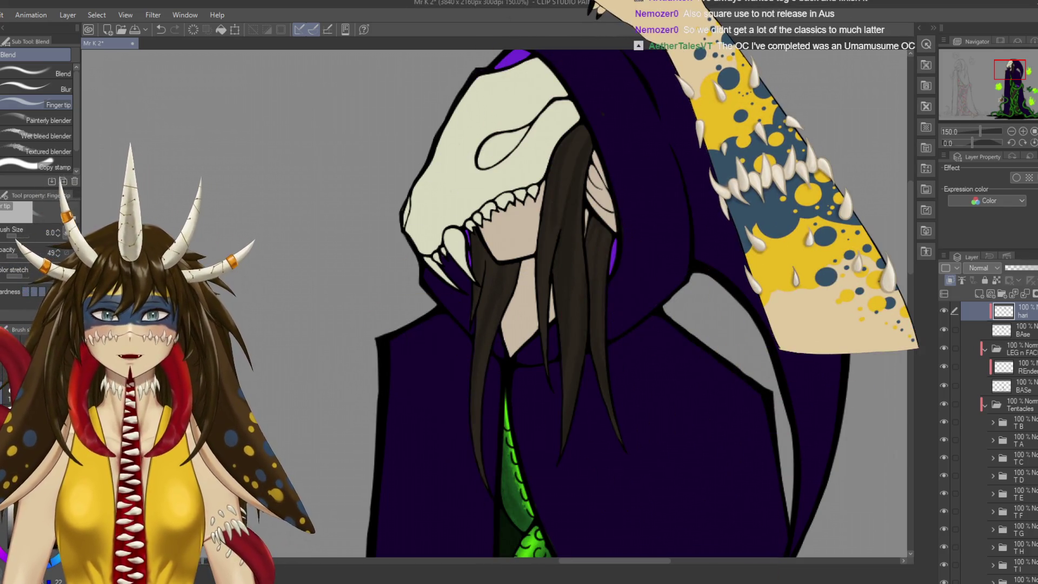
{"action": "mouse_move", "coordinate": [487, 271]}
{"action": "left_mouse_down"}
{"action": "mouse_move", "coordinate": [552, 268]}
{"action": "mouse_move", "coordinate": [438, 373]}
{"action": "mouse_move", "coordinate": [538, 291]}
{"action": "left_mouse_up"}
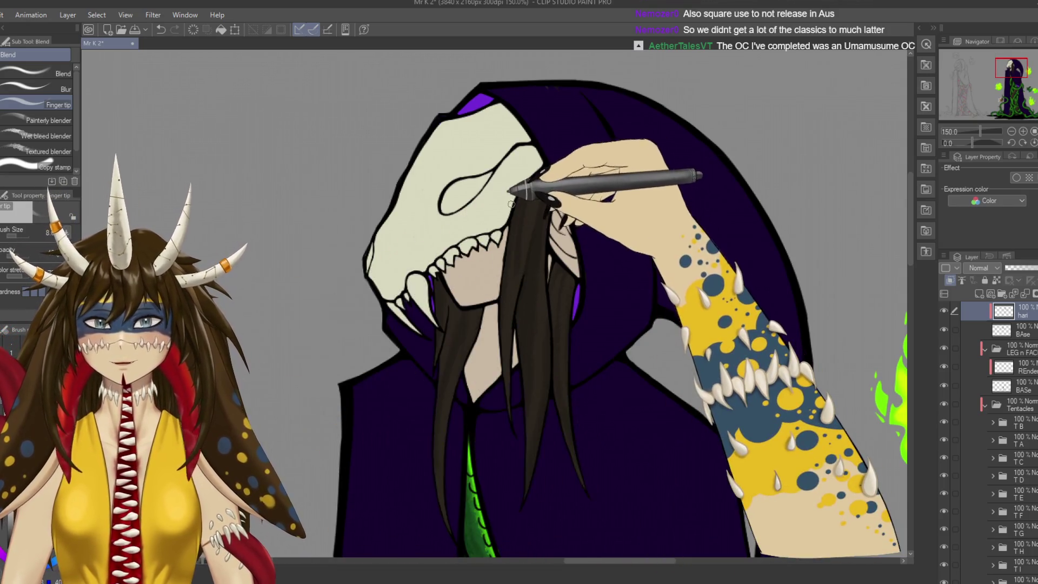
{"action": "key", "text": "p"}
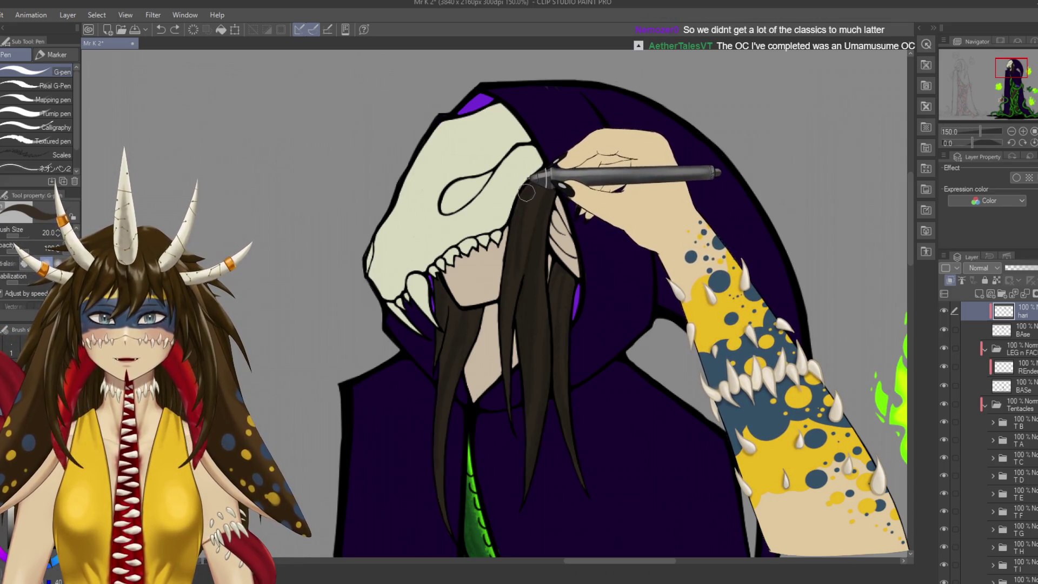
{"action": "key", "text": "p"}
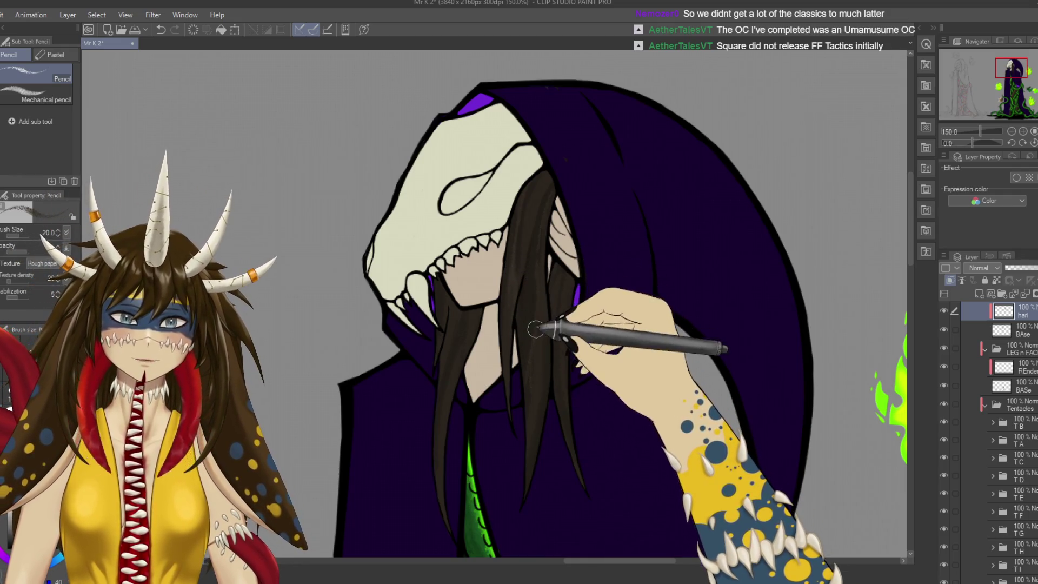
Pencil two faint strand lines down the long dark hair and save.
{"action": "left_click_drag", "start_coordinate": [573, 324], "coordinate": [591, 296]}
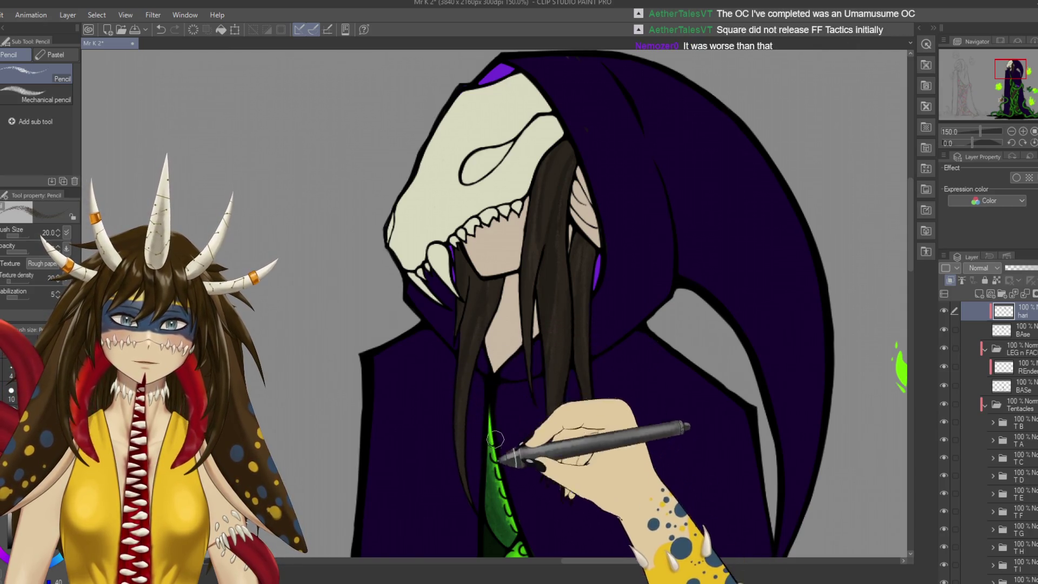
{"action": "key", "text": "ctrl+s"}
{"action": "left_click_drag", "start_coordinate": [458, 458], "coordinate": [485, 447]}
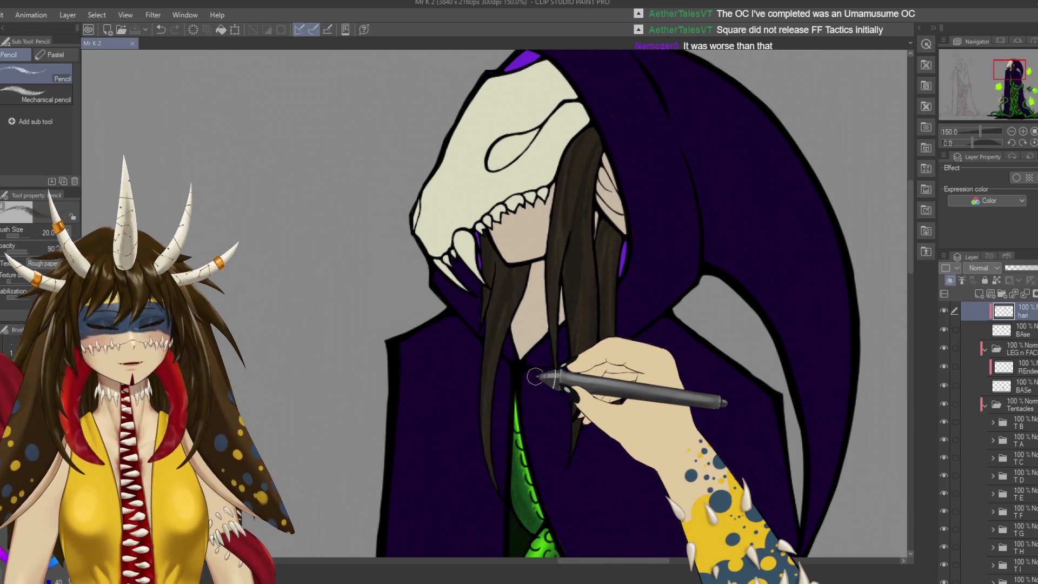
{"action": "left_click_drag", "start_coordinate": [494, 352], "coordinate": [498, 283]}
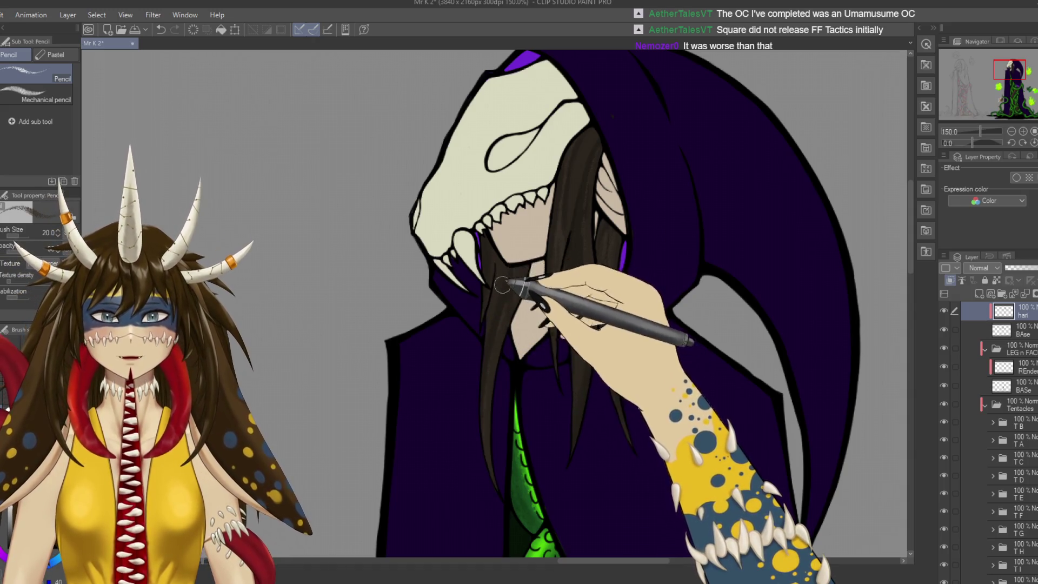
{"action": "mouse_move", "coordinate": [482, 352]}
{"action": "left_mouse_down"}
{"action": "mouse_move", "coordinate": [493, 332]}
{"action": "mouse_move", "coordinate": [493, 250]}
{"action": "left_mouse_up"}
{"action": "key", "text": "ctrl+s"}
{"action": "mouse_move", "coordinate": [680, 328]}
{"action": "left_mouse_down"}
{"action": "mouse_move", "coordinate": [695, 339]}
{"action": "mouse_move", "coordinate": [698, 332]}
{"action": "left_mouse_up"}
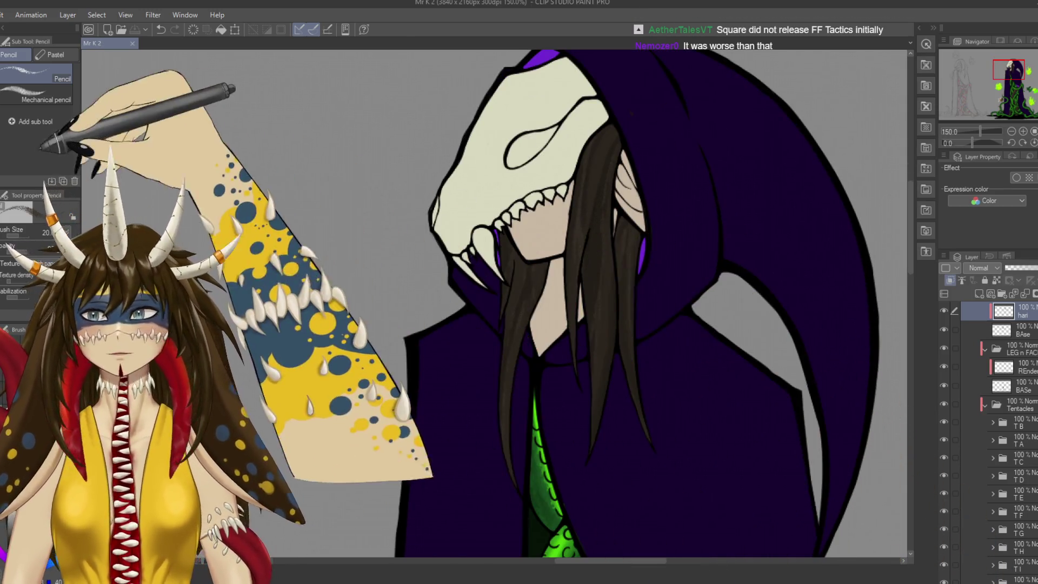
Smudge the hair strands near the face downward with Finger tip blending.
{"action": "key", "text": "j"}
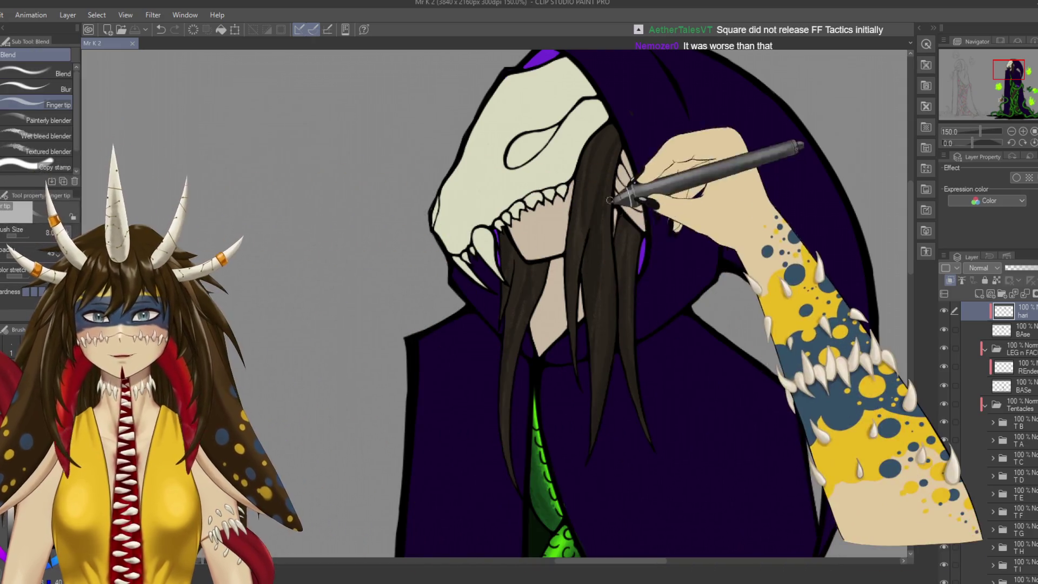
{"action": "mouse_move", "coordinate": [578, 217]}
{"action": "left_mouse_down"}
{"action": "mouse_move", "coordinate": [586, 174]}
{"action": "mouse_move", "coordinate": [582, 215]}
{"action": "left_mouse_up"}
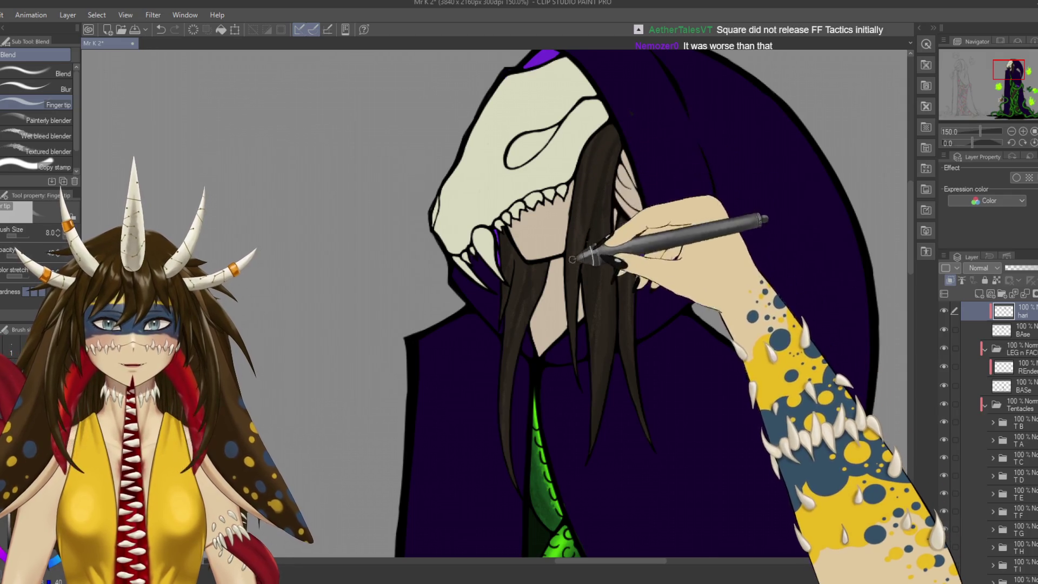
{"action": "left_click_drag", "start_coordinate": [583, 215], "coordinate": [591, 337]}
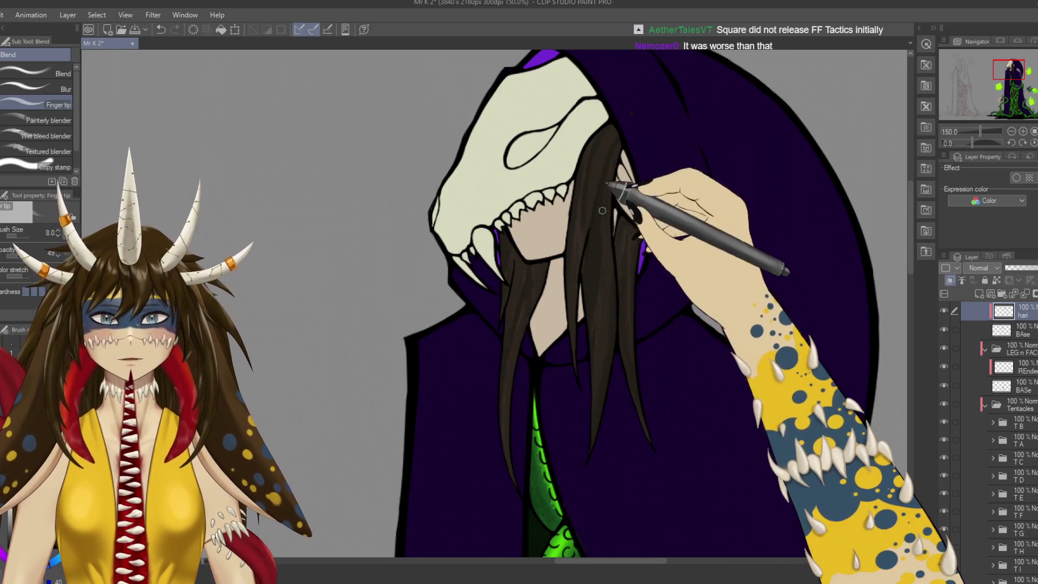
{"action": "left_click_drag", "start_coordinate": [608, 179], "coordinate": [631, 287]}
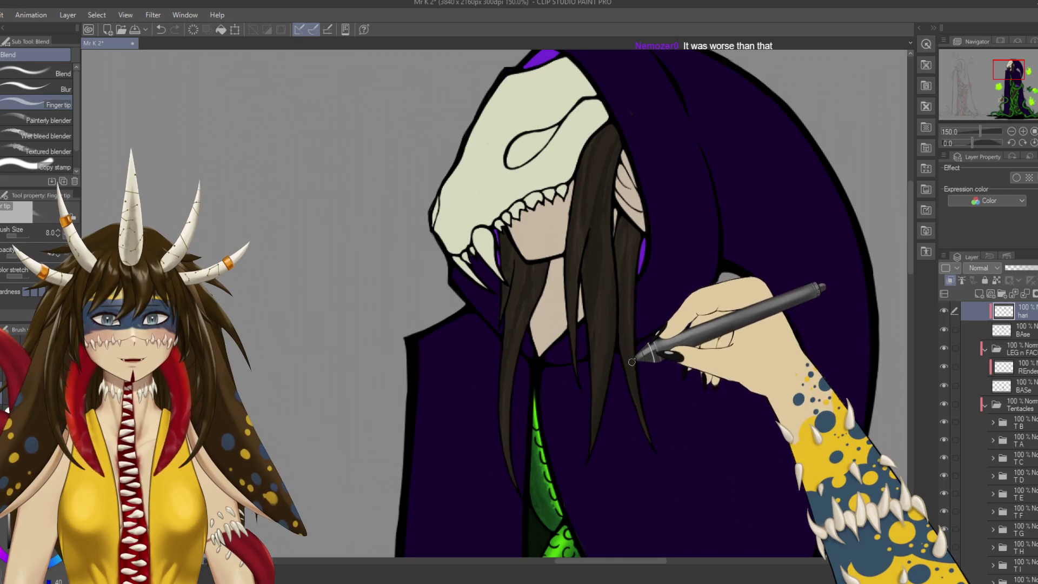
{"action": "left_click_drag", "start_coordinate": [627, 317], "coordinate": [687, 327]}
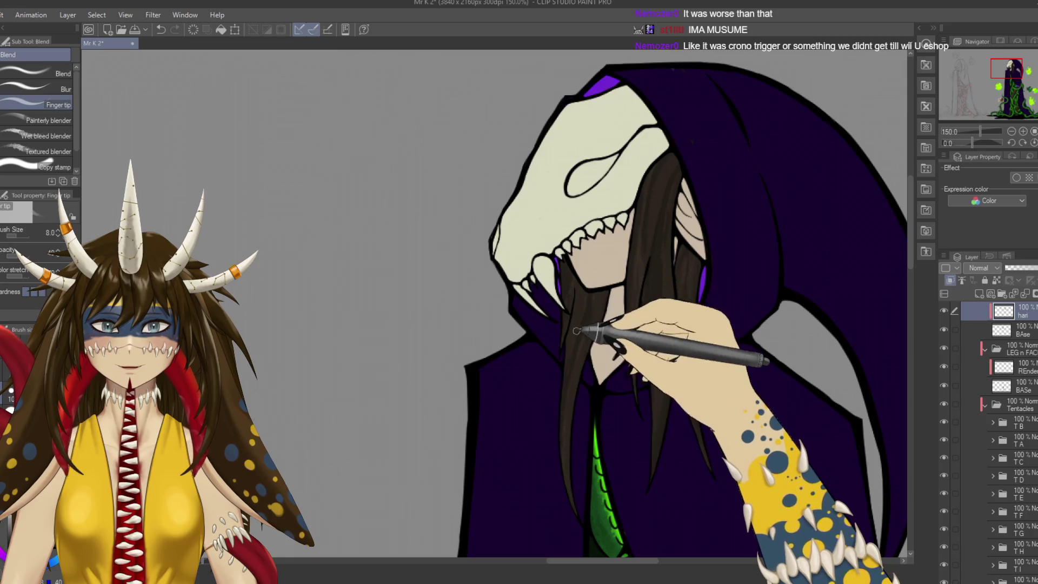
{"action": "left_click_drag", "start_coordinate": [576, 334], "coordinate": [508, 399]}
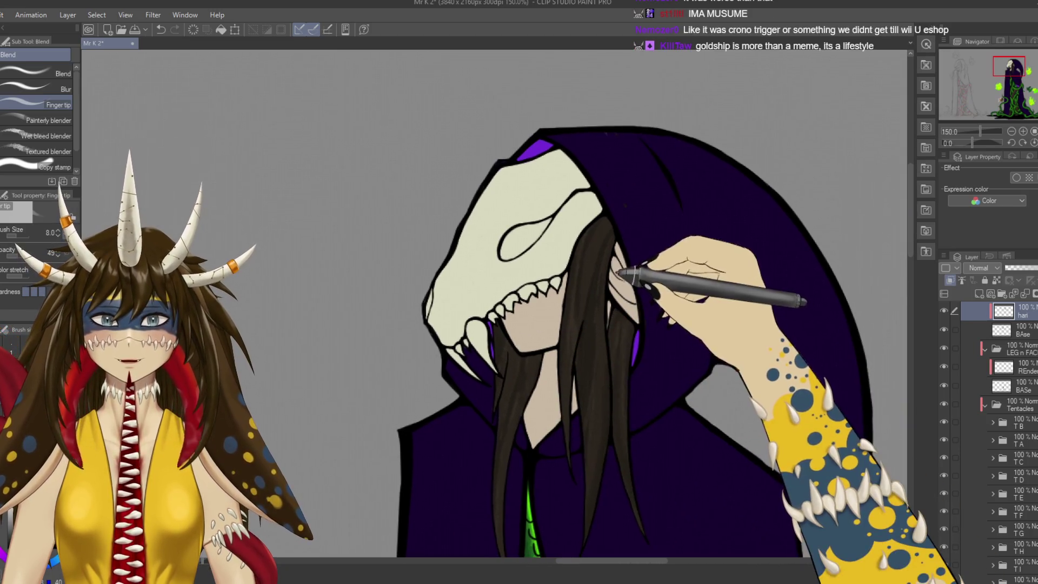
Blend the hair strand beside the skull mask and save the drawing.
{"action": "key", "text": "p"}
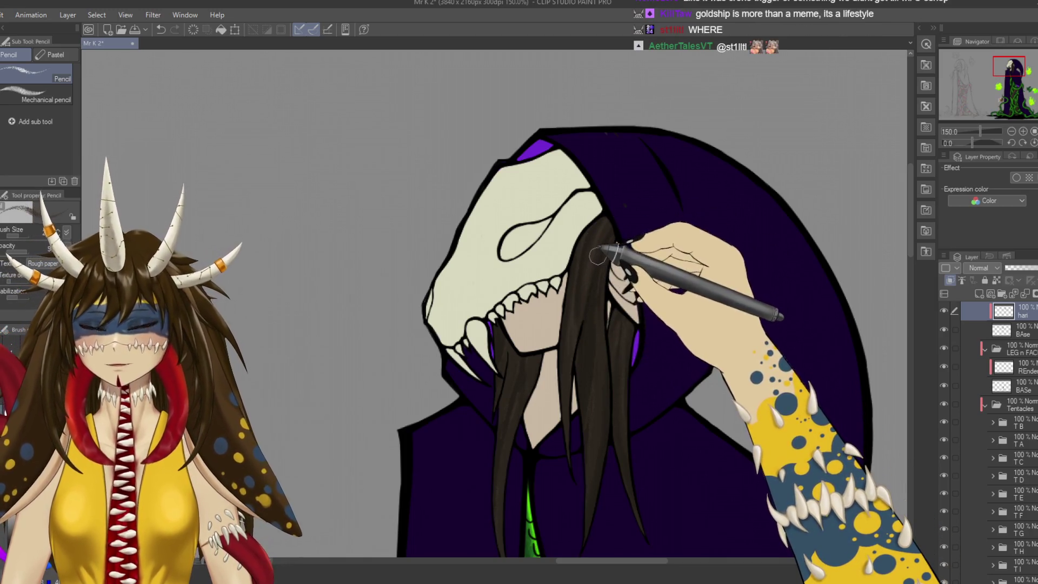
{"action": "key", "text": "ctrl+s"}
{"action": "key", "text": "j"}
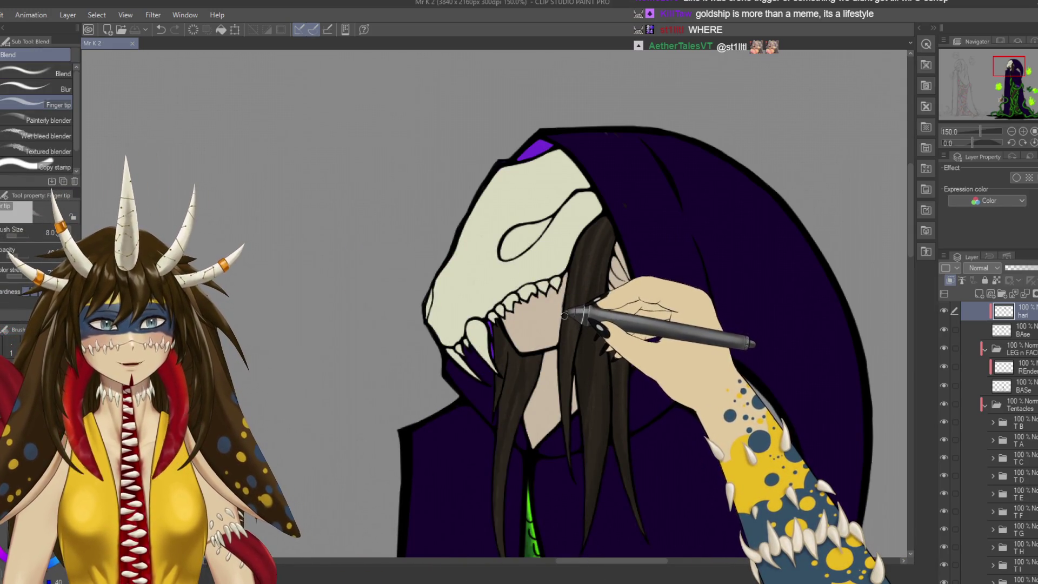
{"action": "scroll", "coordinate": [595, 295], "scroll_direction": "down", "scroll_amount": 1}
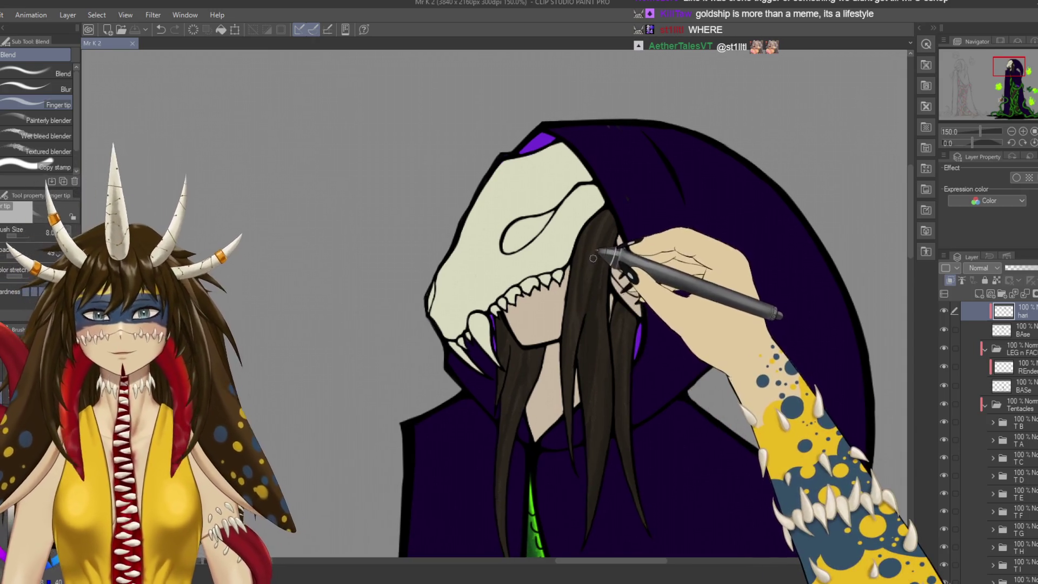
{"action": "left_click_drag", "start_coordinate": [594, 258], "coordinate": [588, 256]}
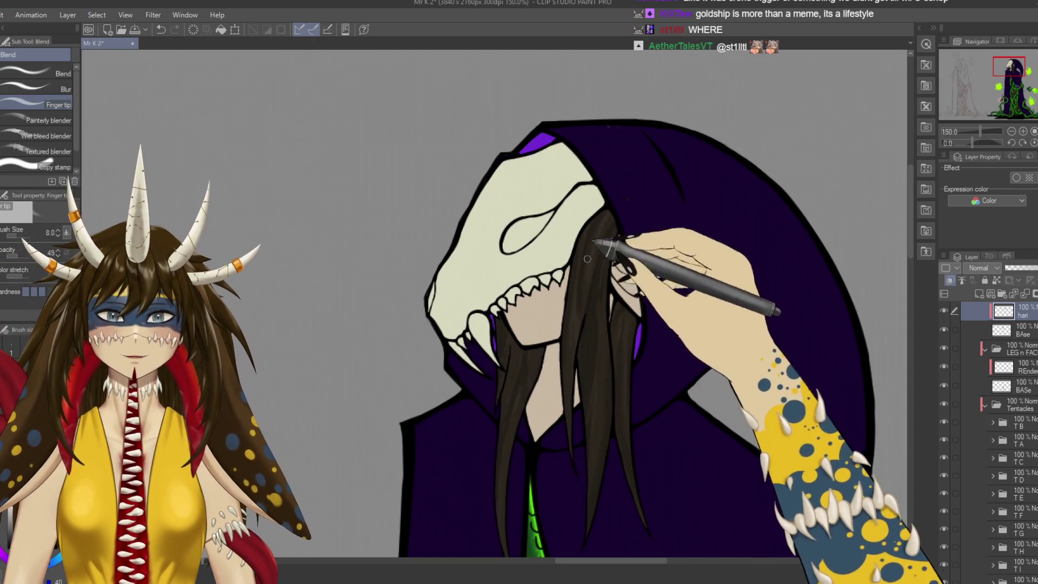
{"action": "key", "text": "ctrl+s"}
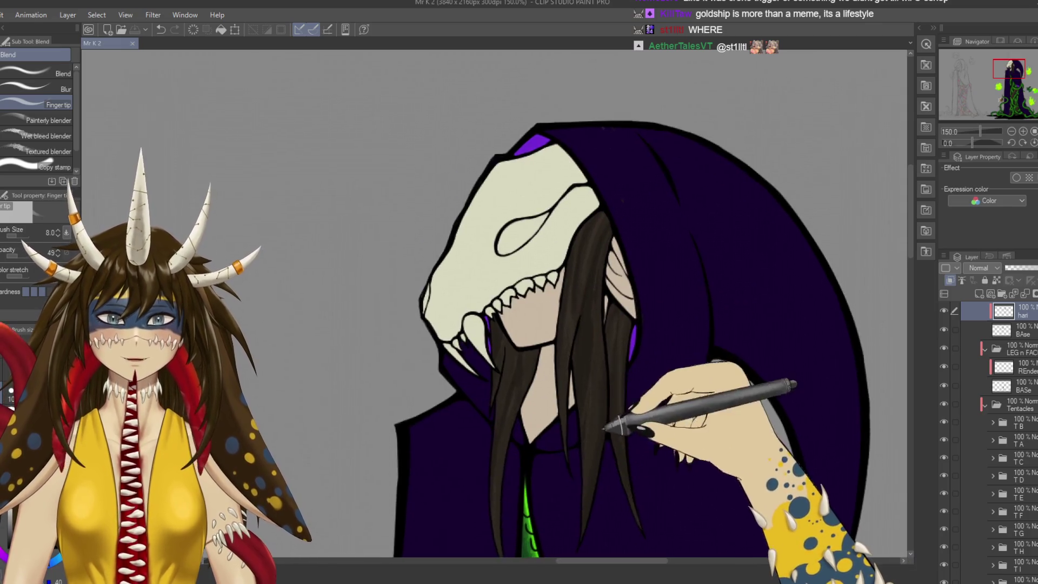
{"action": "scroll", "coordinate": [595, 302], "scroll_direction": "down", "scroll_amount": 5}
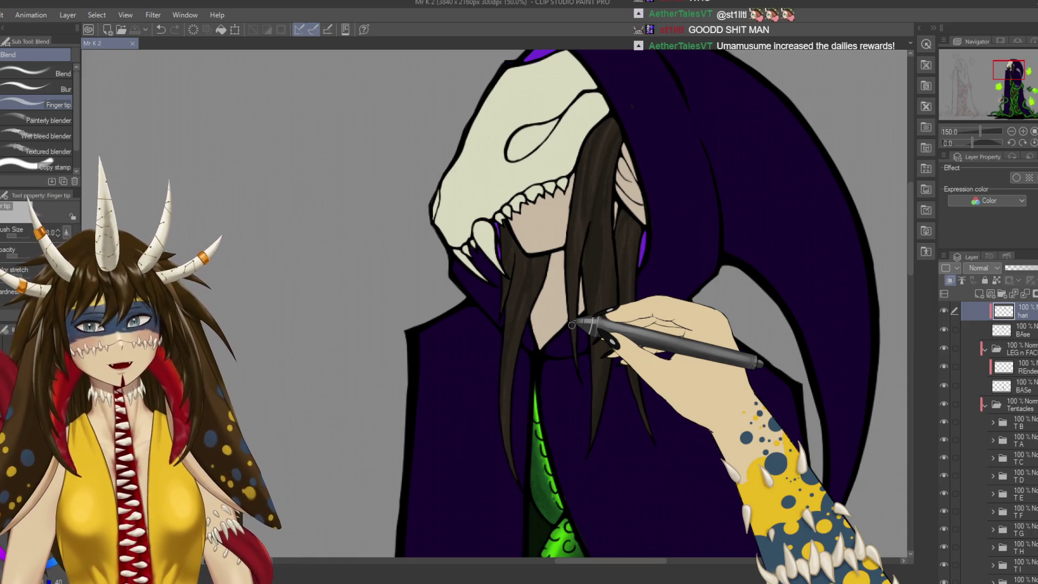
{"action": "left_click_drag", "start_coordinate": [573, 325], "coordinate": [547, 339]}
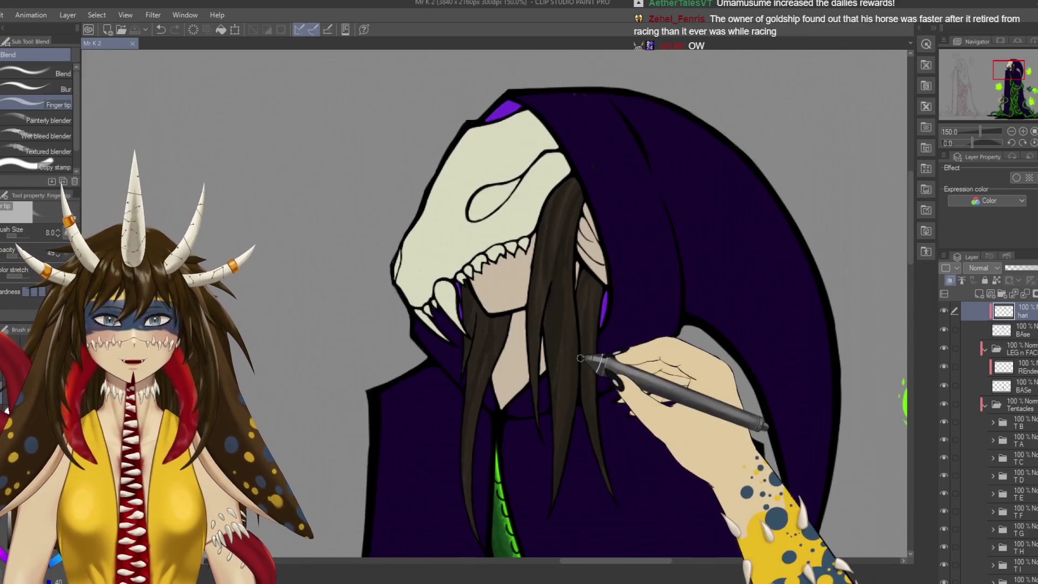
{"action": "scroll", "coordinate": [584, 387], "scroll_direction": "down", "scroll_amount": 3}
{"action": "scroll", "coordinate": [589, 379], "scroll_direction": "up", "scroll_amount": 2}
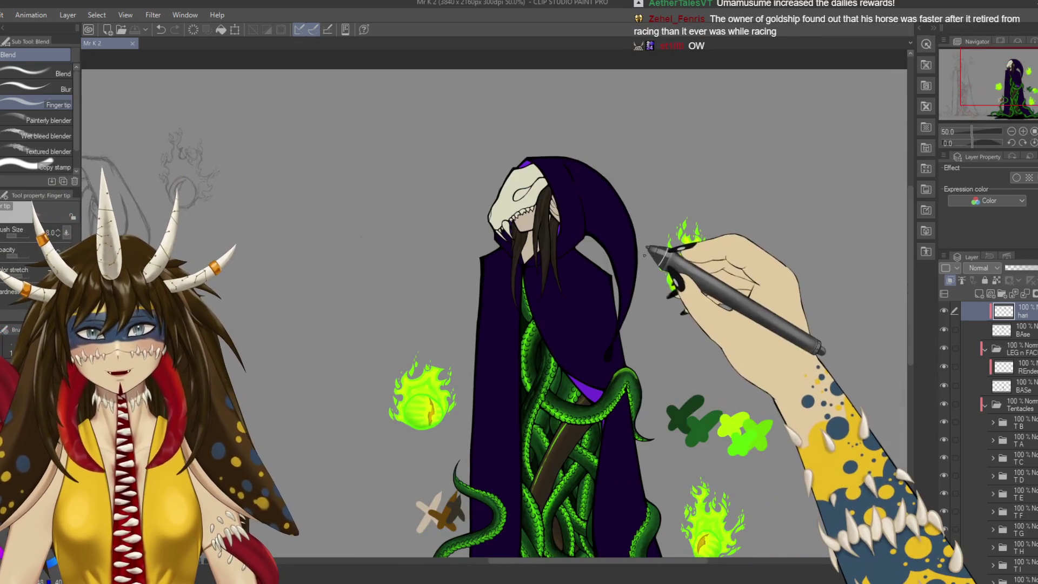
Group the hair layers into a new Hair folder in the Layer panel.
{"action": "scroll", "coordinate": [590, 379], "scroll_direction": "up", "scroll_amount": 2}
{"action": "scroll", "coordinate": [590, 378], "scroll_direction": "up", "scroll_amount": 2}
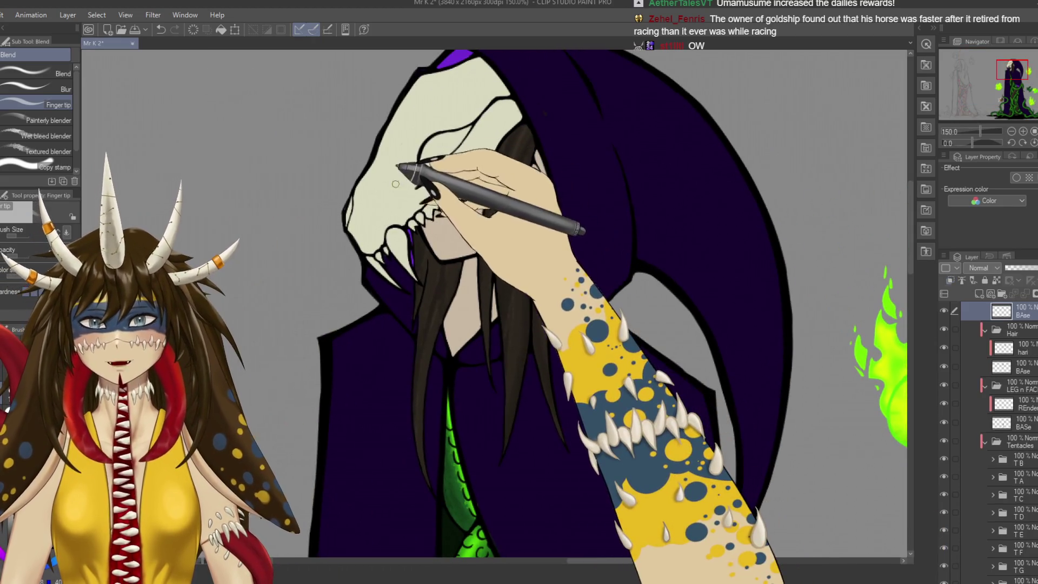
{"action": "left_click", "coordinate": [993, 297]}
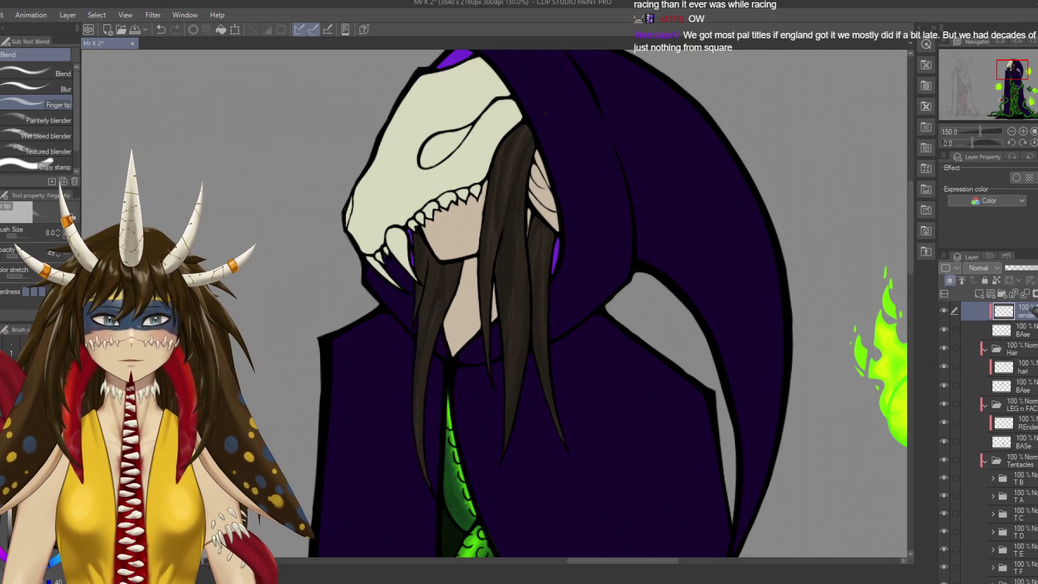
Ink a black outline around the skull's eye socket with the G-pen.
{"action": "left_click_drag", "start_coordinate": [393, 184], "coordinate": [444, 249]}
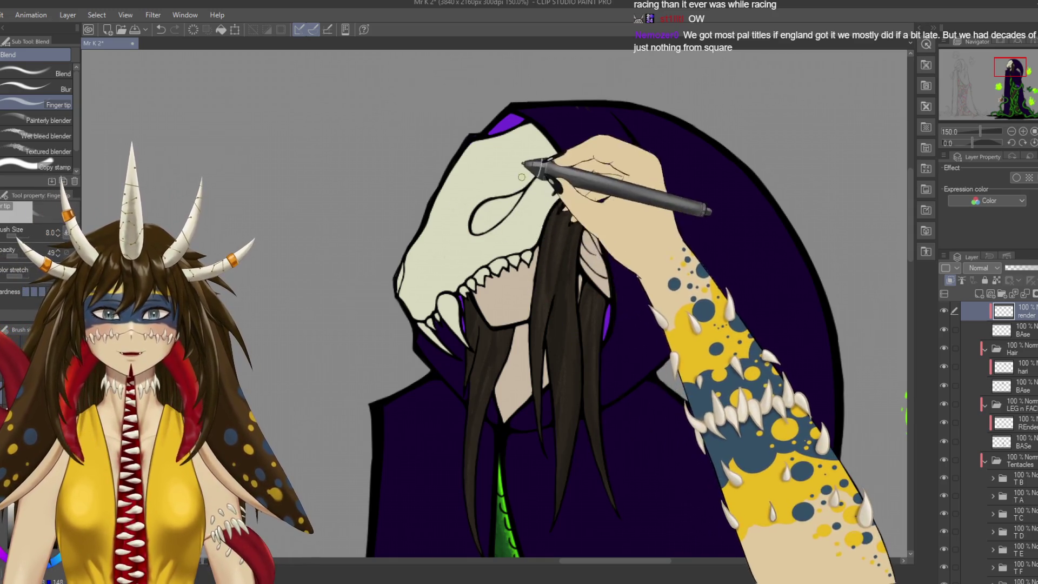
{"action": "key", "text": "p"}
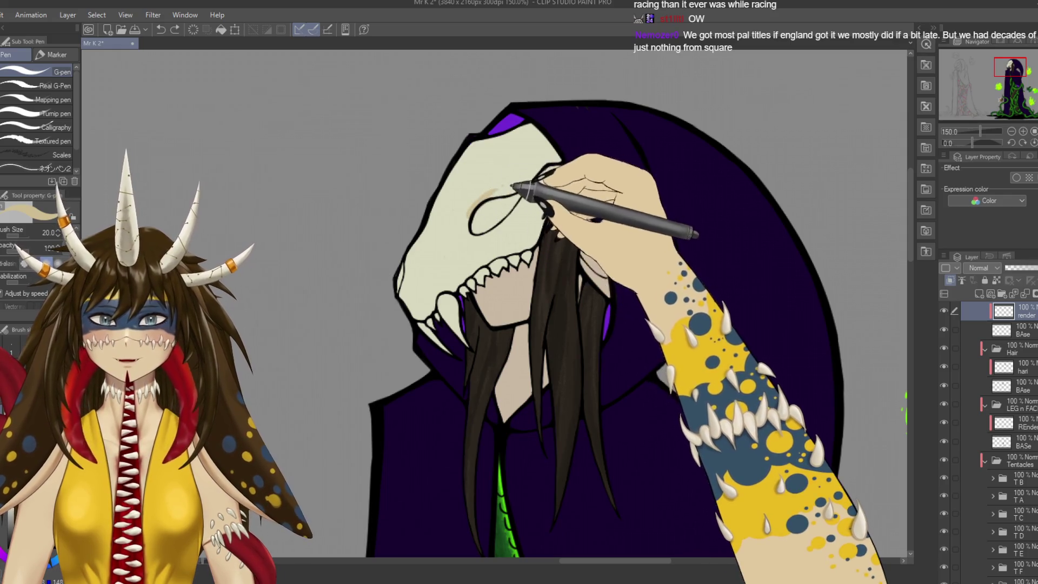
{"action": "mouse_move", "coordinate": [477, 222]}
{"action": "left_mouse_down"}
{"action": "mouse_move", "coordinate": [471, 232]}
{"action": "mouse_move", "coordinate": [501, 187]}
{"action": "left_mouse_up"}
{"action": "key", "text": "b"}
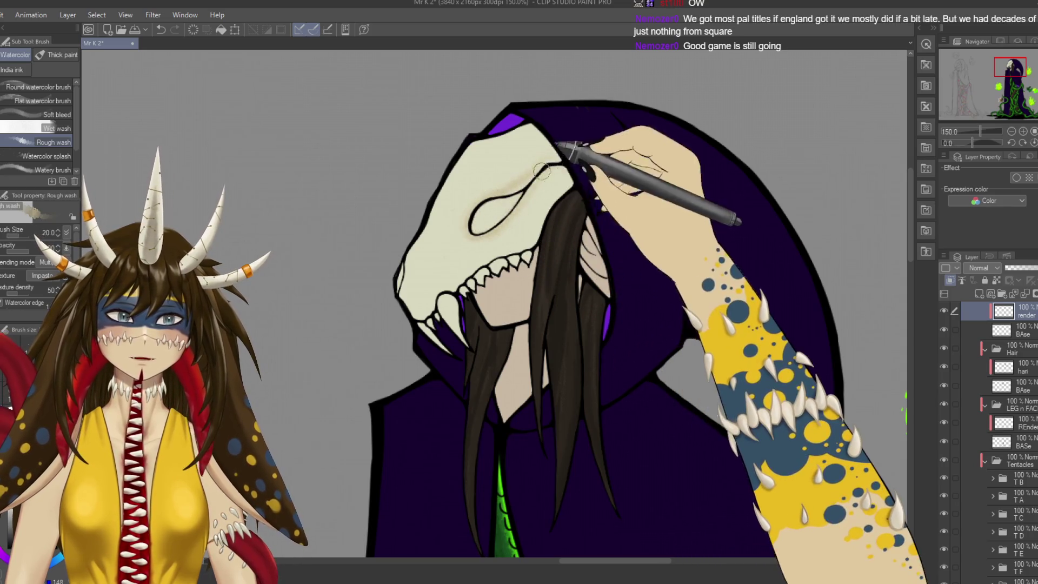
Wash brownish shading around the eye socket and skull's upper edge, shrinking the brush to 12.
{"action": "key", "text": "ctrl+s"}
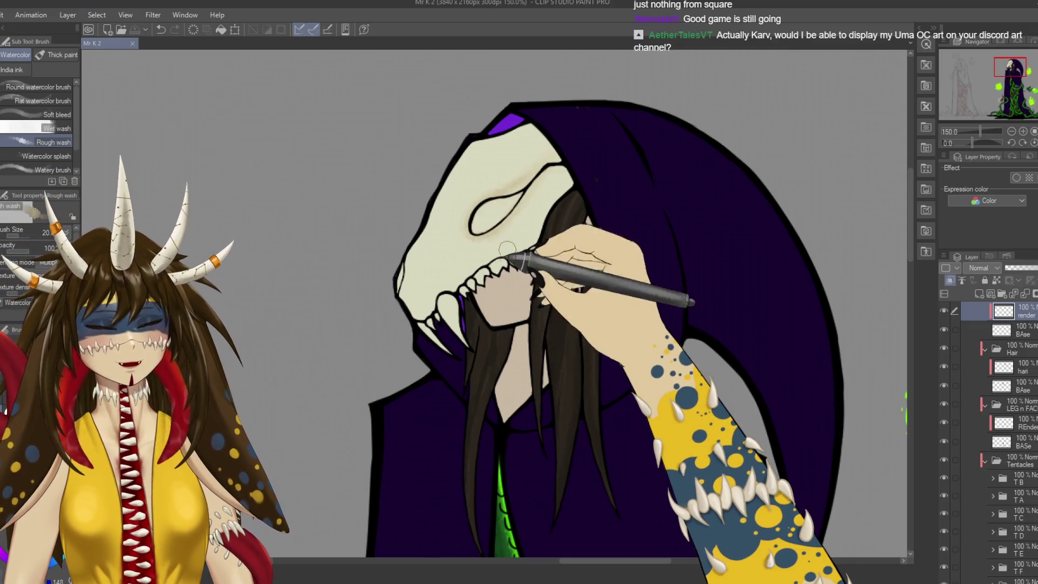
{"action": "mouse_move", "coordinate": [530, 175]}
{"action": "left_mouse_down"}
{"action": "mouse_move", "coordinate": [546, 179]}
{"action": "mouse_move", "coordinate": [475, 203]}
{"action": "mouse_move", "coordinate": [471, 240]}
{"action": "mouse_move", "coordinate": [518, 189]}
{"action": "mouse_move", "coordinate": [567, 183]}
{"action": "left_mouse_up"}
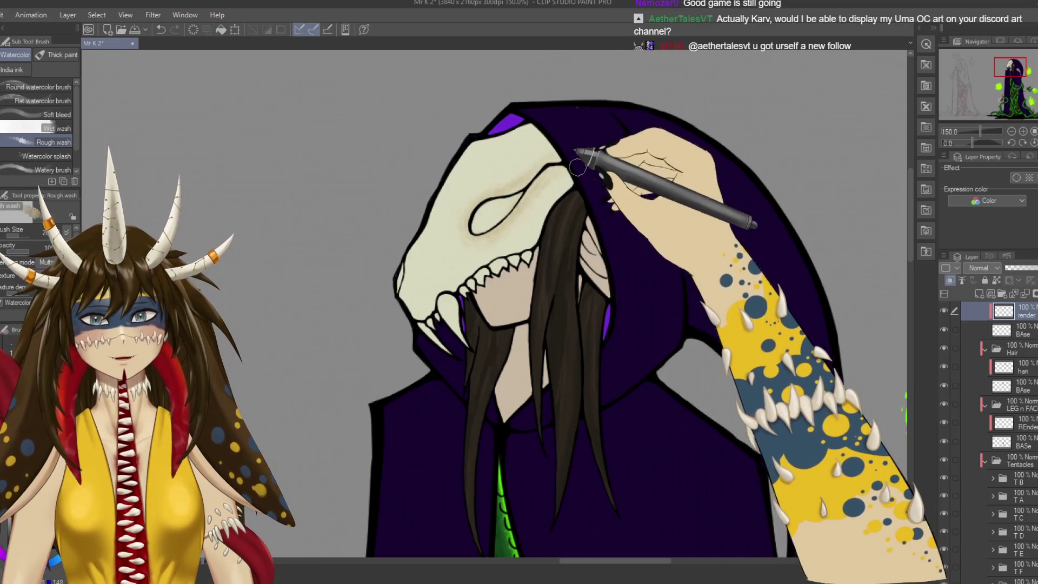
{"action": "mouse_move", "coordinate": [573, 206]}
{"action": "left_mouse_down"}
{"action": "mouse_move", "coordinate": [562, 266]}
{"action": "mouse_move", "coordinate": [563, 167]}
{"action": "mouse_move", "coordinate": [464, 250]}
{"action": "mouse_move", "coordinate": [483, 189]}
{"action": "mouse_move", "coordinate": [508, 180]}
{"action": "mouse_move", "coordinate": [461, 213]}
{"action": "left_mouse_up"}
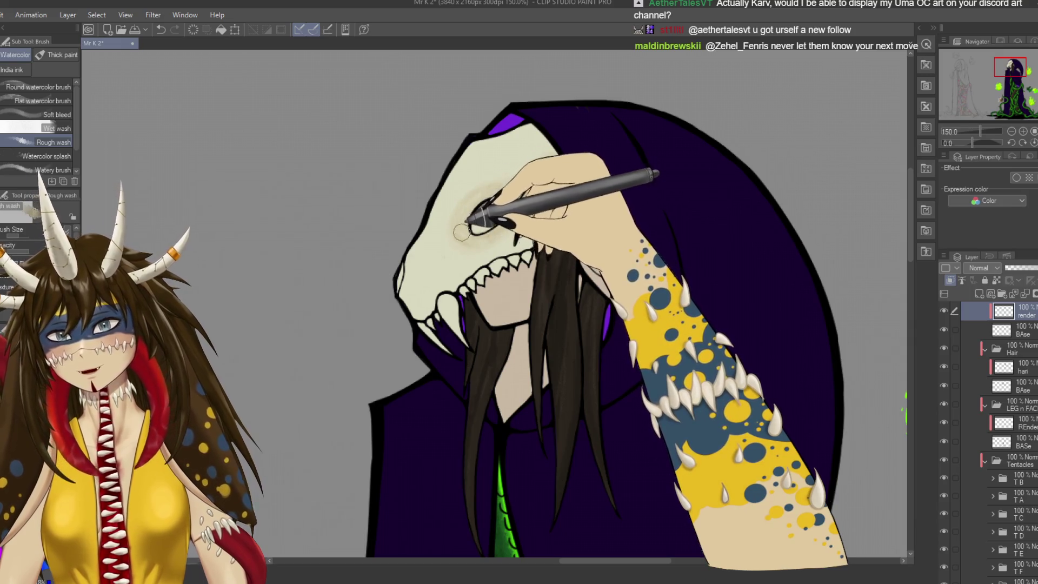
{"action": "mouse_move", "coordinate": [462, 232]}
{"action": "left_mouse_down"}
{"action": "mouse_move", "coordinate": [458, 221]}
{"action": "mouse_move", "coordinate": [470, 215]}
{"action": "left_mouse_up"}
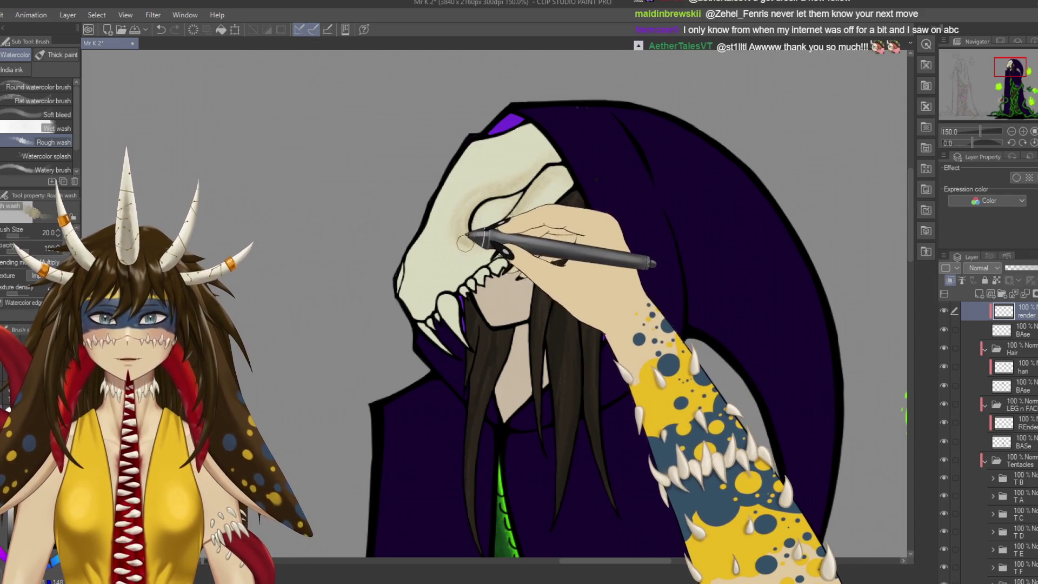
{"action": "key", "text": "bracketleft"}
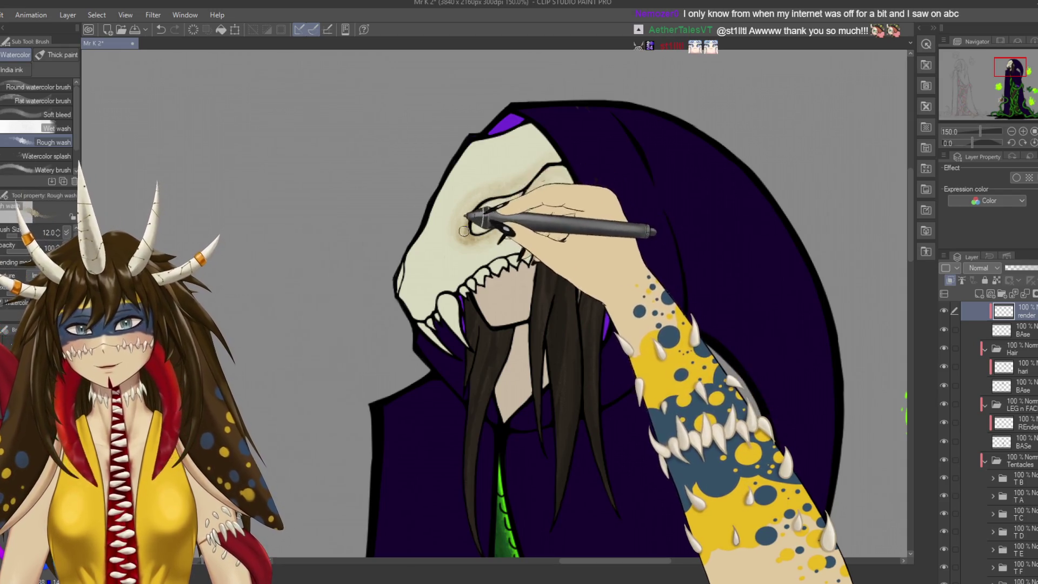
{"action": "key", "text": "ctrl+s"}
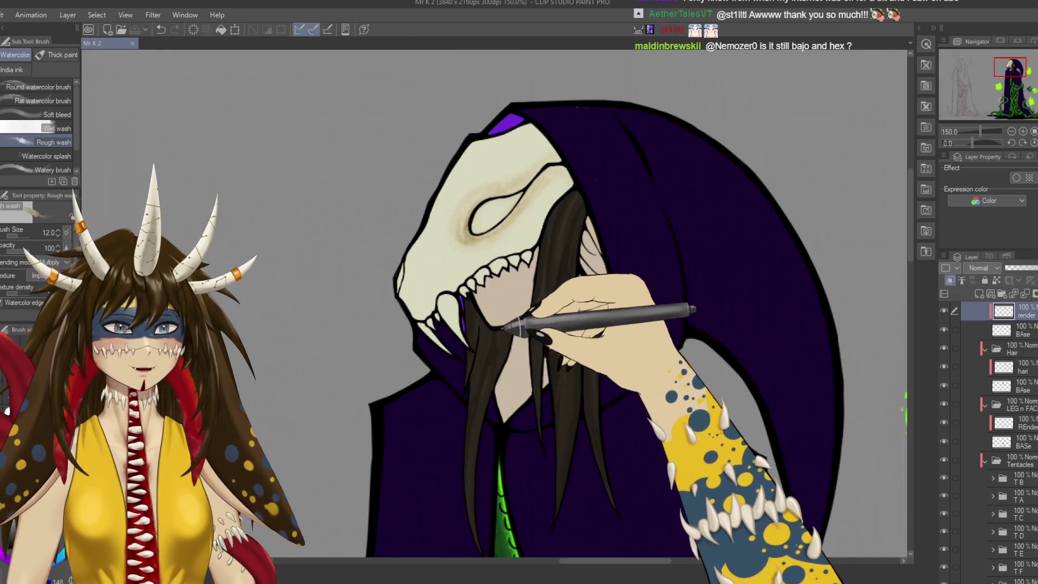
{"action": "left_click_drag", "start_coordinate": [470, 301], "coordinate": [497, 304]}
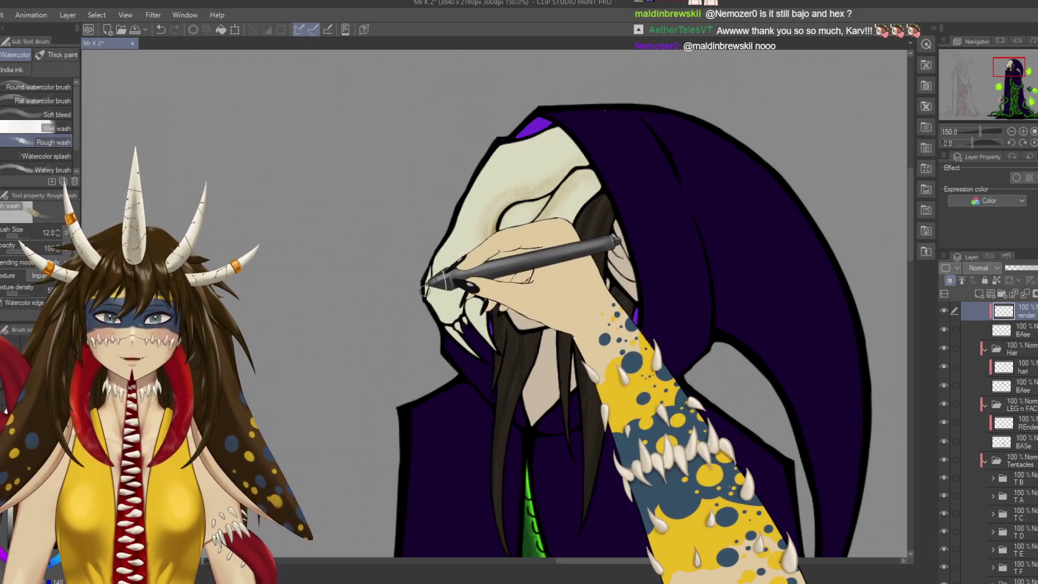
Deepen brown wash along the skull's outer edge, eye socket and jaw at brush size 17.
{"action": "left_click_drag", "start_coordinate": [431, 278], "coordinate": [423, 301]}
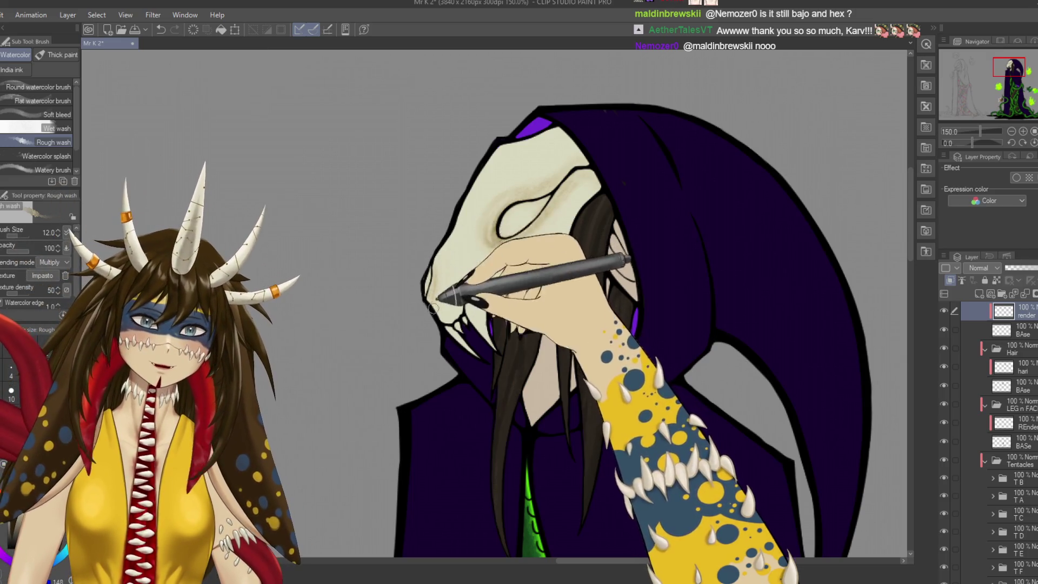
{"action": "key", "text": "bracketright"}
{"action": "key", "text": "bracketright"}
{"action": "key", "text": "bracketright"}
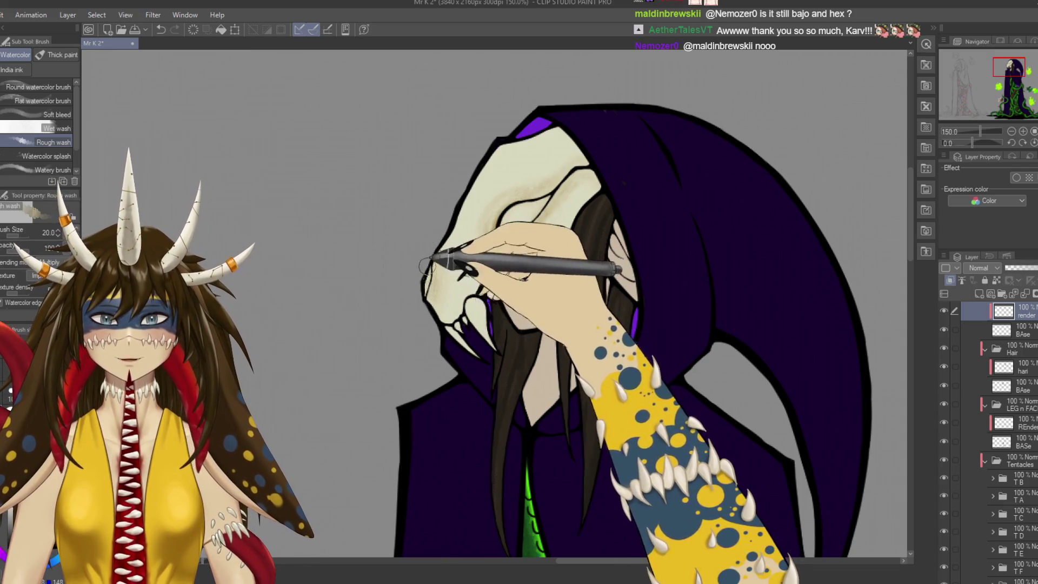
{"action": "key", "text": "bracketleft"}
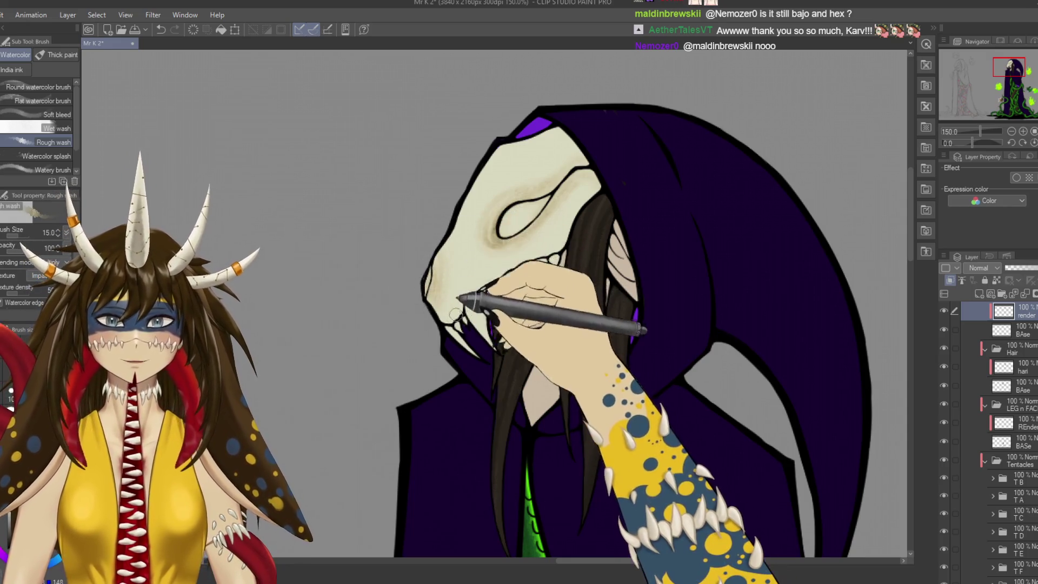
{"action": "key", "text": "ctrl+s"}
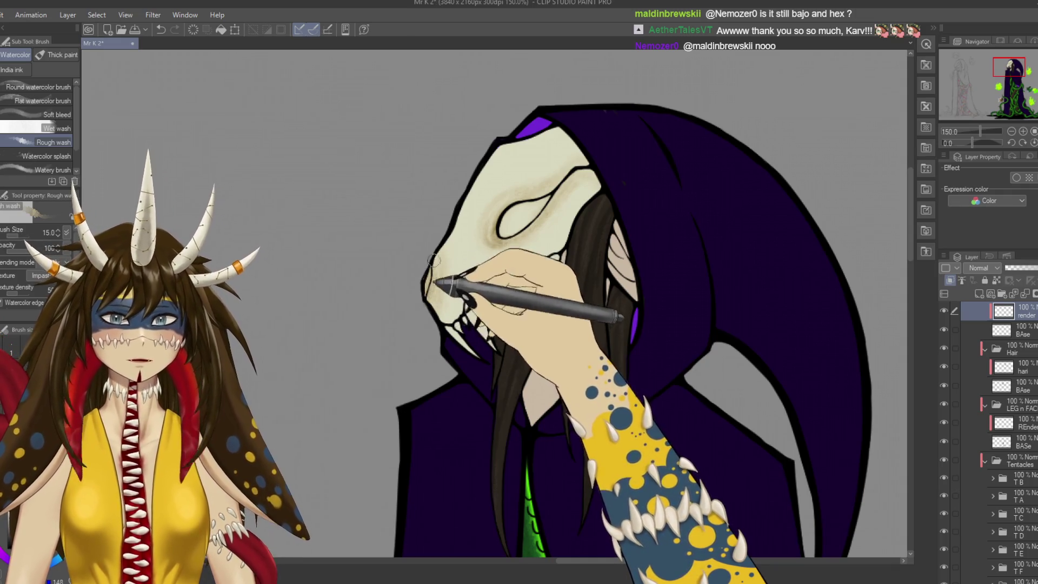
{"action": "left_click_drag", "start_coordinate": [456, 231], "coordinate": [478, 287]}
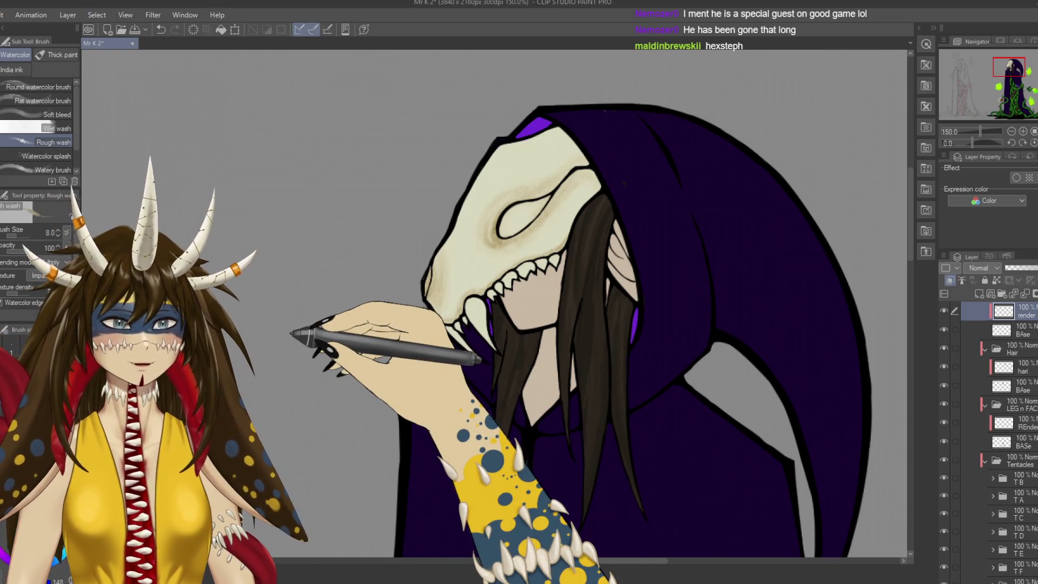
{"action": "left_click_drag", "start_coordinate": [292, 333], "coordinate": [485, 245]}
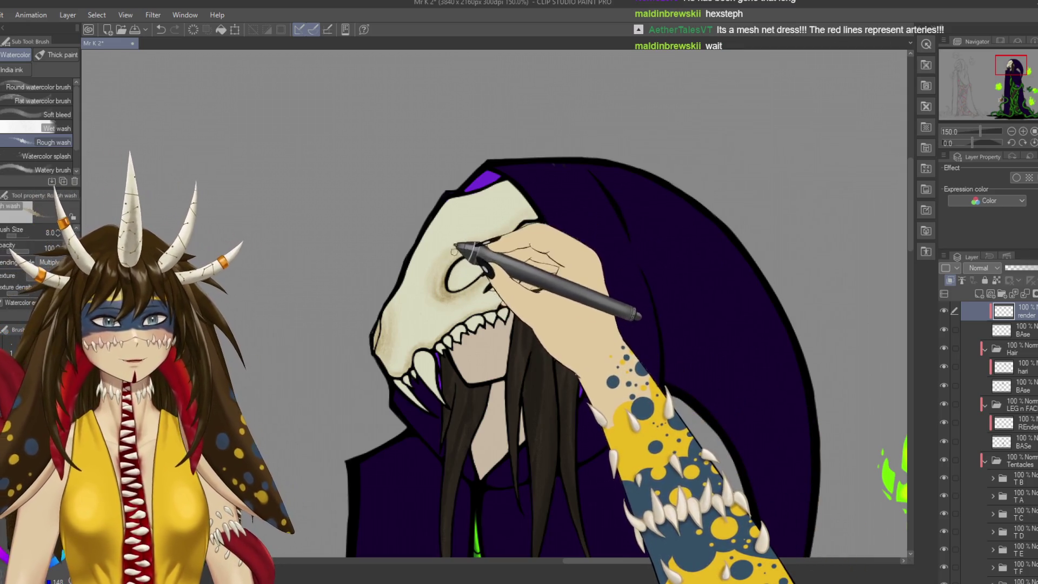
Add brown wash on the skull's snout and above its teeth, save, and zoom out.
{"action": "key", "text": "ctrl+s"}
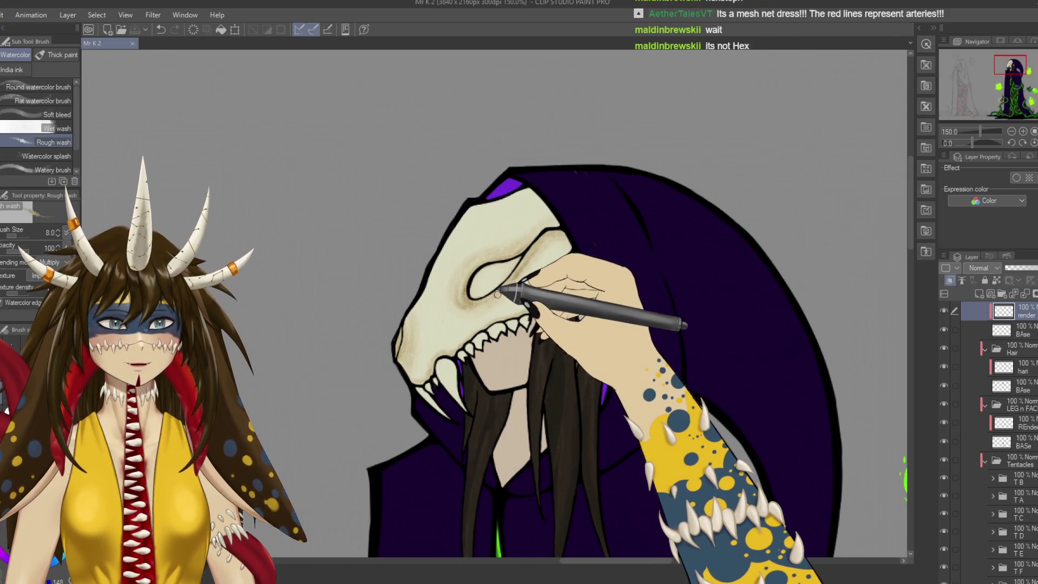
{"action": "left_click_drag", "start_coordinate": [501, 289], "coordinate": [493, 280]}
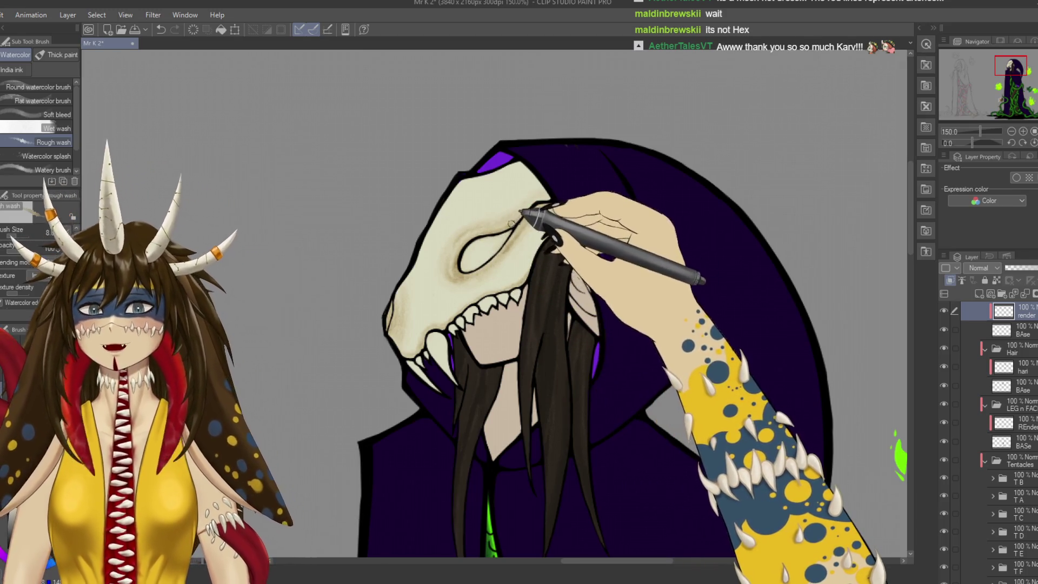
{"action": "left_click_drag", "start_coordinate": [430, 311], "coordinate": [476, 292]}
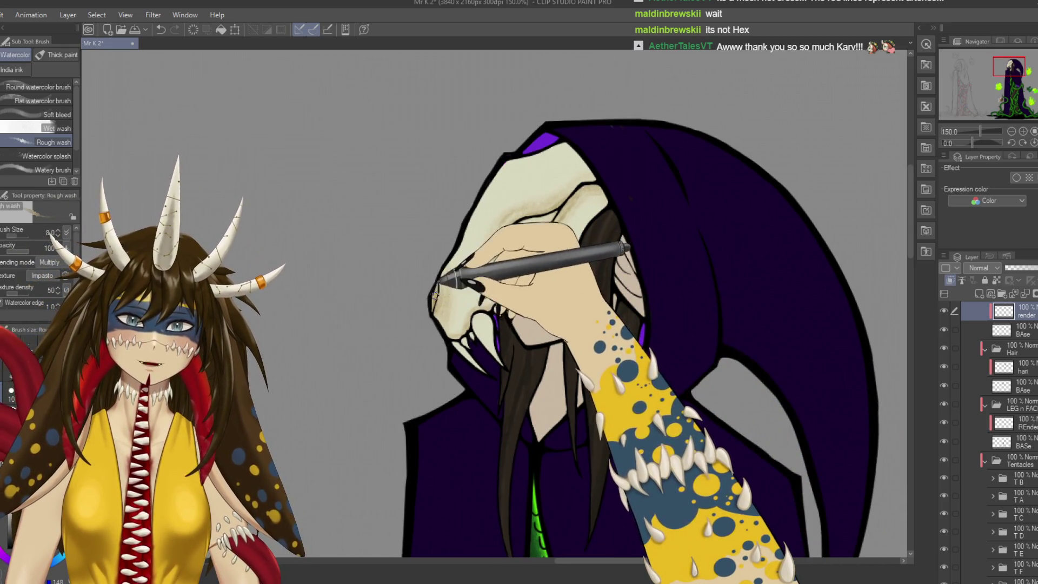
{"action": "left_click_drag", "start_coordinate": [438, 279], "coordinate": [400, 268]}
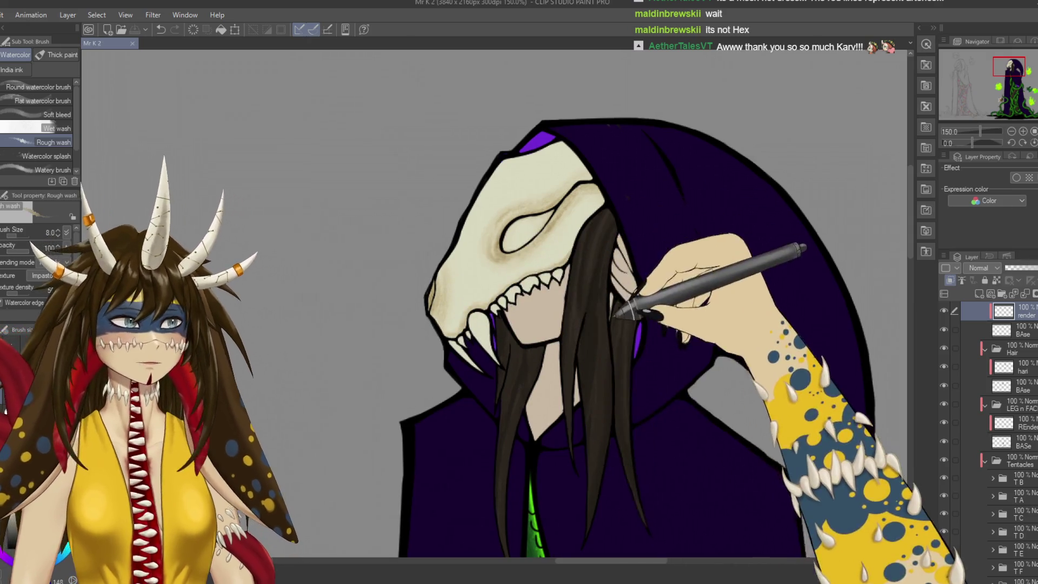
{"action": "key", "text": "ctrl+s"}
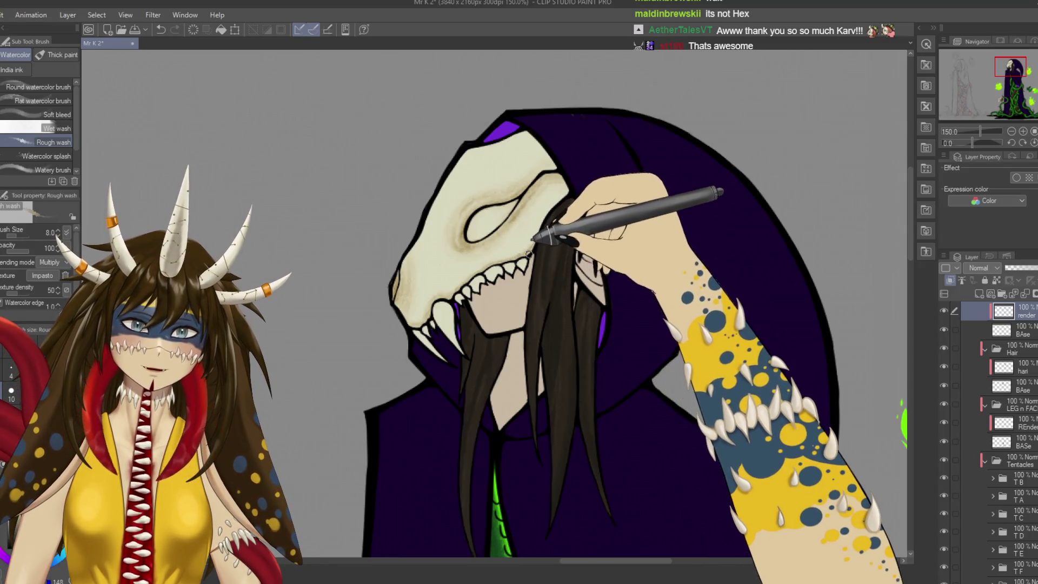
{"action": "key", "text": "ctrl+s"}
{"action": "key", "text": "ctrl+minus"}
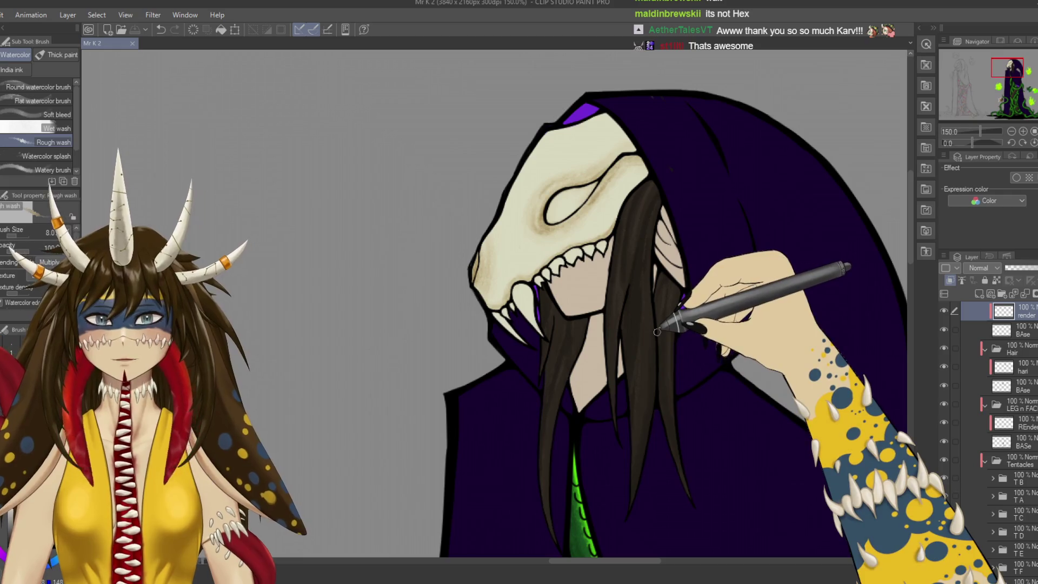
{"action": "key", "text": "ctrl+minus"}
{"action": "key", "text": "ctrl+minus"}
{"action": "key", "text": "ctrl+plus"}
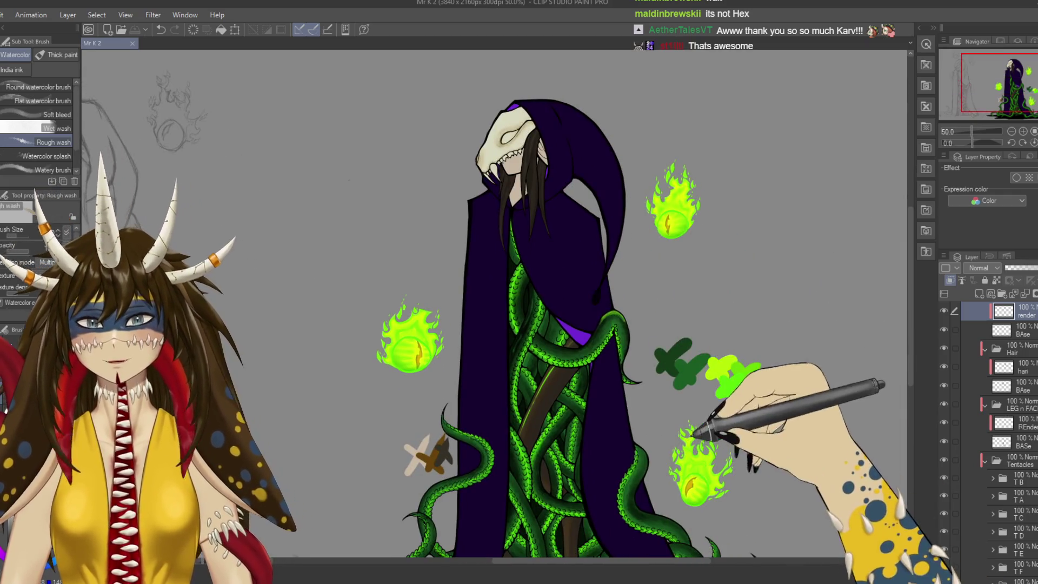
{"action": "left_click_drag", "start_coordinate": [695, 486], "coordinate": [653, 287]}
{"action": "key", "text": "ctrl+minus"}
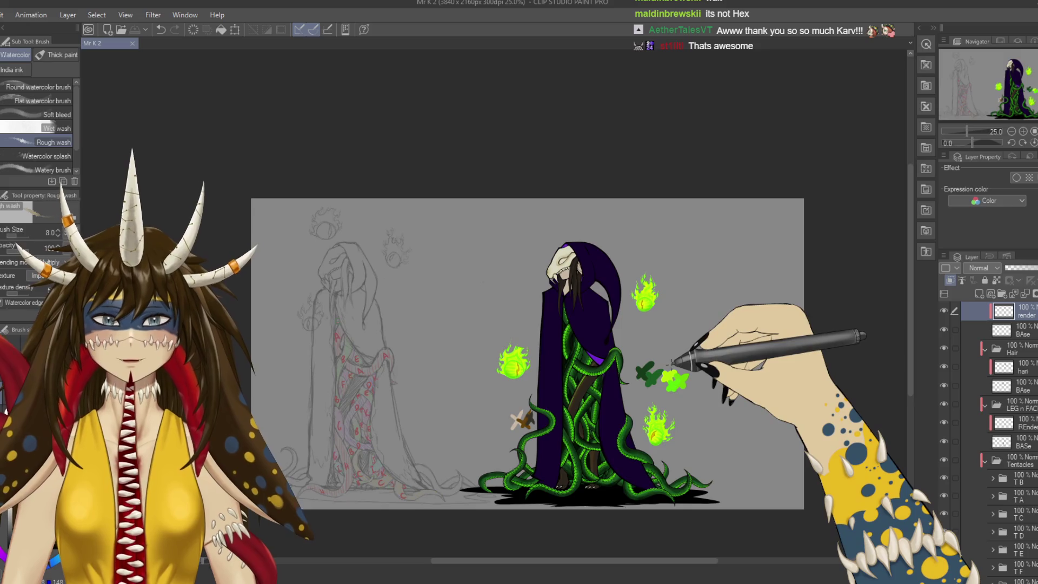
{"action": "key", "text": "ctrl+plus"}
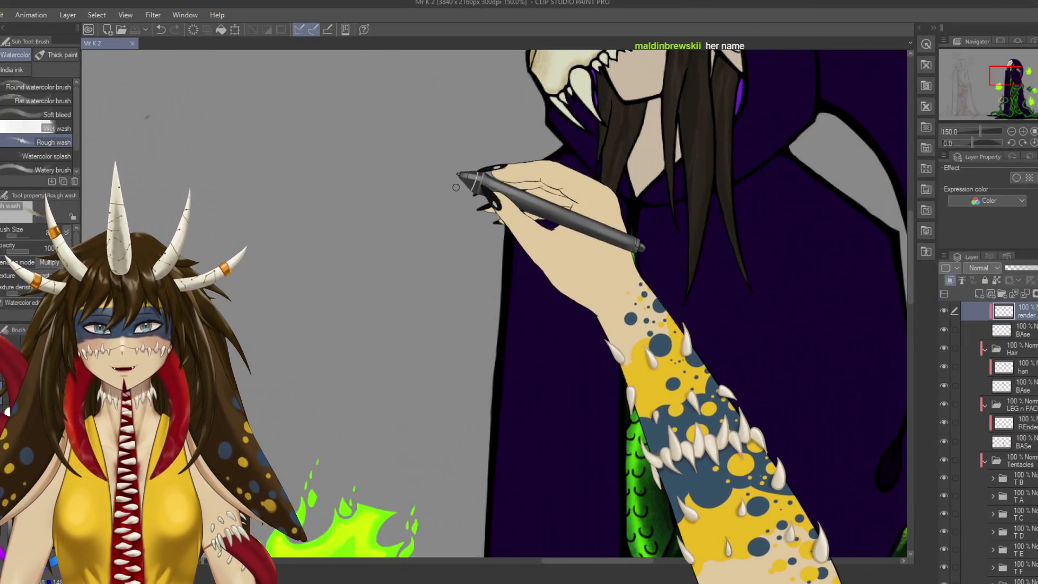
{"action": "left_click_drag", "start_coordinate": [456, 187], "coordinate": [364, 430]}
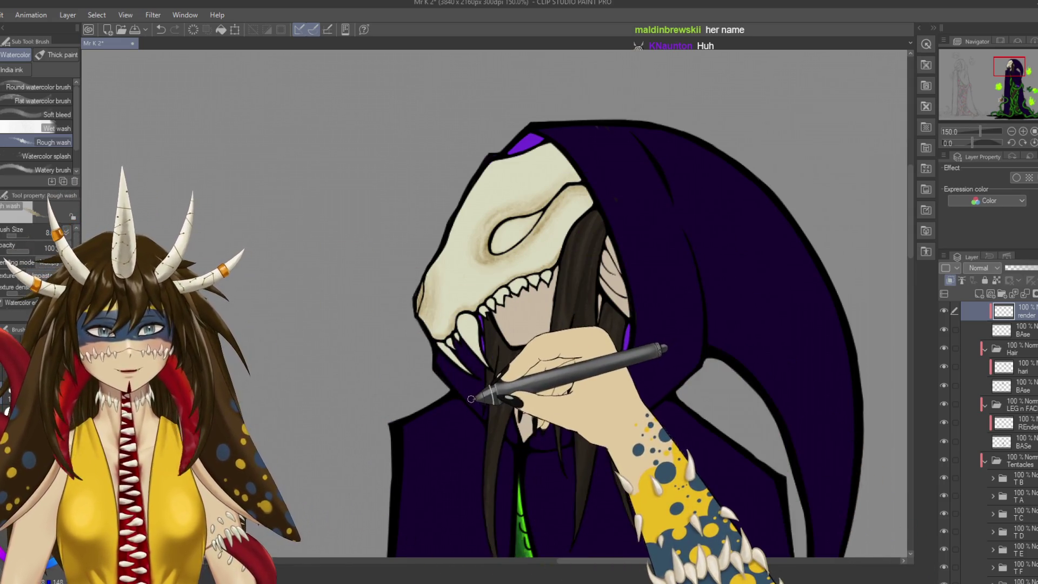
{"action": "key", "text": "ctrl+s"}
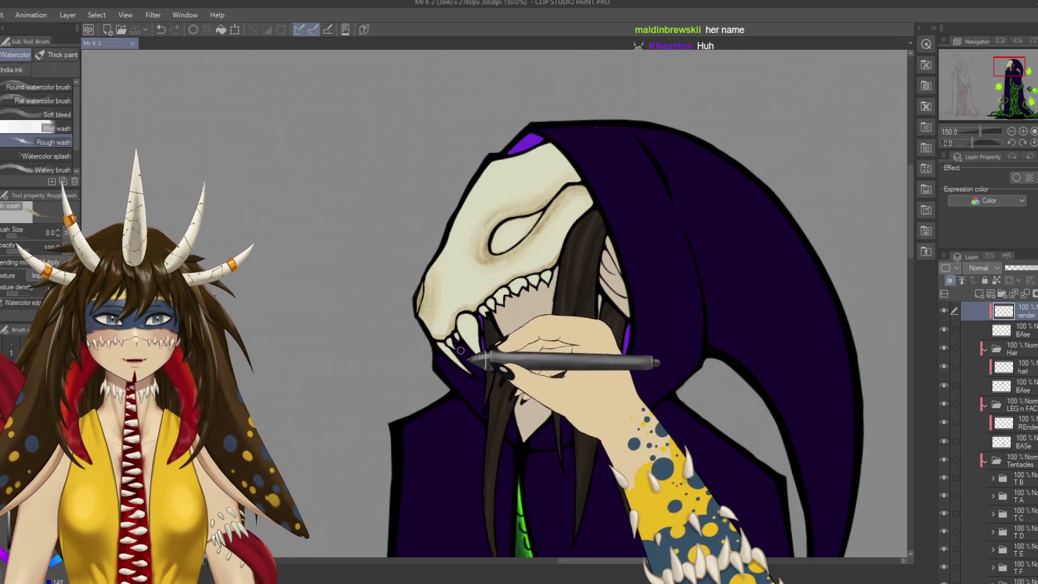
Wash brown shading around the eye socket and darken the skull's top edge, then save.
{"action": "mouse_move", "coordinate": [490, 288]}
{"action": "left_mouse_down"}
{"action": "mouse_move", "coordinate": [540, 207]}
{"action": "mouse_move", "coordinate": [598, 207]}
{"action": "left_mouse_up"}
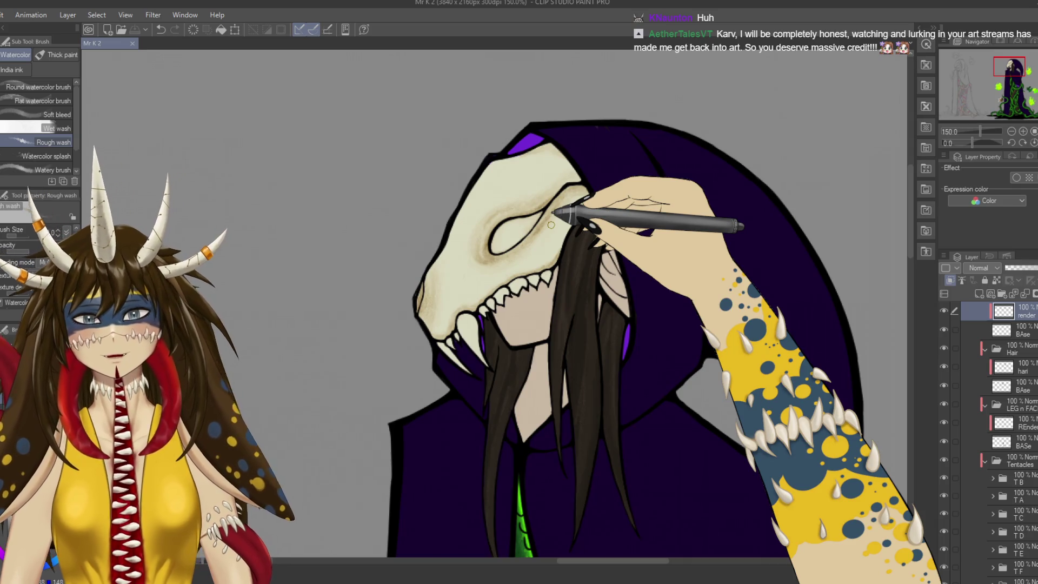
{"action": "left_click_drag", "start_coordinate": [551, 225], "coordinate": [557, 152]}
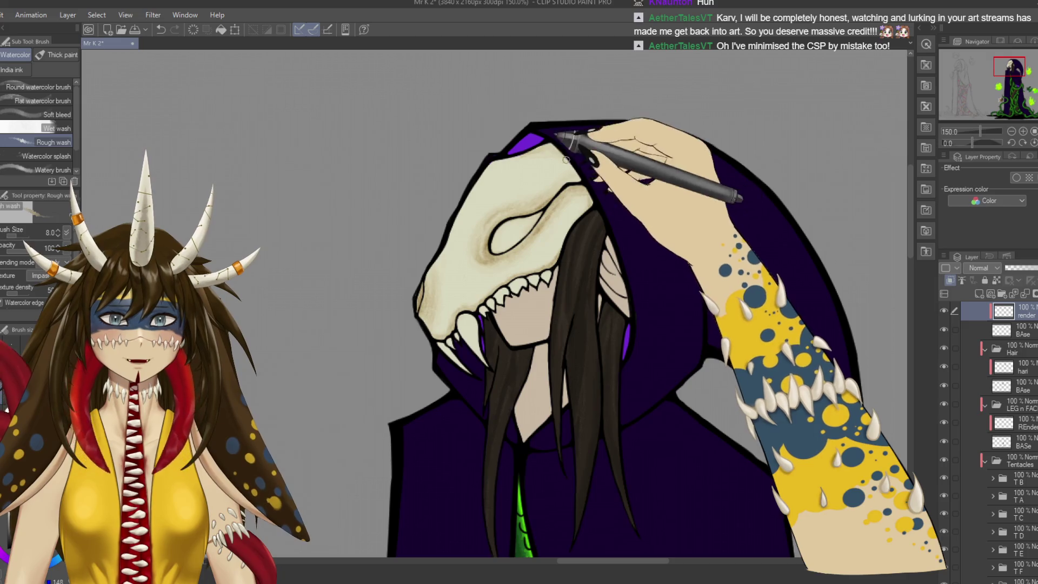
{"action": "key", "text": "ctrl+s"}
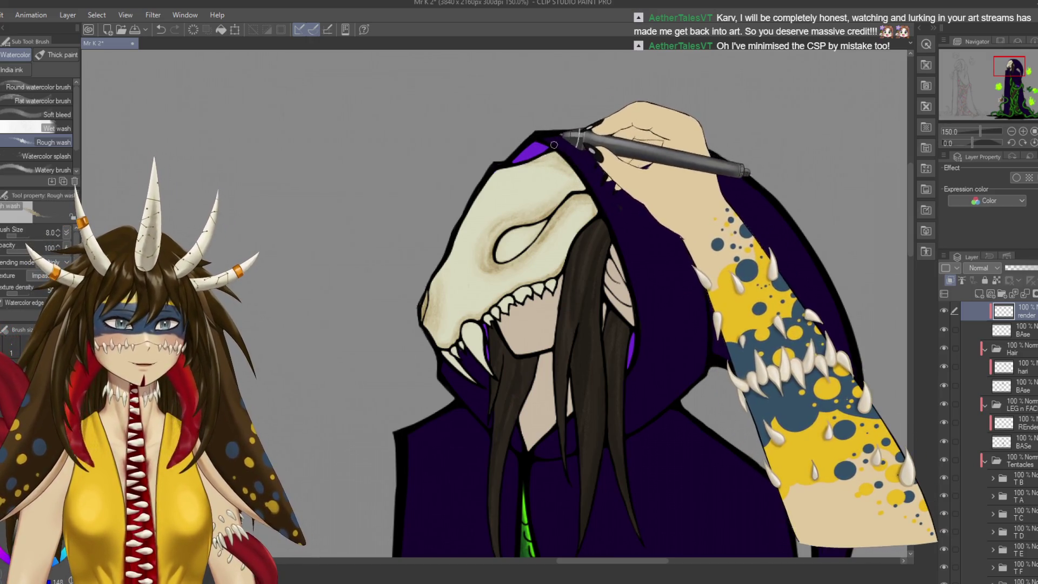
{"action": "key", "text": "ctrl+s"}
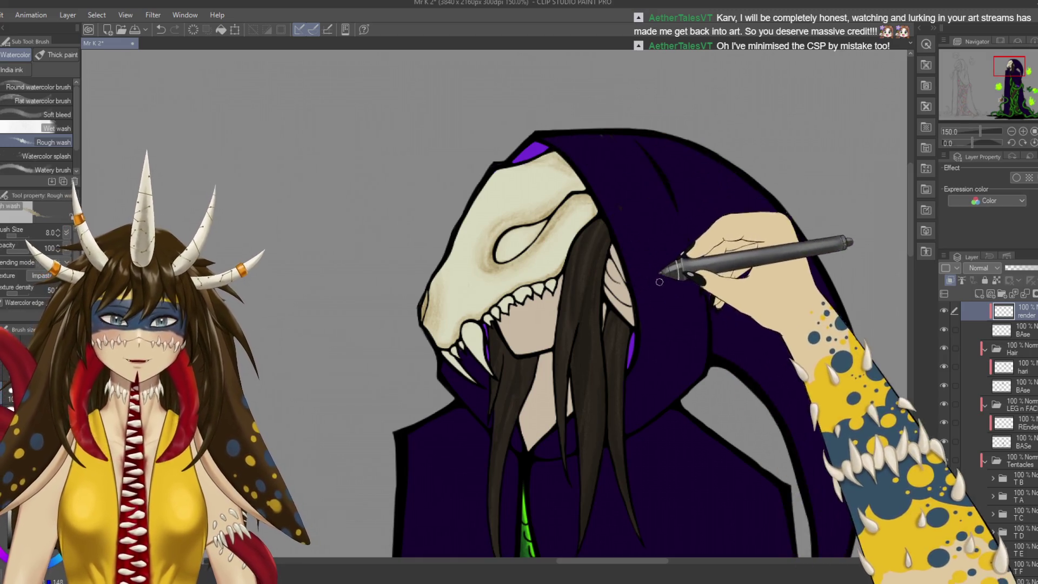
Add brown wash shading around the skull's eye socket and save.
{"action": "left_click_drag", "start_coordinate": [564, 164], "coordinate": [501, 124]}
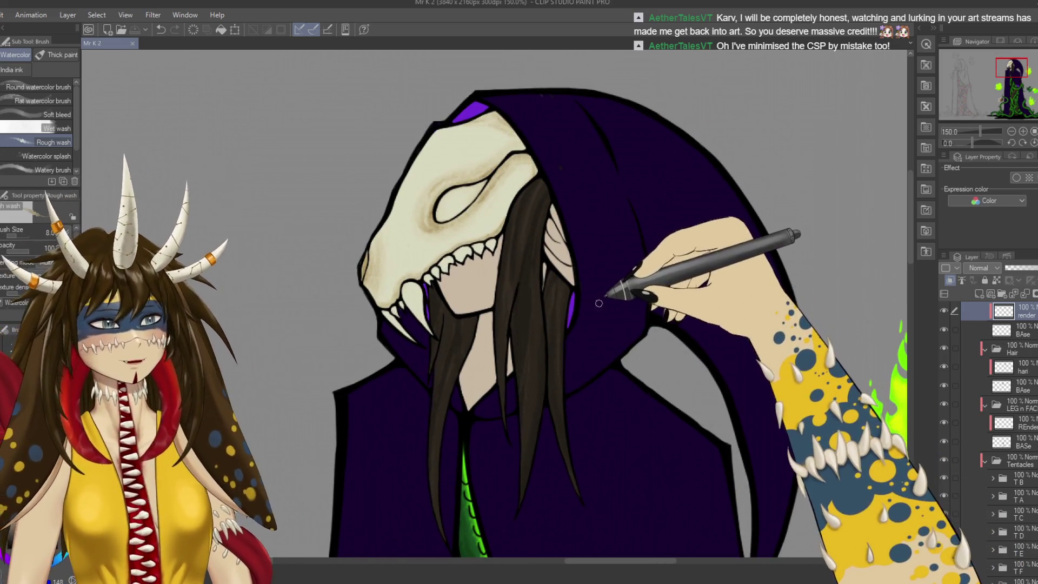
{"action": "left_click_drag", "start_coordinate": [587, 279], "coordinate": [641, 244]}
{"action": "left_click_drag", "start_coordinate": [514, 319], "coordinate": [553, 305]}
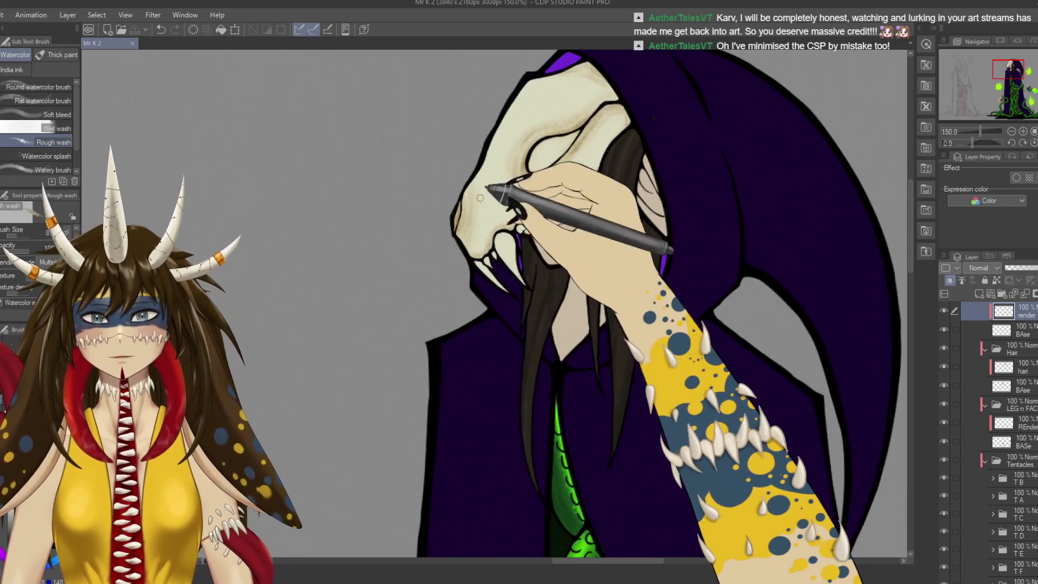
{"action": "left_click_drag", "start_coordinate": [515, 174], "coordinate": [567, 158]}
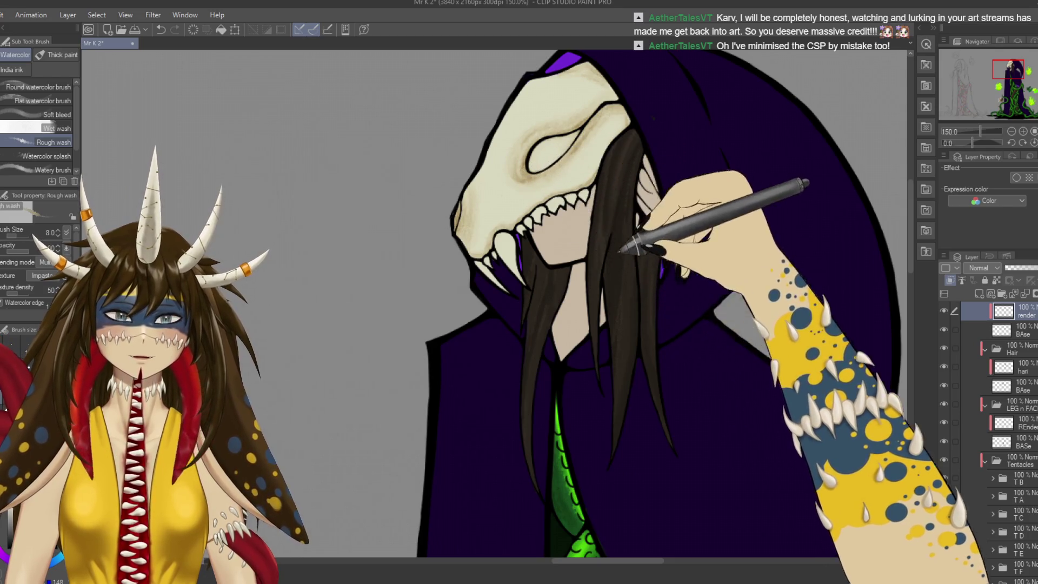
{"action": "key", "text": "ctrl+s"}
With the brush at size 4, shade the face beneath the skull's jaw and save.
{"action": "key", "text": "ctrl+minus"}
{"action": "key", "text": "ctrl+minus"}
{"action": "key", "text": "ctrl+minus"}
{"action": "left_click_drag", "start_coordinate": [649, 324], "coordinate": [554, 284]}
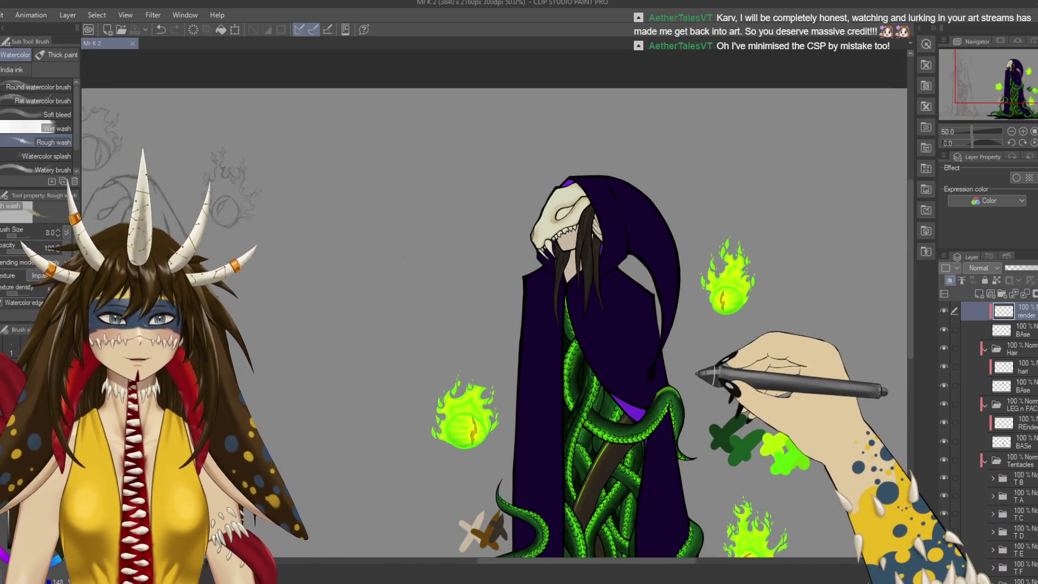
{"action": "scroll", "coordinate": [627, 368], "scroll_direction": "up", "scroll_amount": 3}
{"action": "scroll", "coordinate": [697, 374], "scroll_direction": "up", "scroll_amount": 2}
{"action": "mouse_move", "coordinate": [695, 371]}
{"action": "left_mouse_down"}
{"action": "mouse_move", "coordinate": [538, 481]}
{"action": "mouse_move", "coordinate": [608, 464]}
{"action": "mouse_move", "coordinate": [476, 331]}
{"action": "left_mouse_up"}
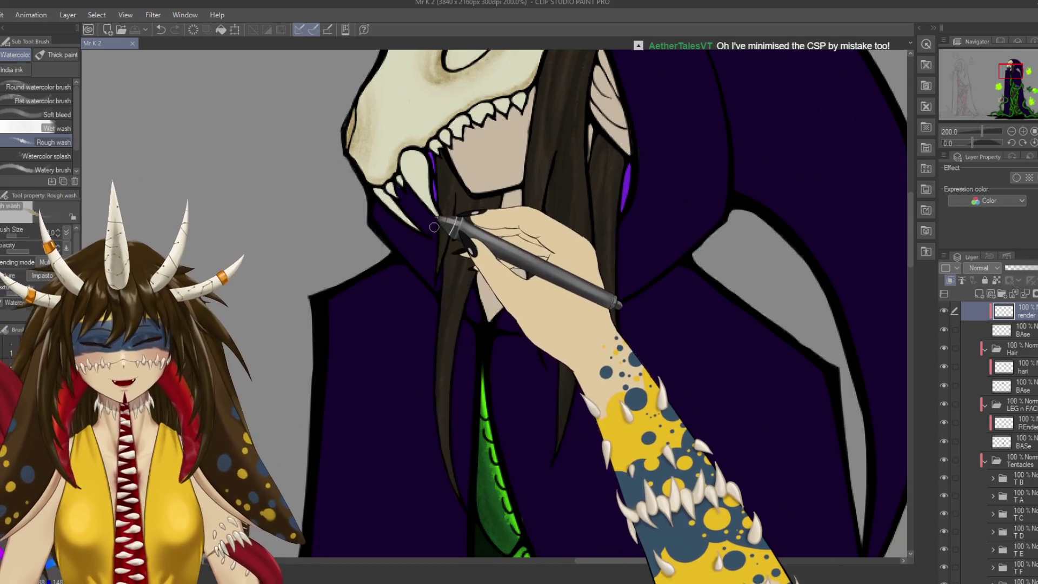
{"action": "left_click_drag", "start_coordinate": [428, 167], "coordinate": [449, 186]}
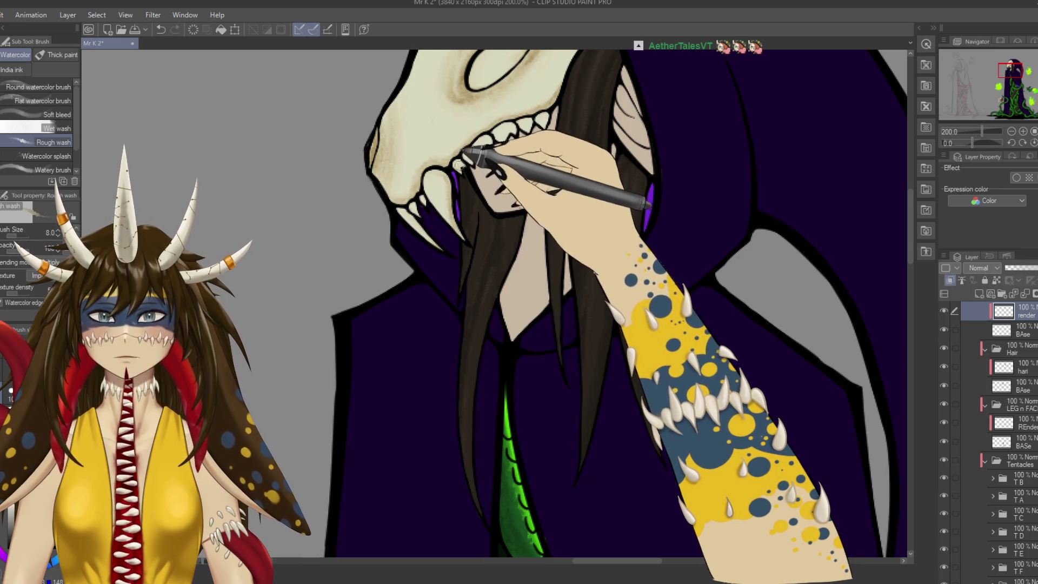
{"action": "scroll", "coordinate": [472, 164], "scroll_direction": "up", "scroll_amount": 2}
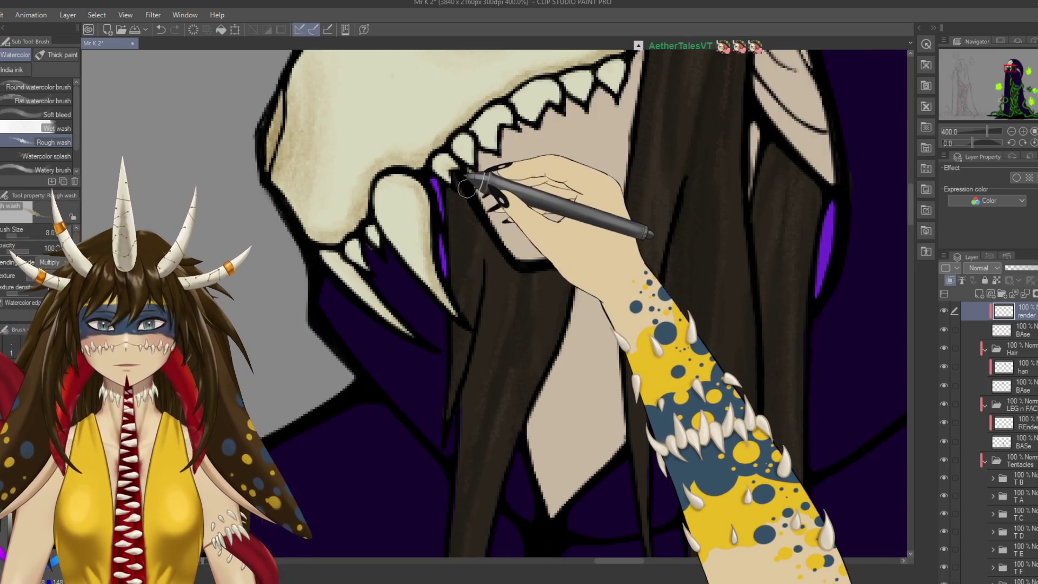
{"action": "key", "text": "bracketleft"}
{"action": "key", "text": "bracketleft"}
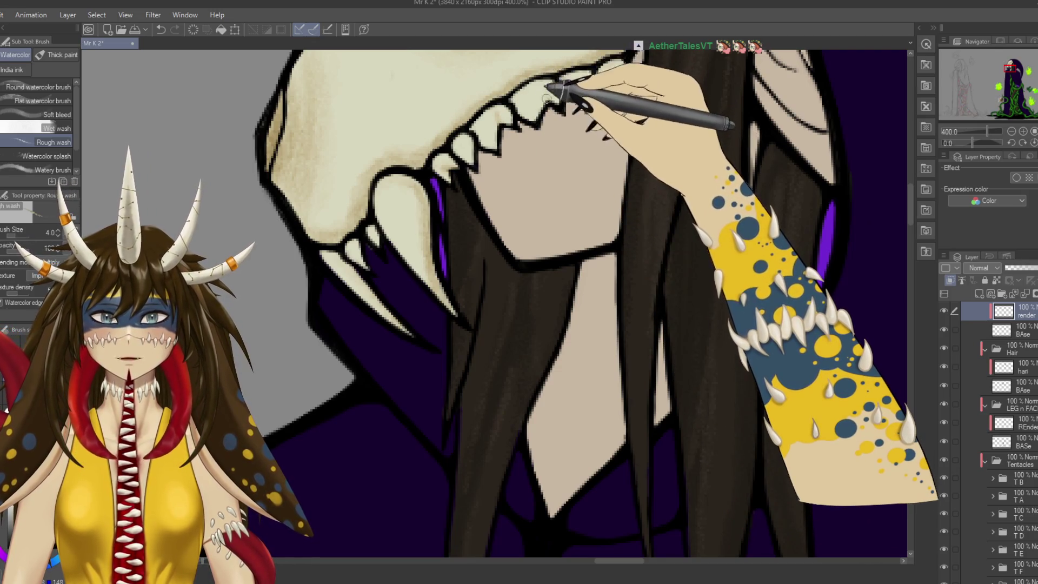
{"action": "scroll", "coordinate": [520, 303], "scroll_direction": "up", "scroll_amount": 3}
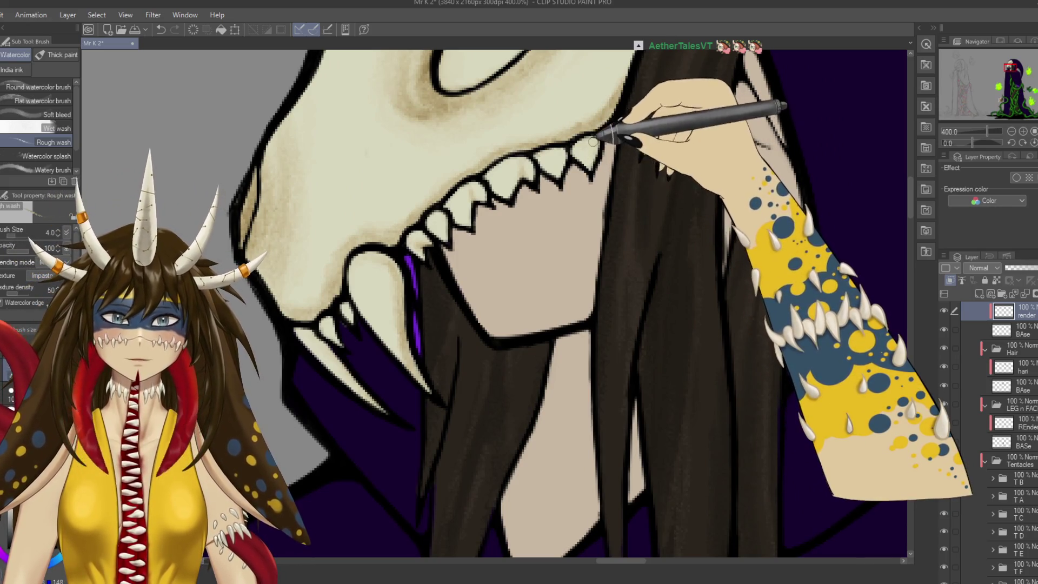
{"action": "key", "text": "ctrl+minus"}
{"action": "key", "text": "ctrl+minus"}
{"action": "key", "text": "ctrl+minus"}
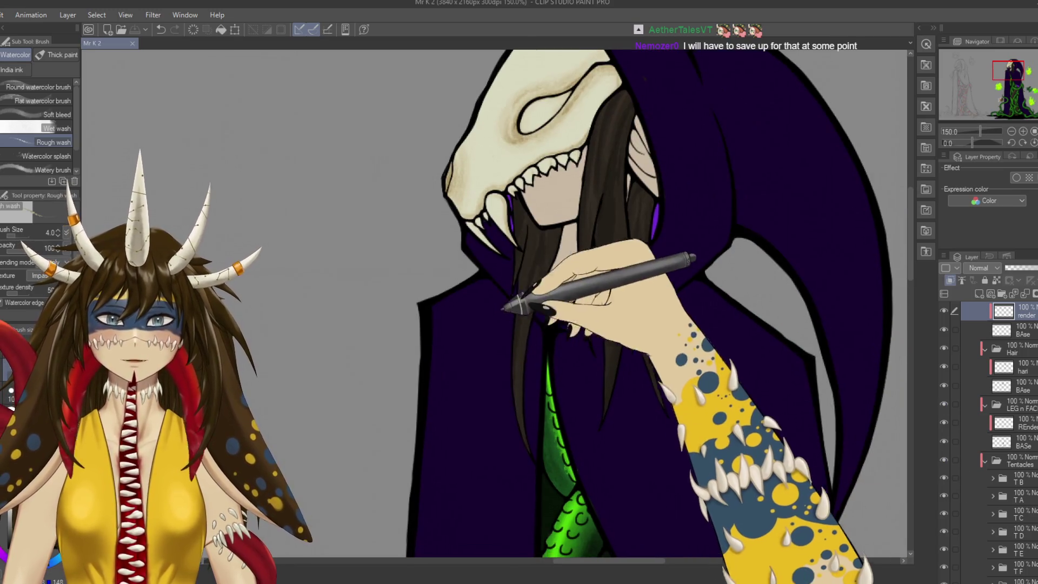
{"action": "left_click_drag", "start_coordinate": [505, 178], "coordinate": [492, 187]}
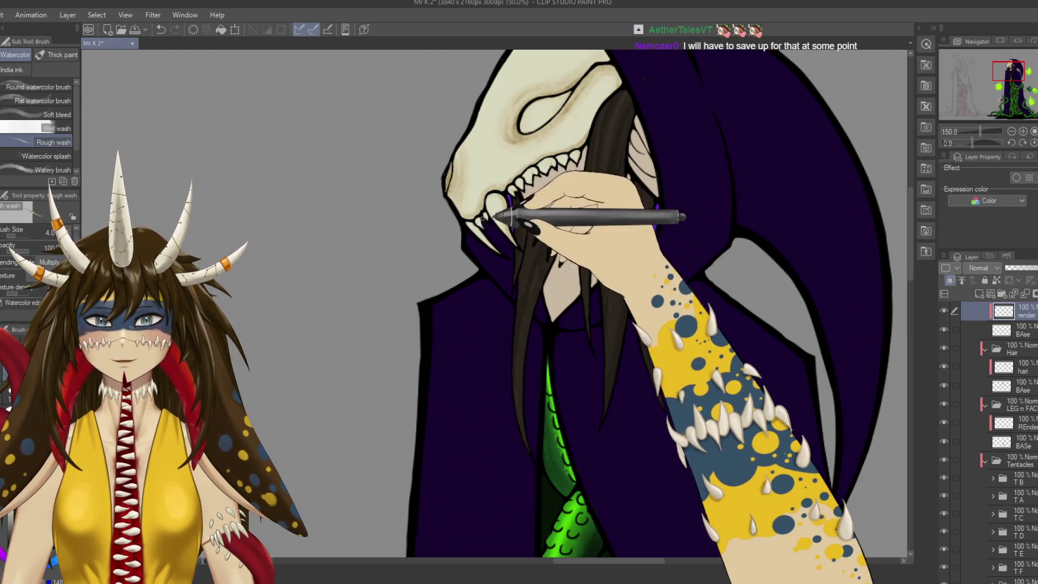
{"action": "key", "text": "ctrl+s"}
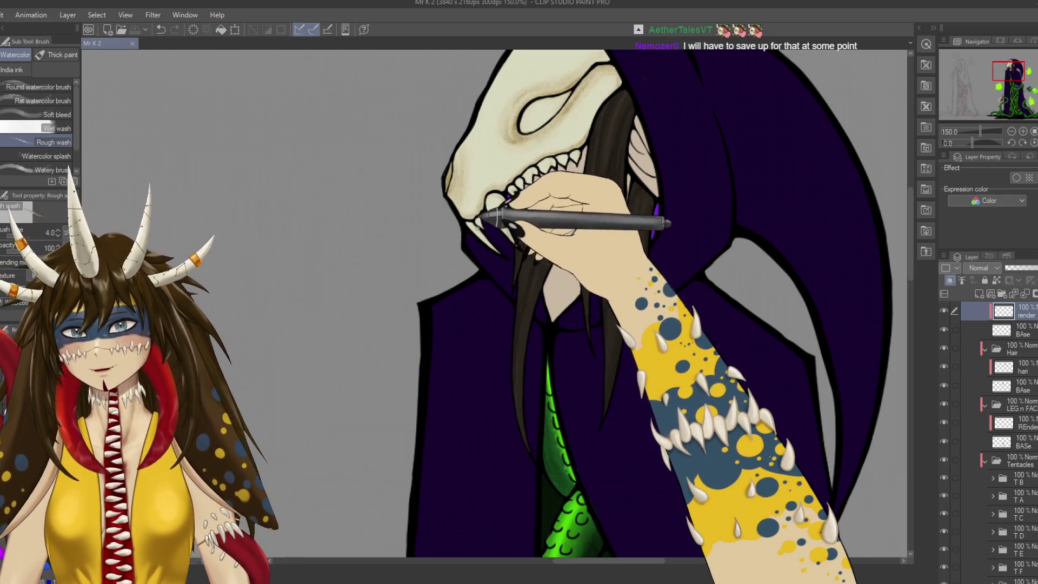
{"action": "left_click_drag", "start_coordinate": [486, 236], "coordinate": [489, 242]}
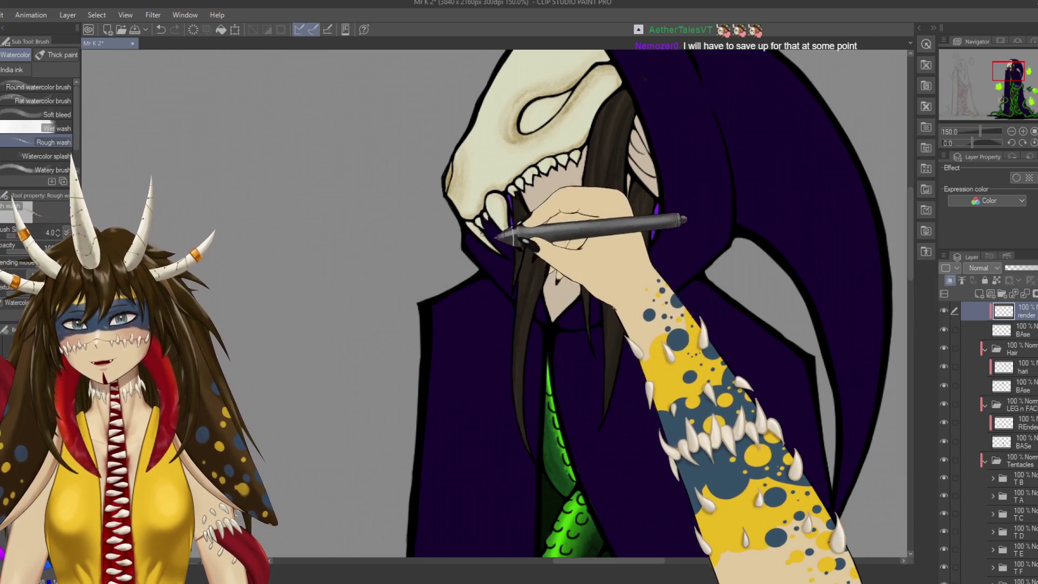
Bring the skull and face into view and select the face's base layer.
{"action": "scroll", "coordinate": [487, 238], "scroll_direction": "up", "scroll_amount": 2}
{"action": "scroll", "coordinate": [486, 190], "scroll_direction": "down", "scroll_amount": 2}
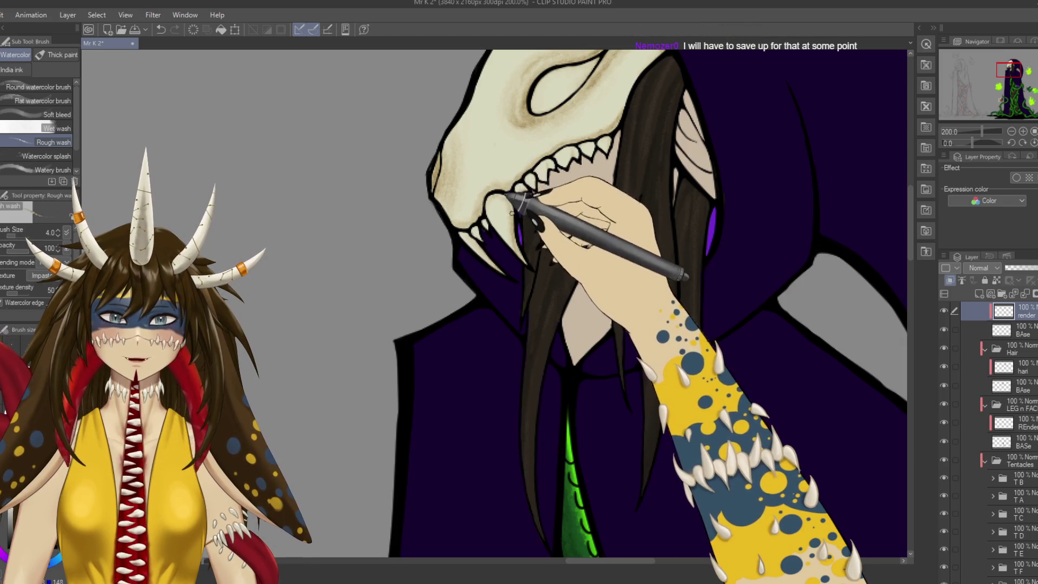
{"action": "left_click_drag", "start_coordinate": [539, 207], "coordinate": [484, 277]}
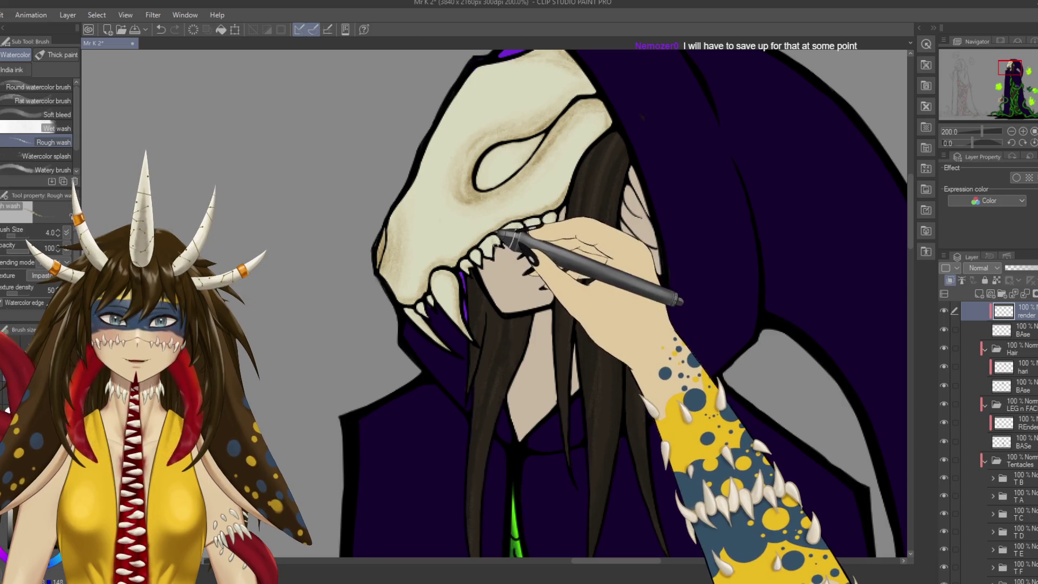
{"action": "left_click_drag", "start_coordinate": [548, 348], "coordinate": [558, 325]}
{"action": "left_click", "coordinate": [1006, 442]}
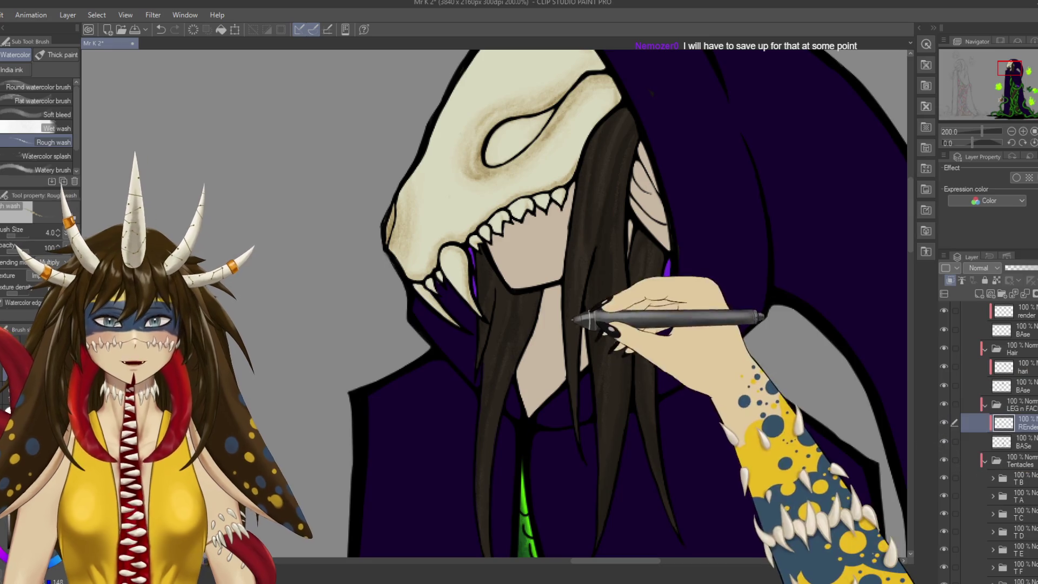
Save, then add an EYE layer above the mask's top render layer, clipped to the layer below.
{"action": "left_click_drag", "start_coordinate": [541, 287], "coordinate": [504, 347]}
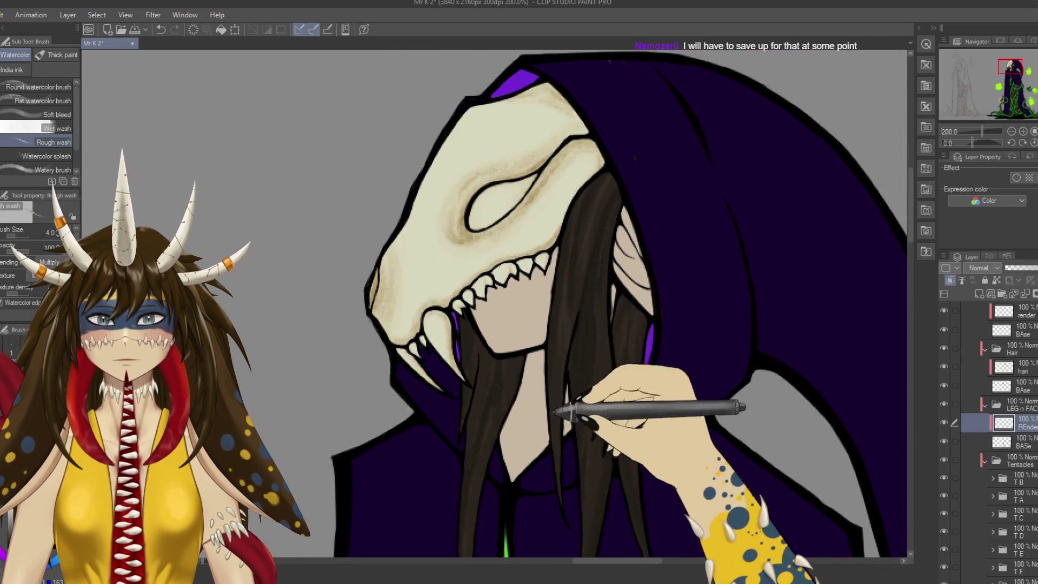
{"action": "scroll", "coordinate": [523, 364], "scroll_direction": "down", "scroll_amount": 4}
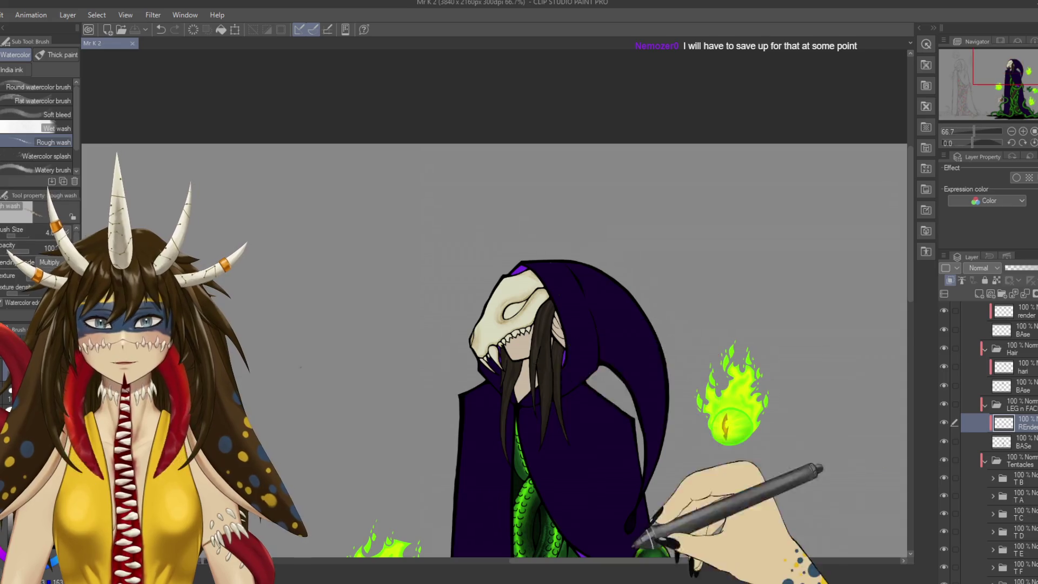
{"action": "key", "text": "ctrl+s"}
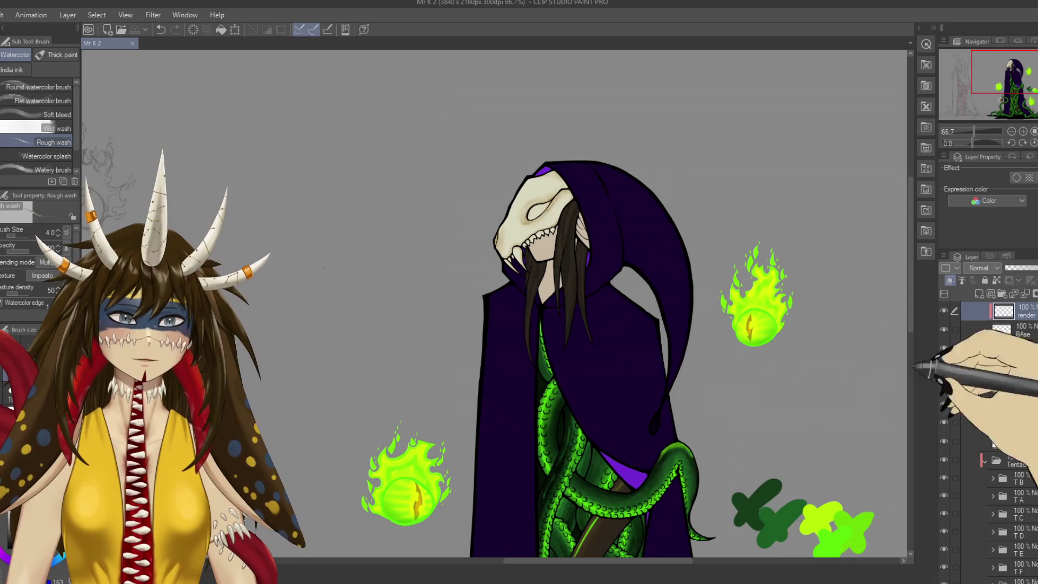
{"action": "left_click", "coordinate": [1005, 311]}
{"action": "key", "text": "ctrl+shift+n"}
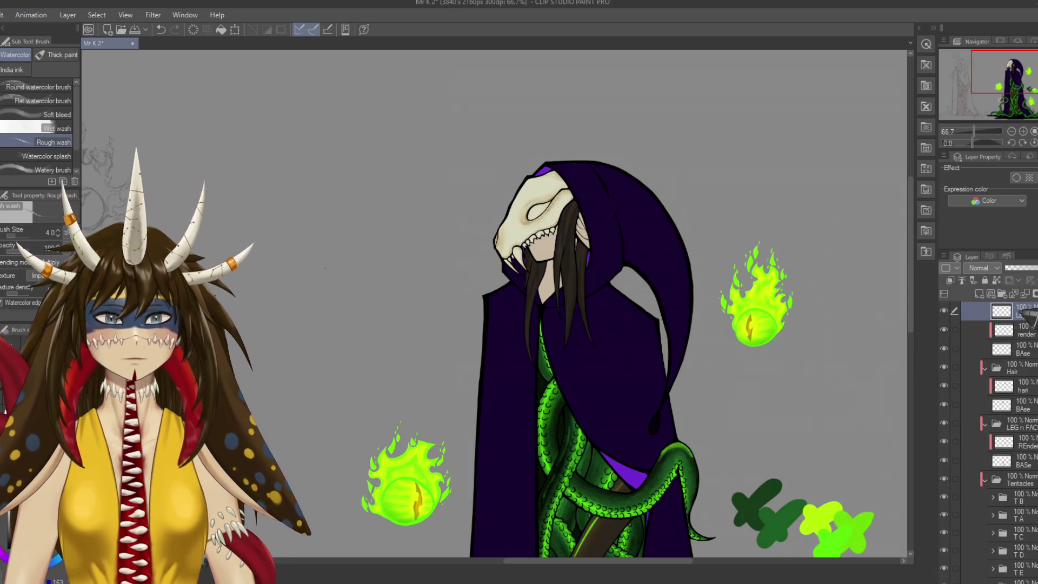
{"action": "left_click", "coordinate": [950, 280]}
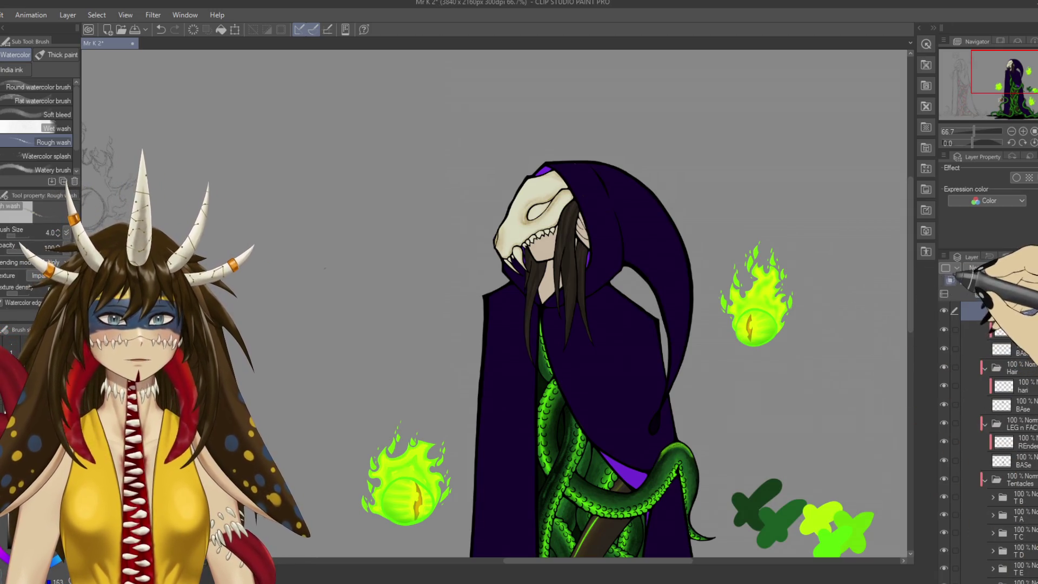
{"action": "scroll", "coordinate": [813, 511], "scroll_direction": "up", "scroll_amount": 1}
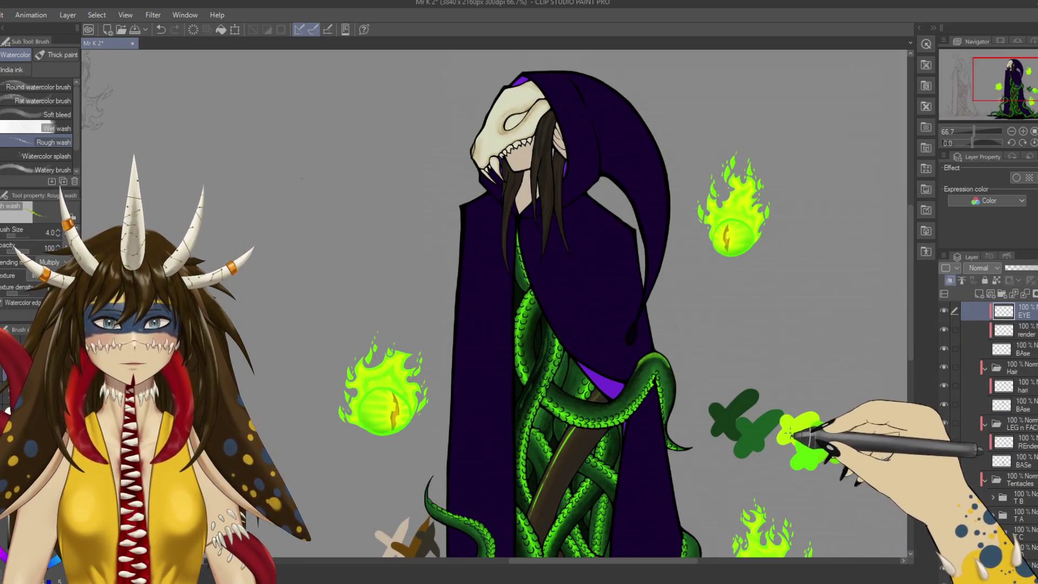
With the G-pen, fill the eye socket with bright green on the EYE layer and save.
{"action": "scroll", "coordinate": [800, 444], "scroll_direction": "up", "scroll_amount": 1}
{"action": "scroll", "coordinate": [795, 438], "scroll_direction": "up", "scroll_amount": 1}
{"action": "mouse_move", "coordinate": [793, 436]}
{"action": "left_mouse_down"}
{"action": "mouse_move", "coordinate": [493, 366]}
{"action": "mouse_move", "coordinate": [563, 464]}
{"action": "mouse_move", "coordinate": [438, 364]}
{"action": "mouse_move", "coordinate": [698, 371]}
{"action": "left_mouse_up"}
{"action": "mouse_move", "coordinate": [348, 152]}
{"action": "left_mouse_down"}
{"action": "mouse_move", "coordinate": [499, 290]}
{"action": "mouse_move", "coordinate": [447, 306]}
{"action": "left_mouse_up"}
{"action": "key", "text": "p"}
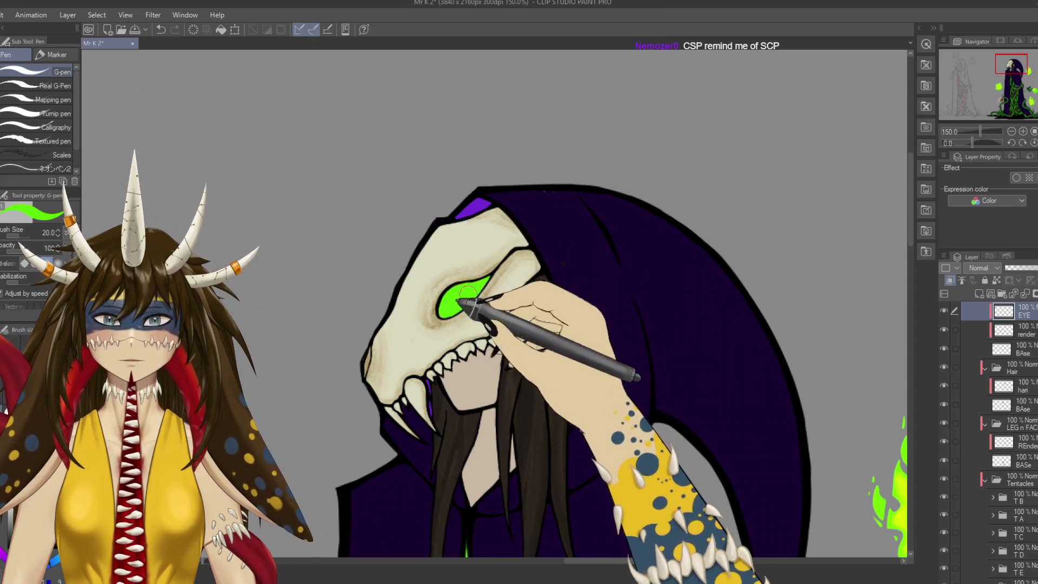
{"action": "scroll", "coordinate": [466, 292], "scroll_direction": "up", "scroll_amount": 3}
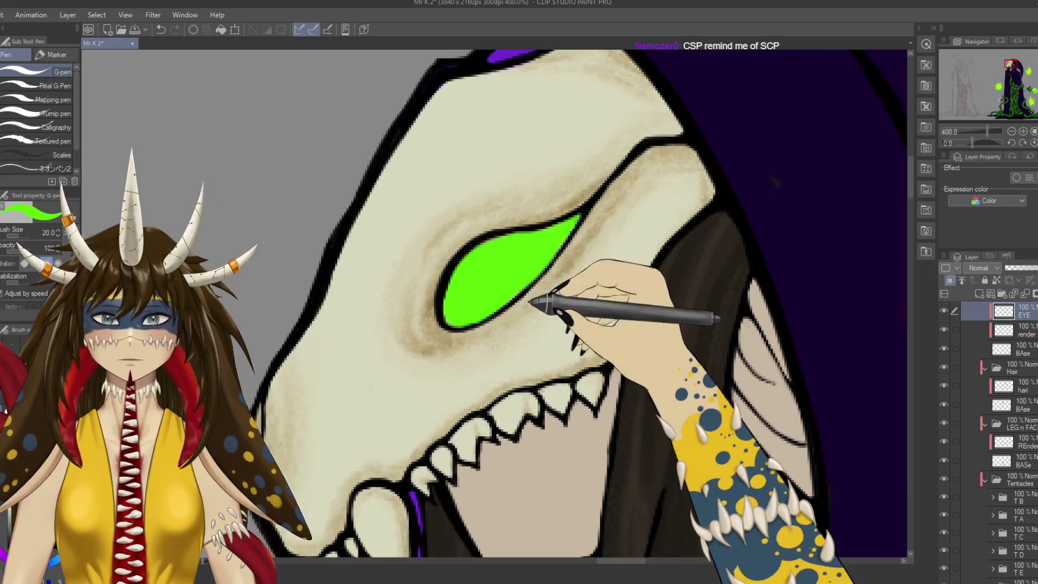
{"action": "mouse_move", "coordinate": [509, 260]}
{"action": "left_mouse_down"}
{"action": "mouse_move", "coordinate": [496, 246]}
{"action": "mouse_move", "coordinate": [452, 301]}
{"action": "mouse_move", "coordinate": [506, 297]}
{"action": "mouse_move", "coordinate": [484, 303]}
{"action": "left_mouse_up"}
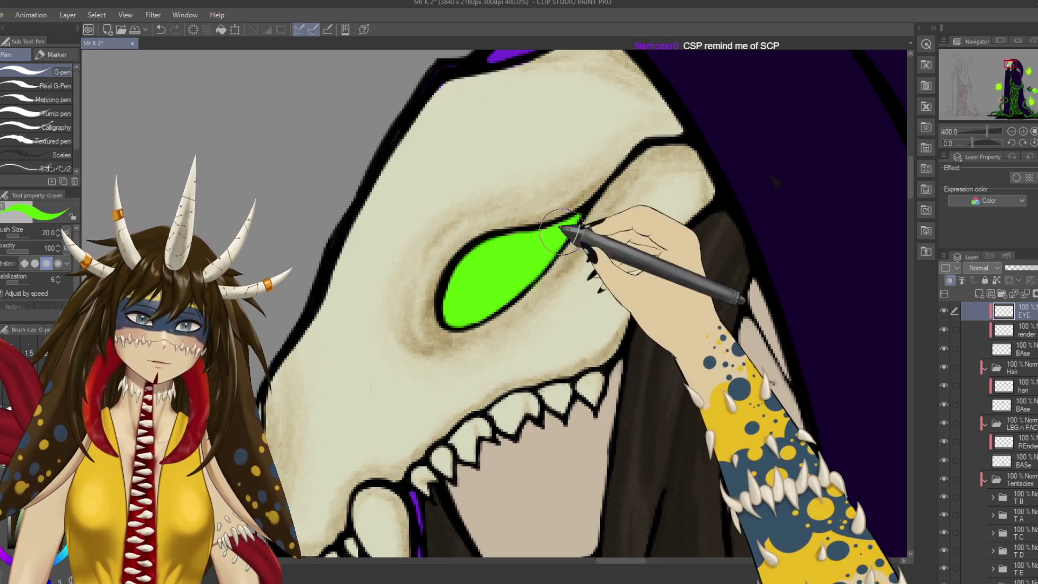
{"action": "key", "text": "ctrl+s"}
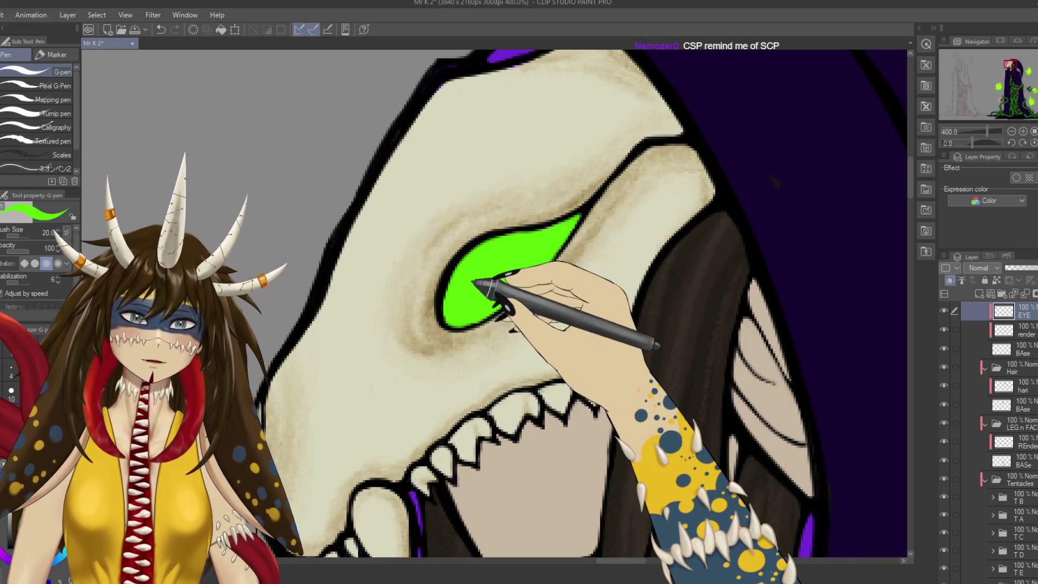
Drop the brush to size 10, tidy the eye's lower edge in green, and save.
{"action": "scroll", "coordinate": [503, 281], "scroll_direction": "down", "scroll_amount": 5}
{"action": "scroll", "coordinate": [482, 284], "scroll_direction": "down", "scroll_amount": 3}
{"action": "scroll", "coordinate": [476, 283], "scroll_direction": "up", "scroll_amount": 4}
{"action": "scroll", "coordinate": [476, 281], "scroll_direction": "up", "scroll_amount": 4}
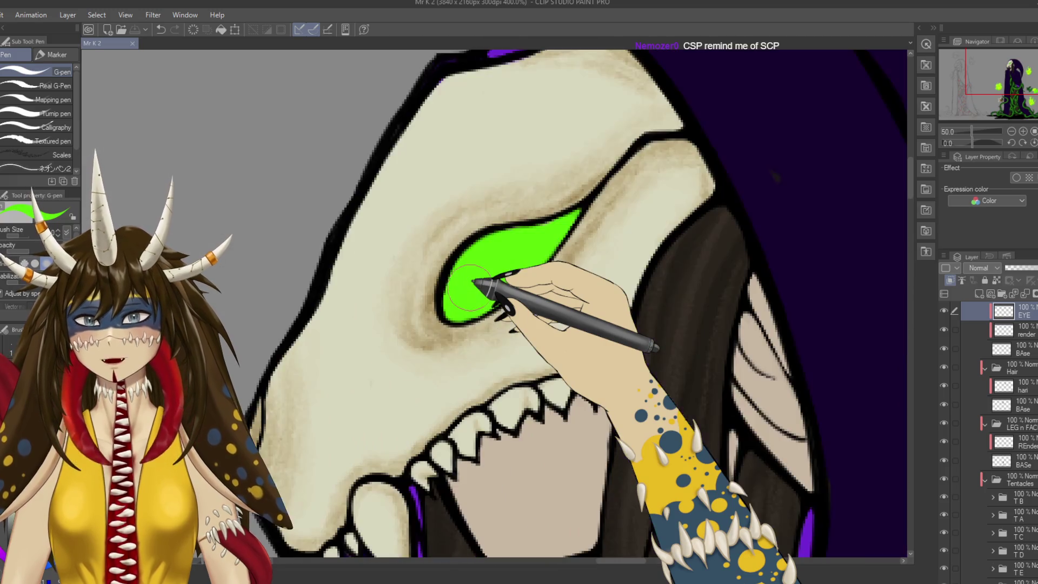
{"action": "key", "text": "bracketleft"}
{"action": "key", "text": "bracketleft"}
{"action": "key", "text": "bracketleft"}
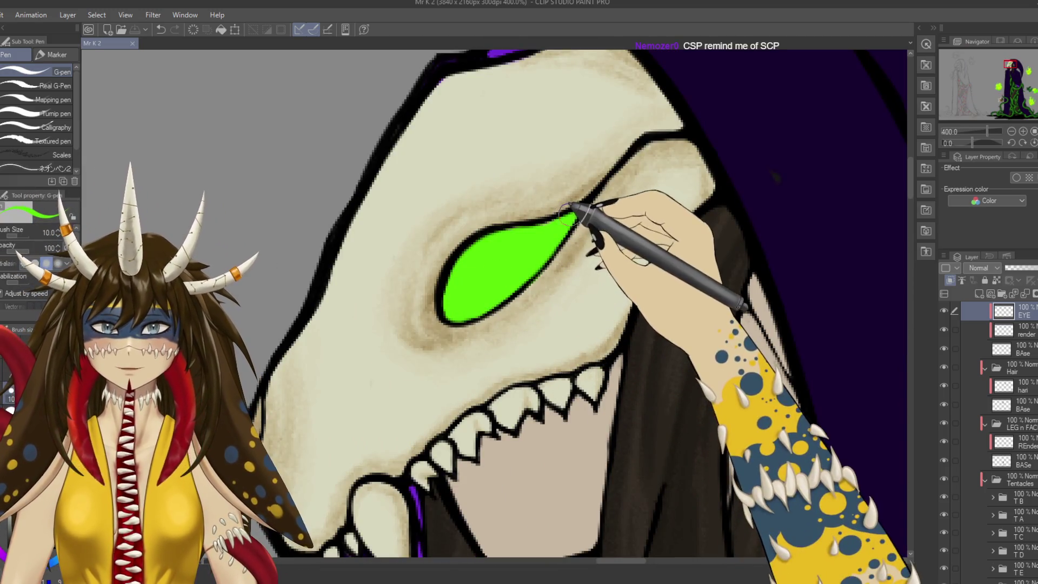
{"action": "left_click_drag", "start_coordinate": [554, 234], "coordinate": [481, 303]}
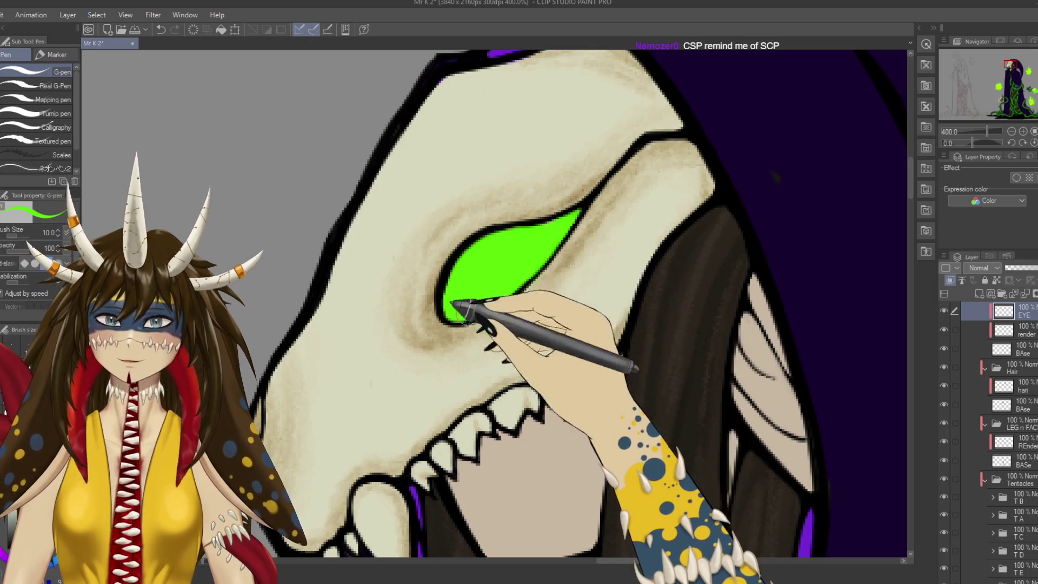
{"action": "key", "text": "ctrl+s"}
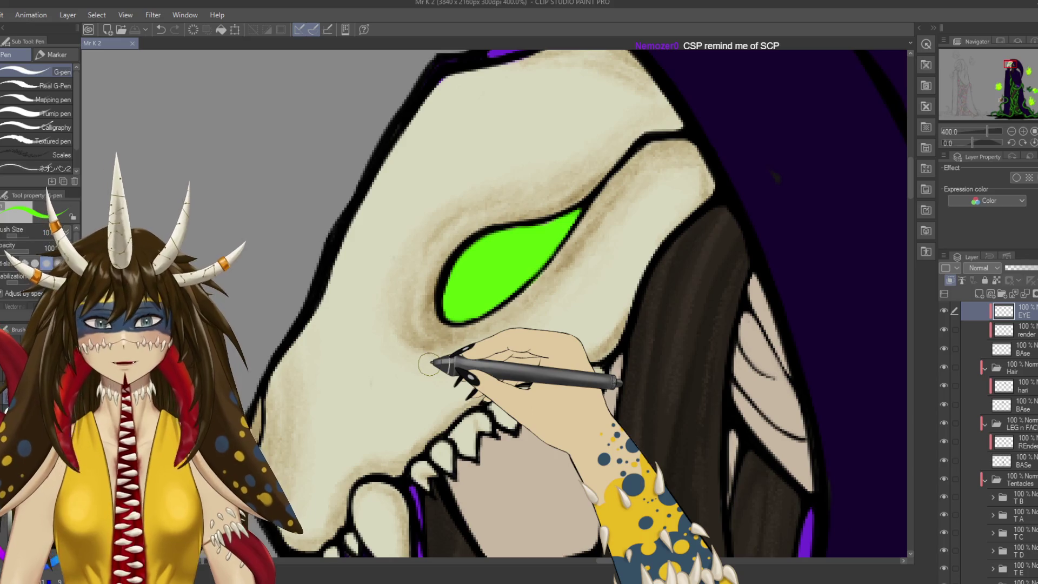
Adjust the zoom and switch to the Watercolor Rough wash brush.
{"action": "scroll", "coordinate": [430, 364], "scroll_direction": "down", "scroll_amount": 1}
{"action": "scroll", "coordinate": [430, 364], "scroll_direction": "down", "scroll_amount": 2}
{"action": "scroll", "coordinate": [433, 362], "scroll_direction": "down", "scroll_amount": 1}
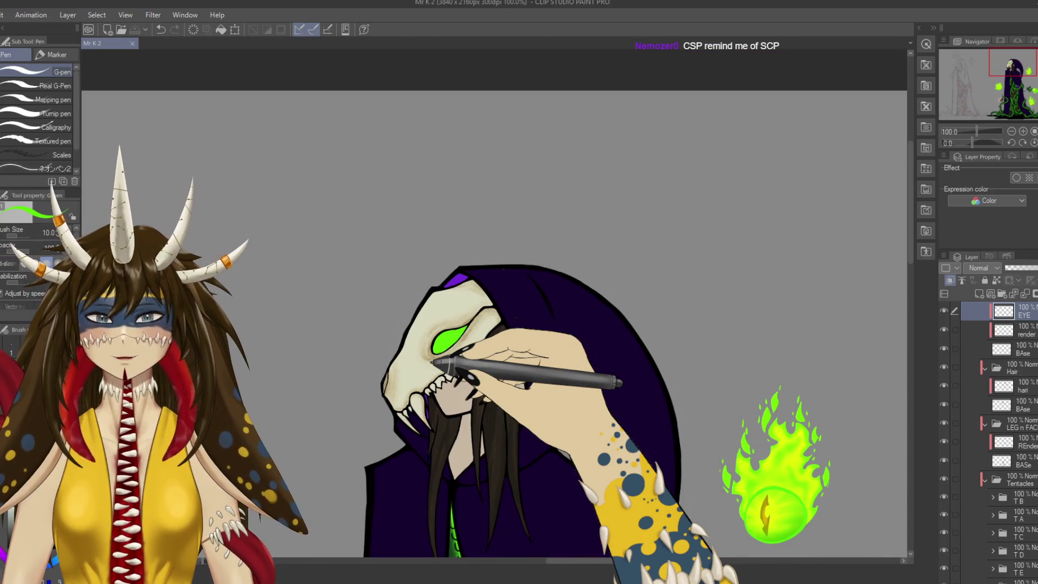
{"action": "scroll", "coordinate": [433, 363], "scroll_direction": "up", "scroll_amount": 2}
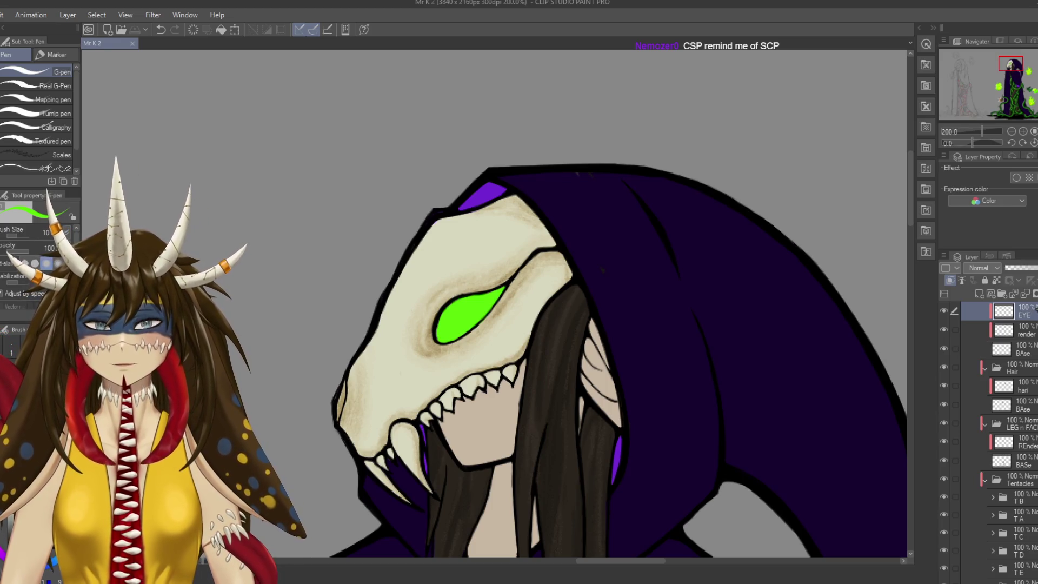
{"action": "key", "text": "b"}
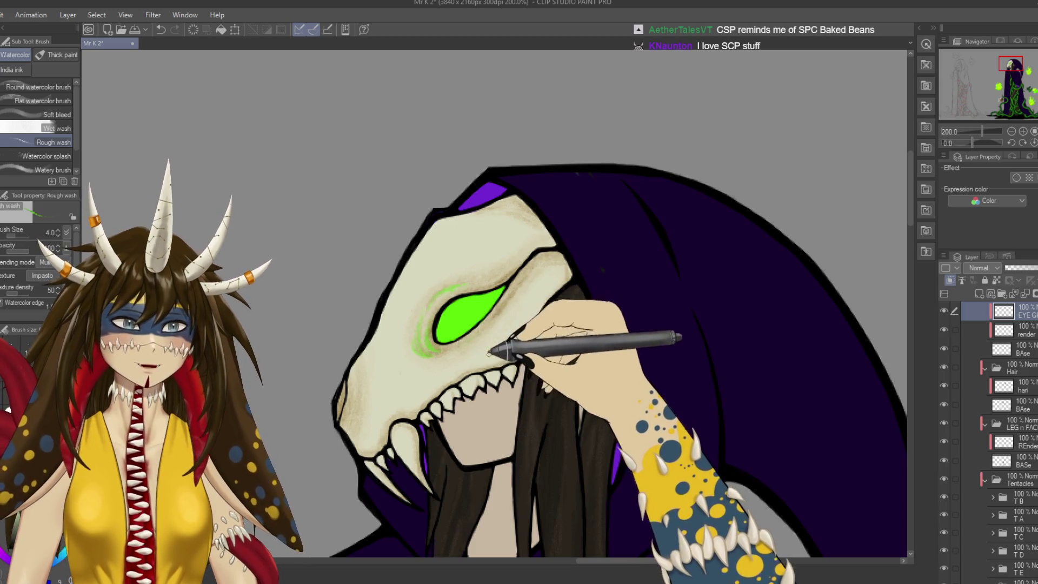
Spray a soft green Soft Airbrush glow around the eye, up onto the brow, and save.
{"action": "key", "text": "ctrl+s"}
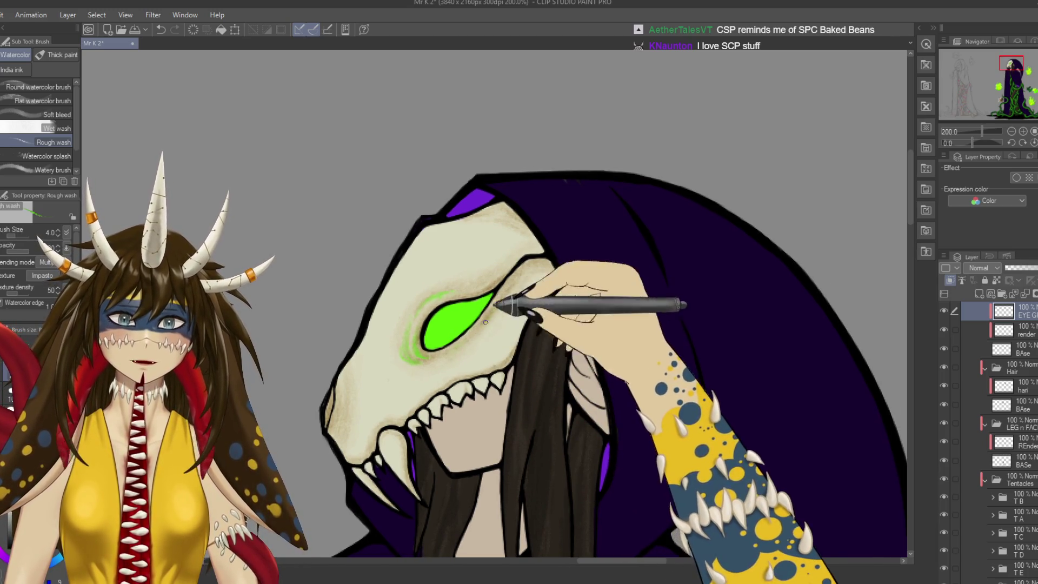
{"action": "left_click_drag", "start_coordinate": [487, 313], "coordinate": [464, 344]}
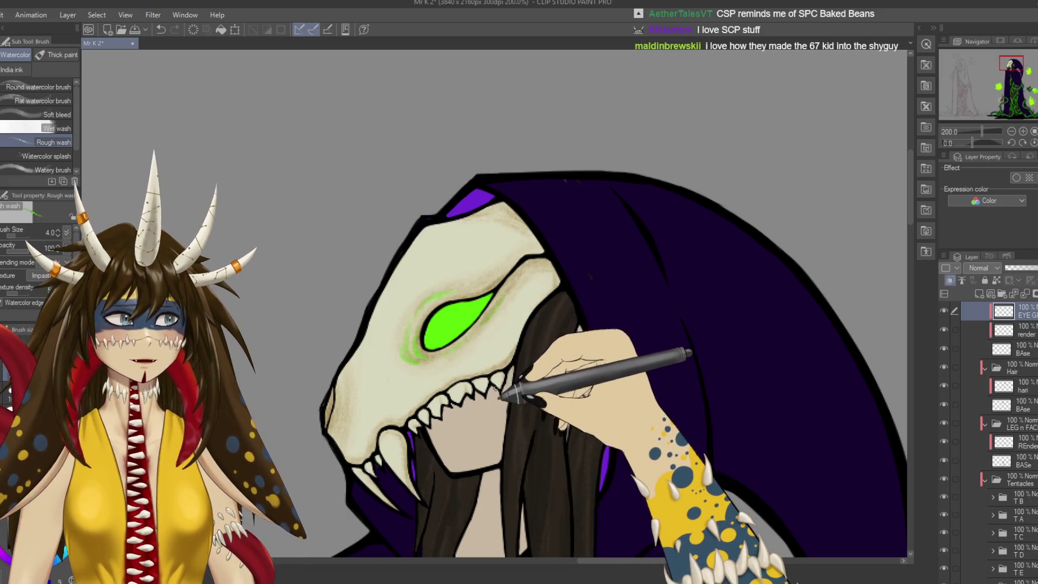
{"action": "left_click_drag", "start_coordinate": [464, 342], "coordinate": [400, 326]}
{"action": "key", "text": "b"}
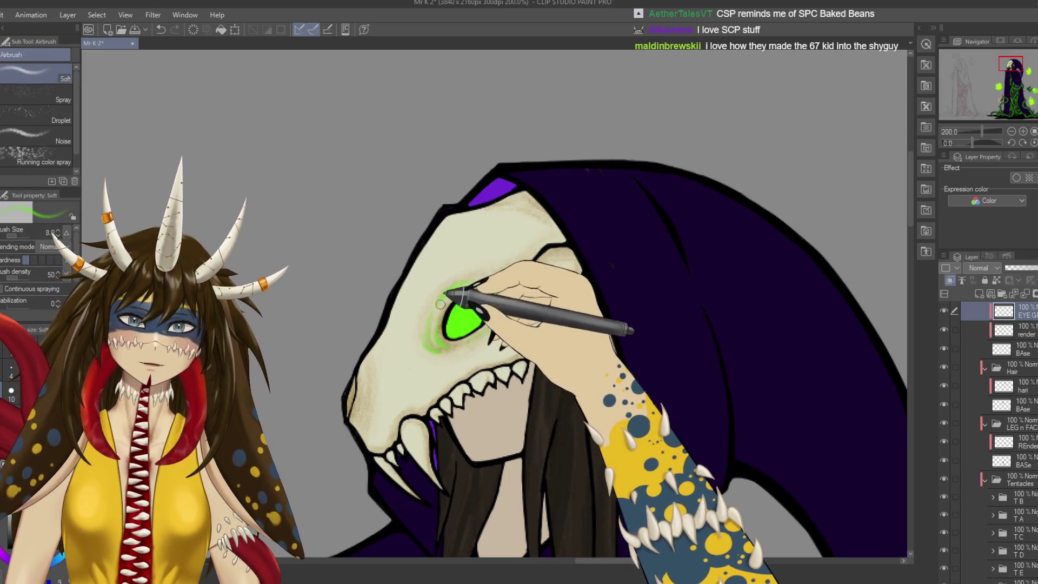
{"action": "mouse_move", "coordinate": [481, 281]}
{"action": "left_mouse_down"}
{"action": "mouse_move", "coordinate": [430, 323]}
{"action": "mouse_move", "coordinate": [515, 307]}
{"action": "mouse_move", "coordinate": [454, 341]}
{"action": "left_mouse_up"}
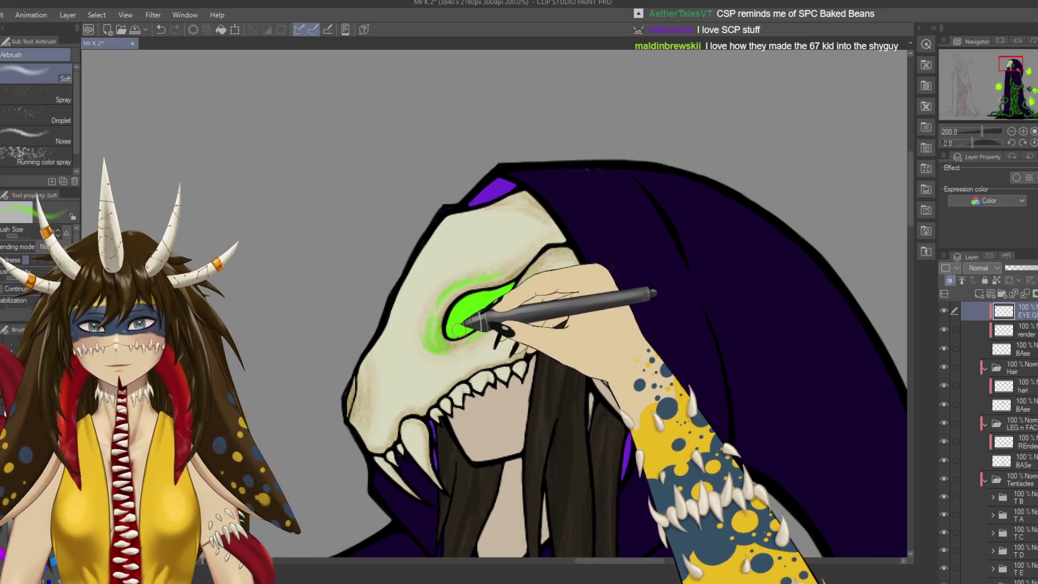
{"action": "mouse_move", "coordinate": [453, 330]}
{"action": "left_mouse_down"}
{"action": "mouse_move", "coordinate": [545, 290]}
{"action": "mouse_move", "coordinate": [464, 331]}
{"action": "mouse_move", "coordinate": [532, 267]}
{"action": "left_mouse_up"}
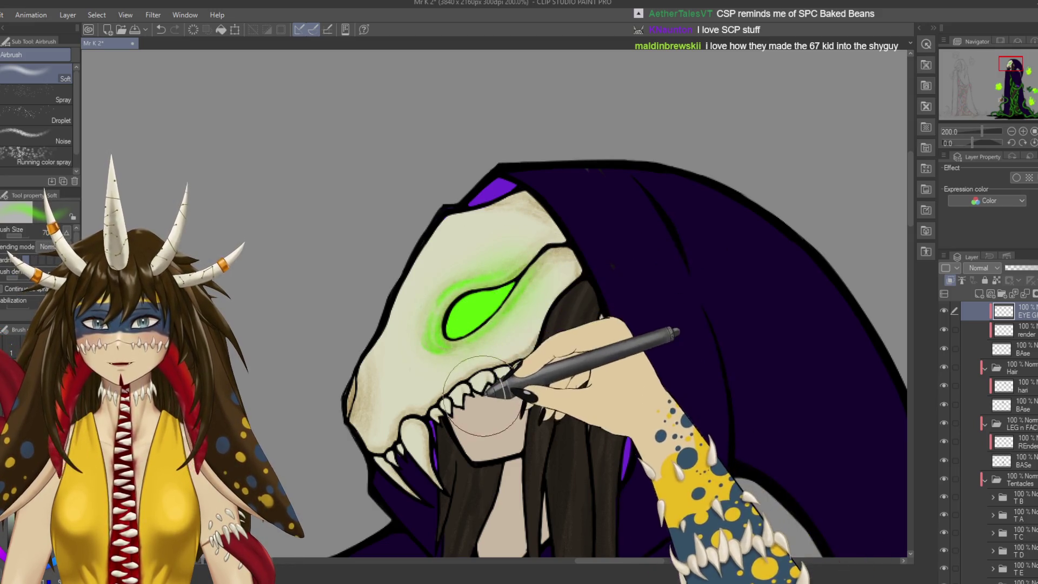
{"action": "left_click_drag", "start_coordinate": [476, 311], "coordinate": [559, 224]}
{"action": "key", "text": "ctrl+s"}
{"action": "scroll", "coordinate": [552, 240], "scroll_direction": "down", "scroll_amount": 1}
Lasso-select the whole eye shape, including its pointed tail.
{"action": "scroll", "coordinate": [562, 244], "scroll_direction": "down", "scroll_amount": 3}
{"action": "scroll", "coordinate": [573, 247], "scroll_direction": "down", "scroll_amount": 2}
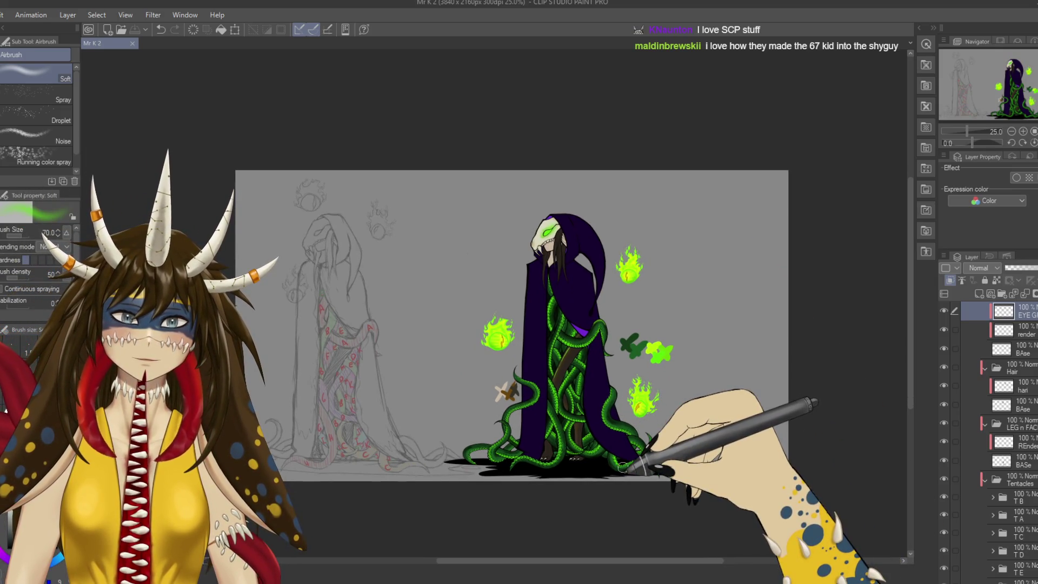
{"action": "scroll", "coordinate": [623, 466], "scroll_direction": "up", "scroll_amount": 2}
{"action": "scroll", "coordinate": [622, 465], "scroll_direction": "up", "scroll_amount": 2}
{"action": "scroll", "coordinate": [616, 438], "scroll_direction": "up", "scroll_amount": 1}
{"action": "scroll", "coordinate": [600, 416], "scroll_direction": "down", "scroll_amount": 1}
{"action": "scroll", "coordinate": [544, 430], "scroll_direction": "down", "scroll_amount": 1}
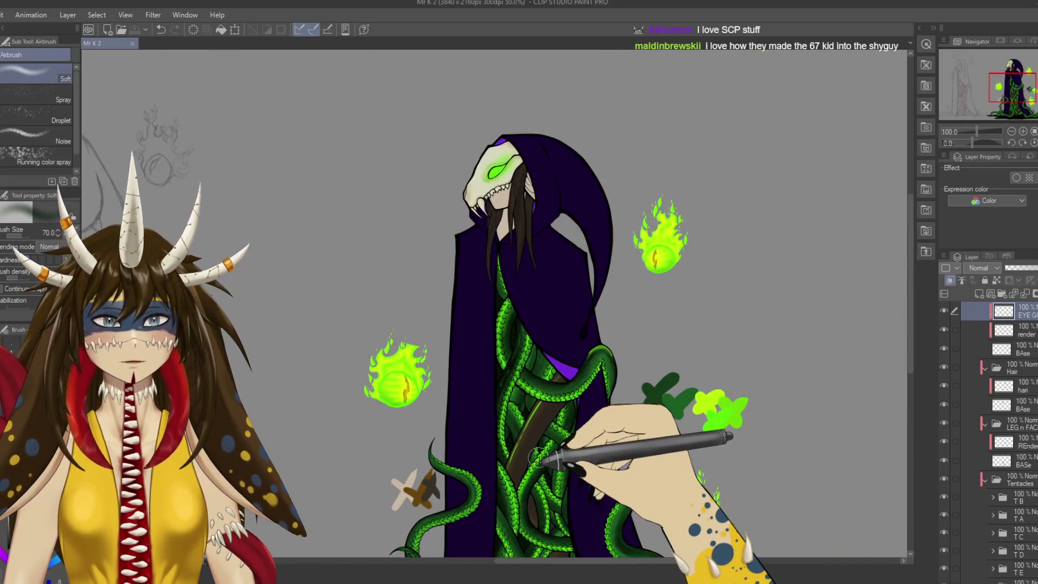
{"action": "scroll", "coordinate": [547, 457], "scroll_direction": "up", "scroll_amount": 2}
{"action": "left_click_drag", "start_coordinate": [471, 173], "coordinate": [555, 424]}
{"action": "left_click_drag", "start_coordinate": [487, 292], "coordinate": [533, 422]}
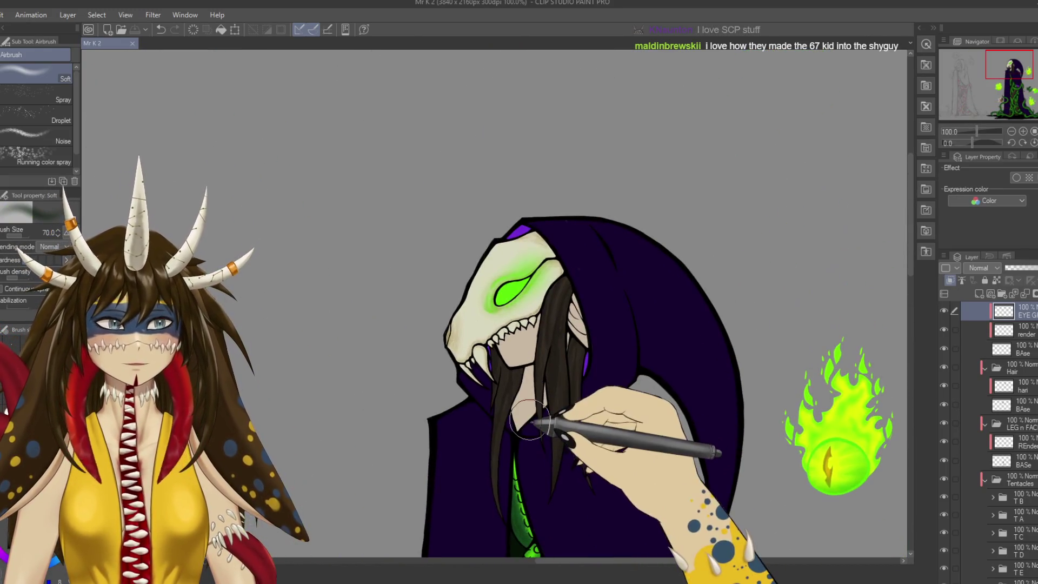
{"action": "scroll", "coordinate": [528, 419], "scroll_direction": "up", "scroll_amount": 1}
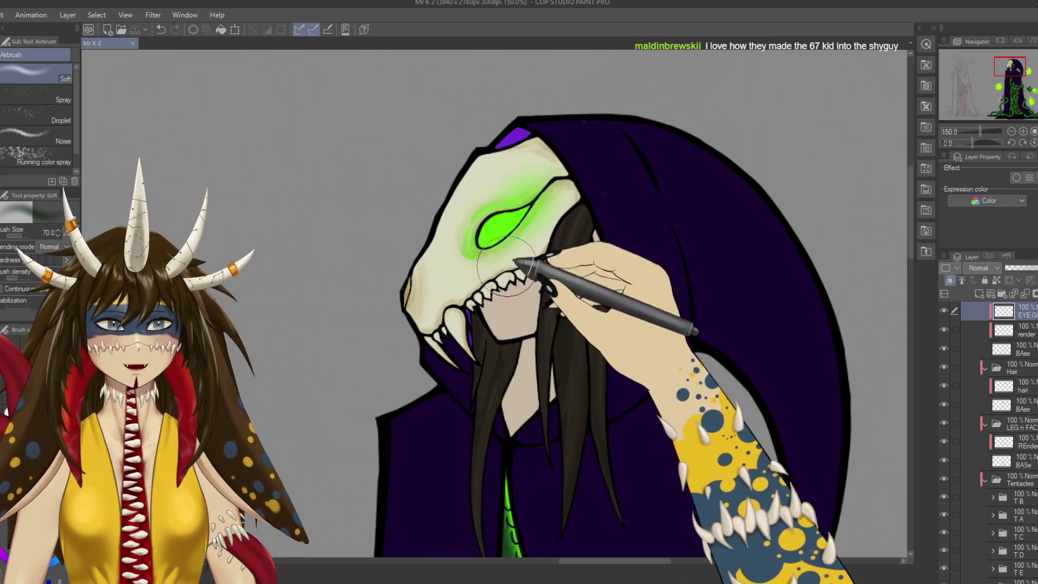
{"action": "key", "text": "m"}
{"action": "scroll", "coordinate": [508, 212], "scroll_direction": "up", "scroll_amount": 3}
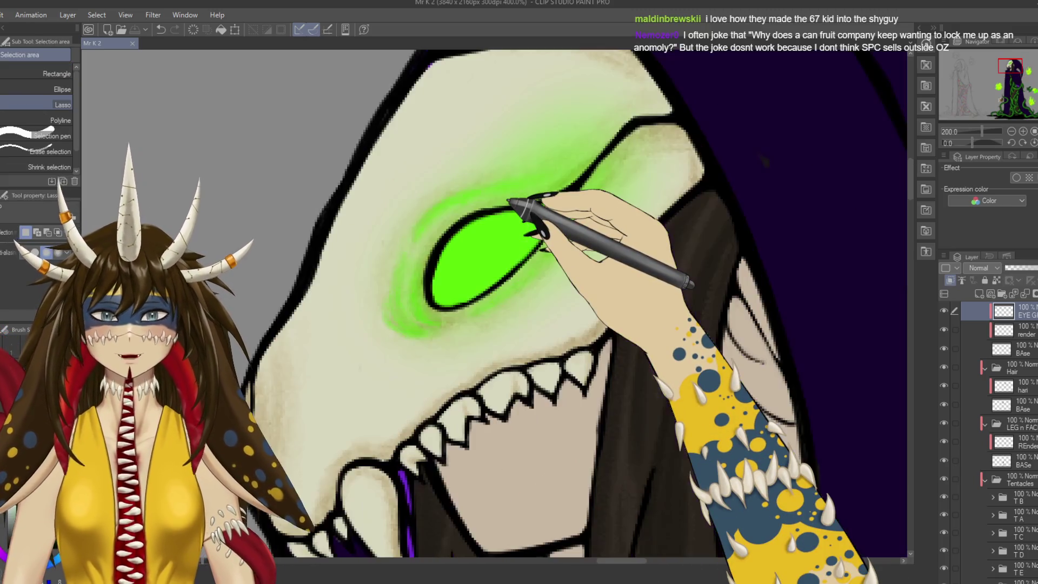
{"action": "mouse_move", "coordinate": [508, 201]}
{"action": "left_mouse_down"}
{"action": "mouse_move", "coordinate": [571, 201]}
{"action": "mouse_move", "coordinate": [512, 274]}
{"action": "left_mouse_up"}
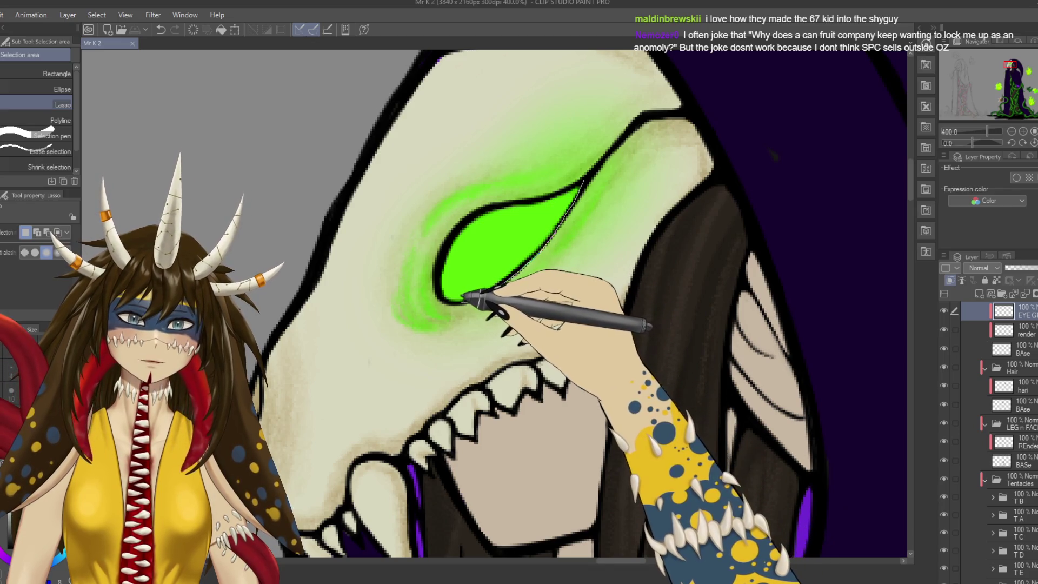
{"action": "left_click_drag", "start_coordinate": [443, 292], "coordinate": [521, 191]}
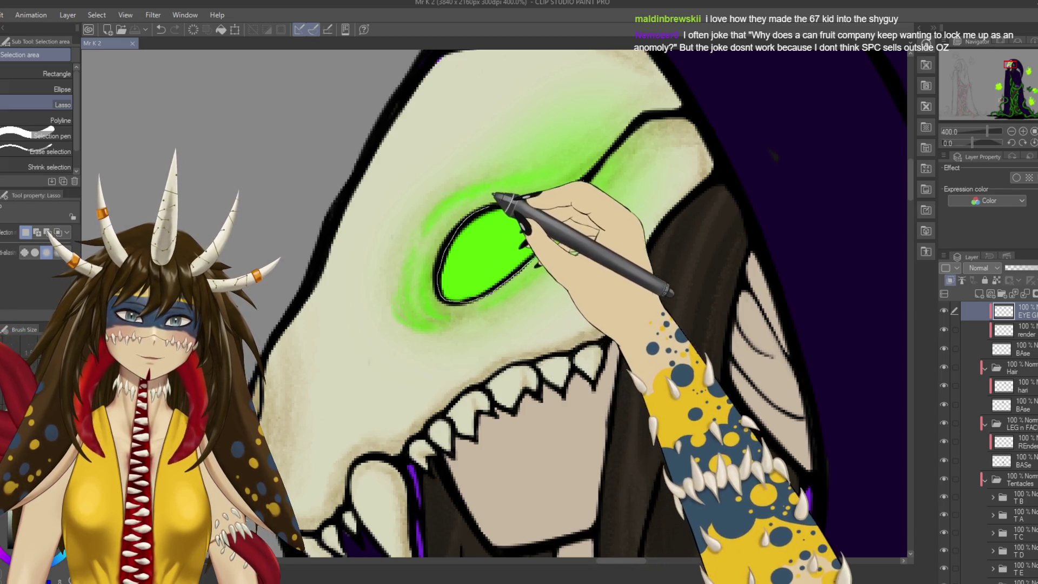
{"action": "left_click_drag", "start_coordinate": [521, 191], "coordinate": [557, 239]}
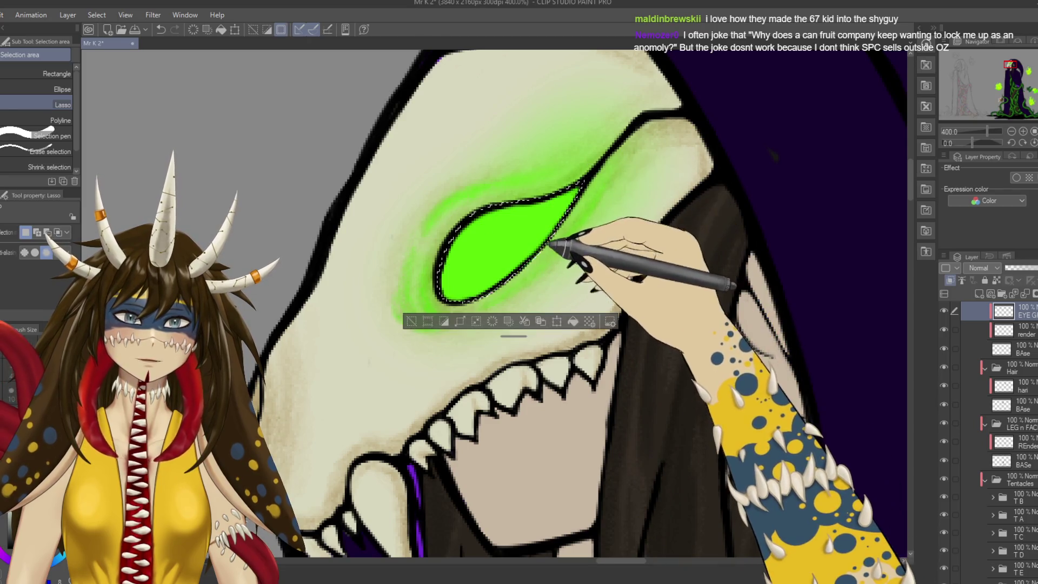
Check the flaming-eye reference, then paint the selected eye solid bright green with the rough watercolour brush.
{"action": "key", "text": "b"}
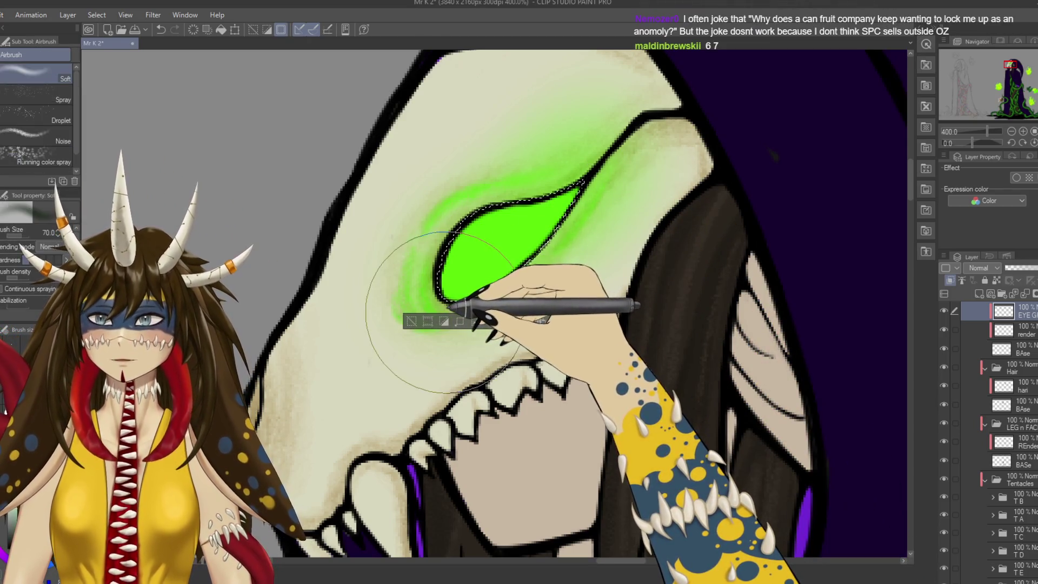
{"action": "left_click_drag", "start_coordinate": [571, 306], "coordinate": [301, 389]}
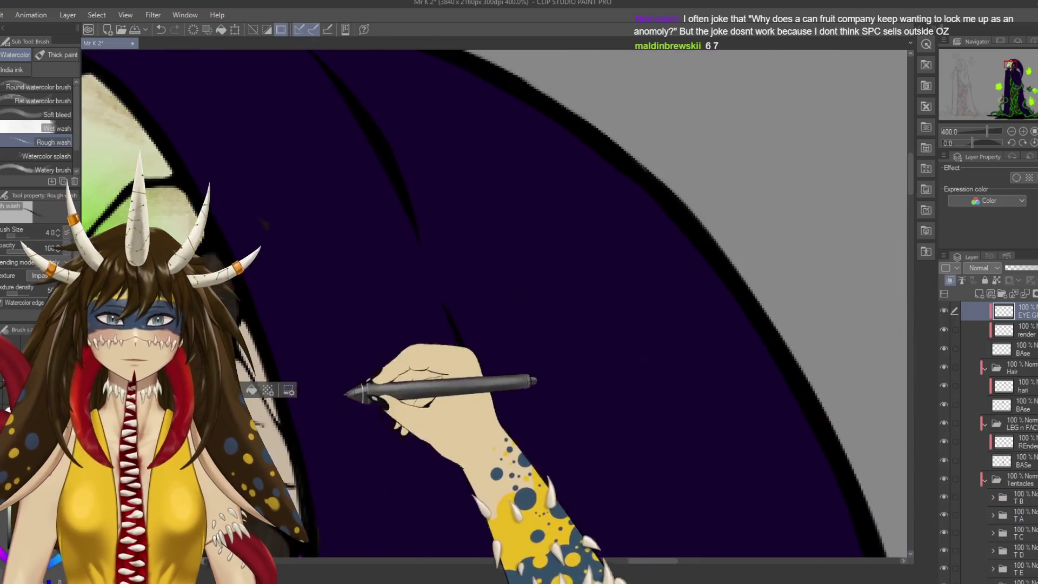
{"action": "left_click_drag", "start_coordinate": [497, 498], "coordinate": [462, 214]}
{"action": "scroll", "coordinate": [517, 273], "scroll_direction": "down", "scroll_amount": 5}
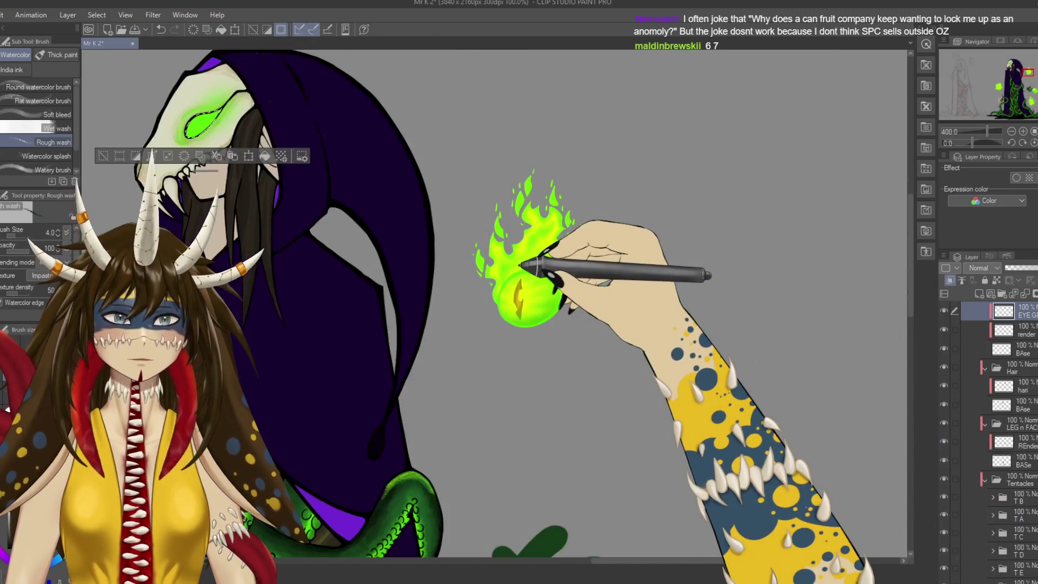
{"action": "left_click_drag", "start_coordinate": [538, 278], "coordinate": [627, 138]}
{"action": "left_click_drag", "start_coordinate": [604, 384], "coordinate": [528, 424]}
{"action": "scroll", "coordinate": [566, 342], "scroll_direction": "up", "scroll_amount": 2}
{"action": "left_click_drag", "start_coordinate": [563, 342], "coordinate": [492, 391]}
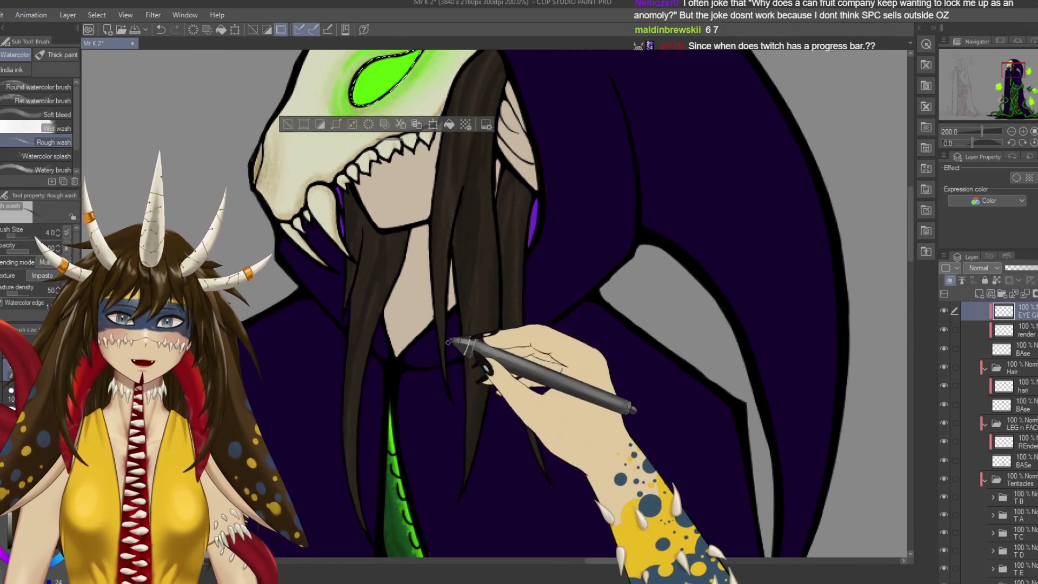
{"action": "left_click_drag", "start_coordinate": [457, 343], "coordinate": [535, 541]}
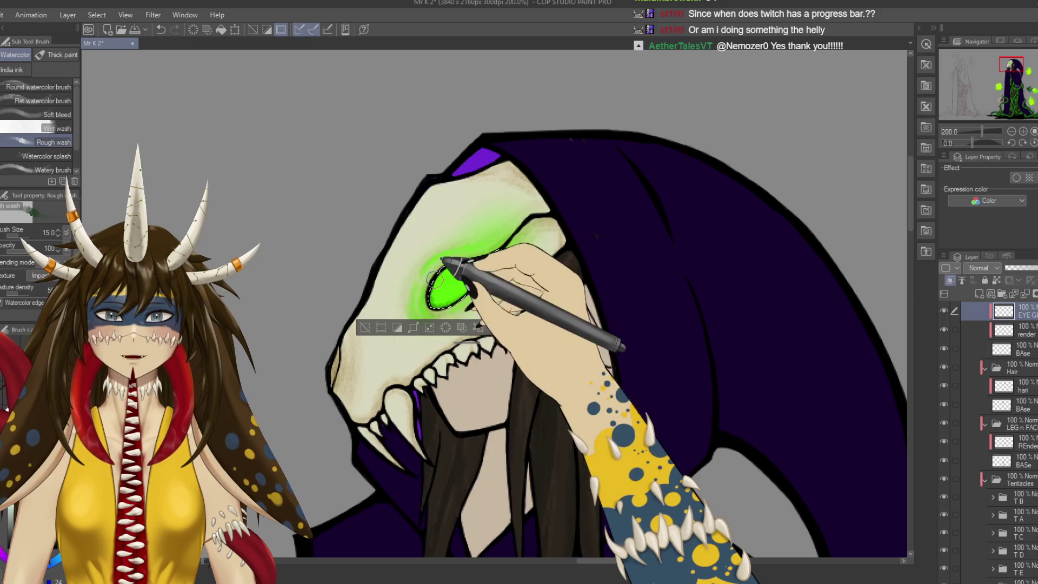
{"action": "left_click_drag", "start_coordinate": [435, 292], "coordinate": [480, 261]}
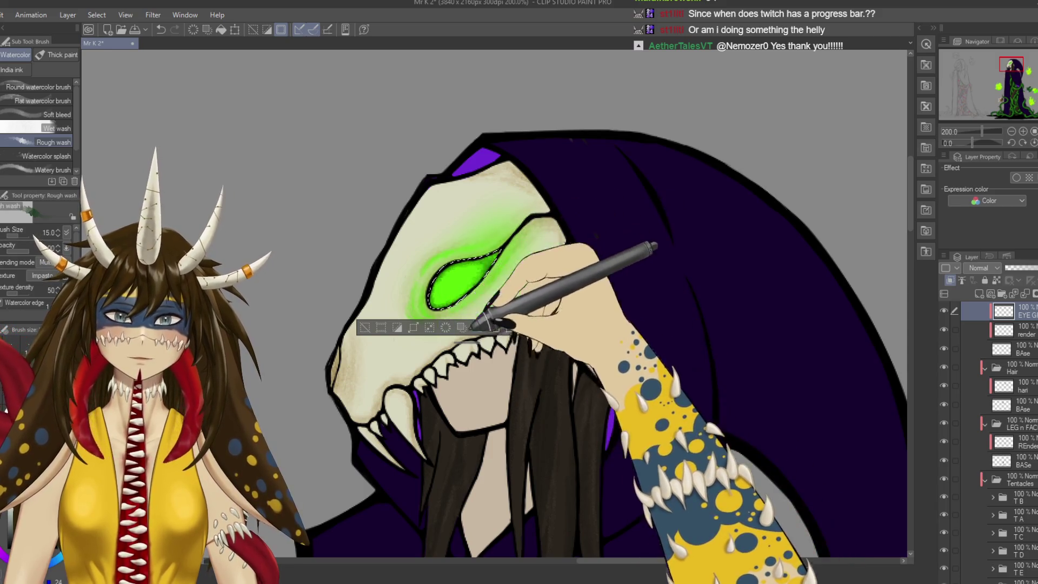
Restore the eye selection after deselecting and repaint the glow on the green eye.
{"action": "left_click_drag", "start_coordinate": [486, 281], "coordinate": [502, 257]}
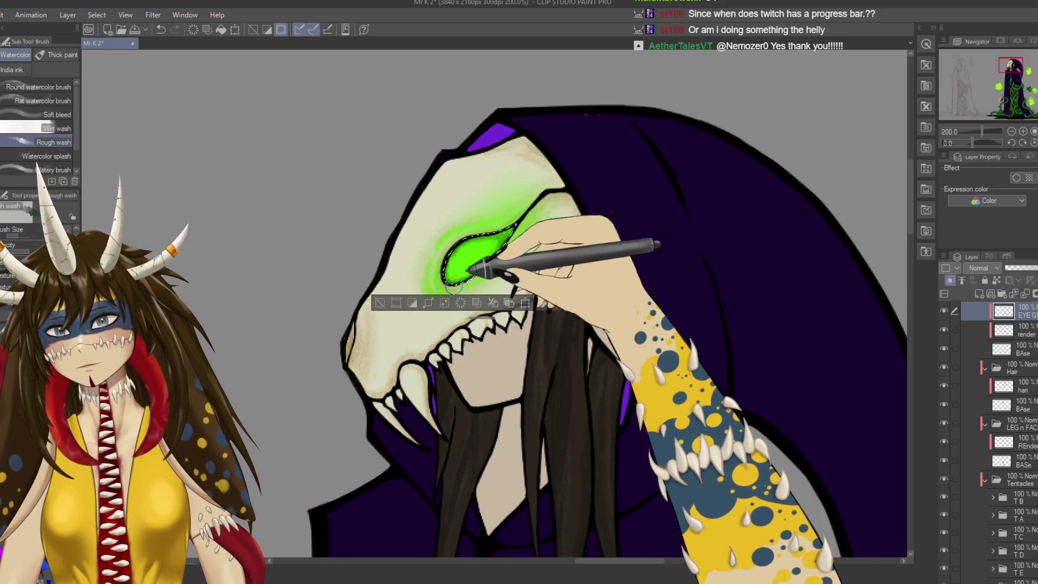
{"action": "key", "text": "ctrl+d"}
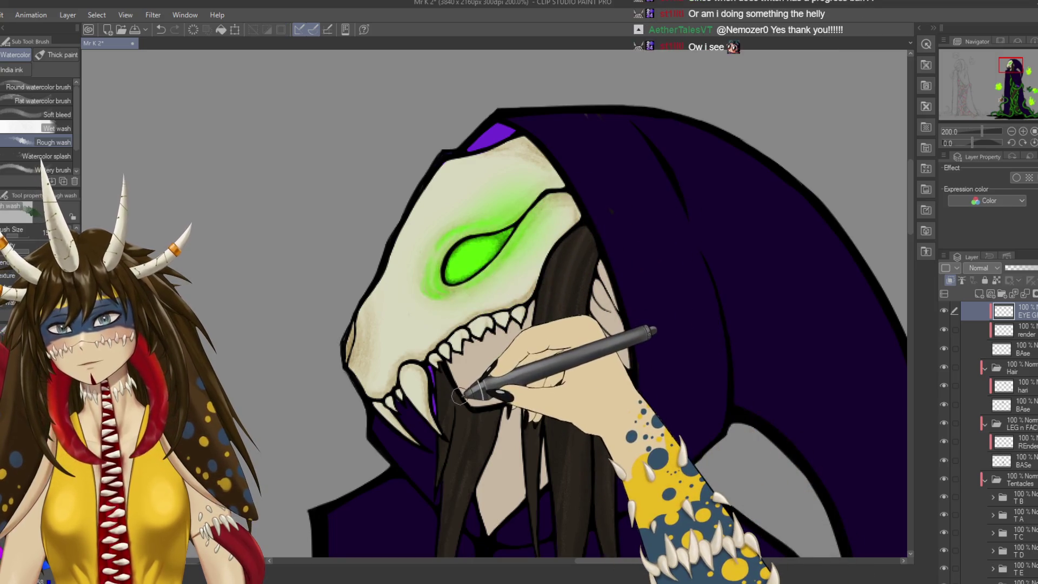
{"action": "key", "text": "ctrl+z"}
{"action": "mouse_move", "coordinate": [495, 217]}
{"action": "left_mouse_down"}
{"action": "mouse_move", "coordinate": [490, 261]}
{"action": "mouse_move", "coordinate": [714, 416]}
{"action": "mouse_move", "coordinate": [462, 332]}
{"action": "left_mouse_up"}
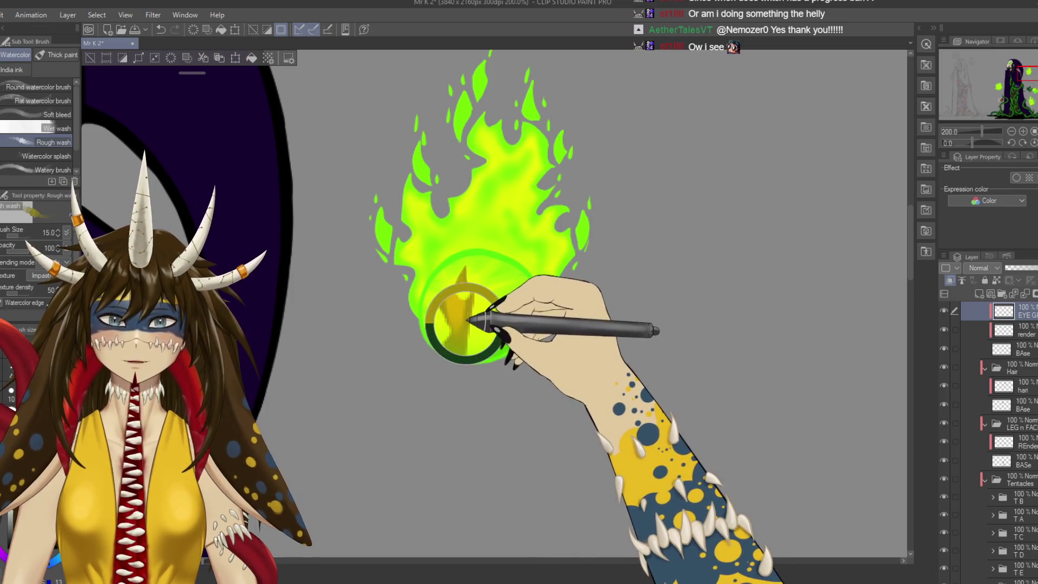
{"action": "left_click_drag", "start_coordinate": [370, 185], "coordinate": [655, 398]}
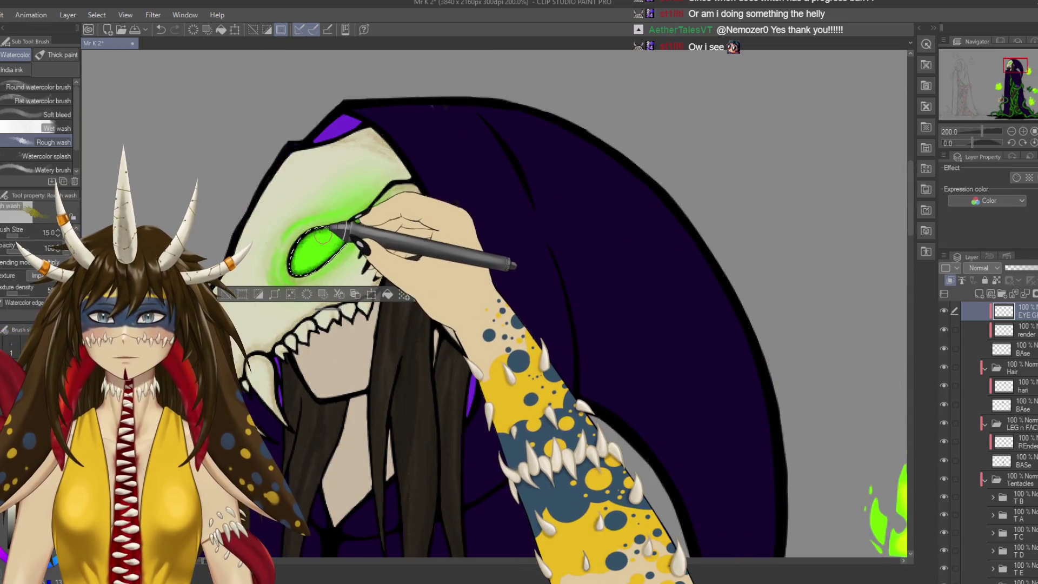
{"action": "key", "text": "p"}
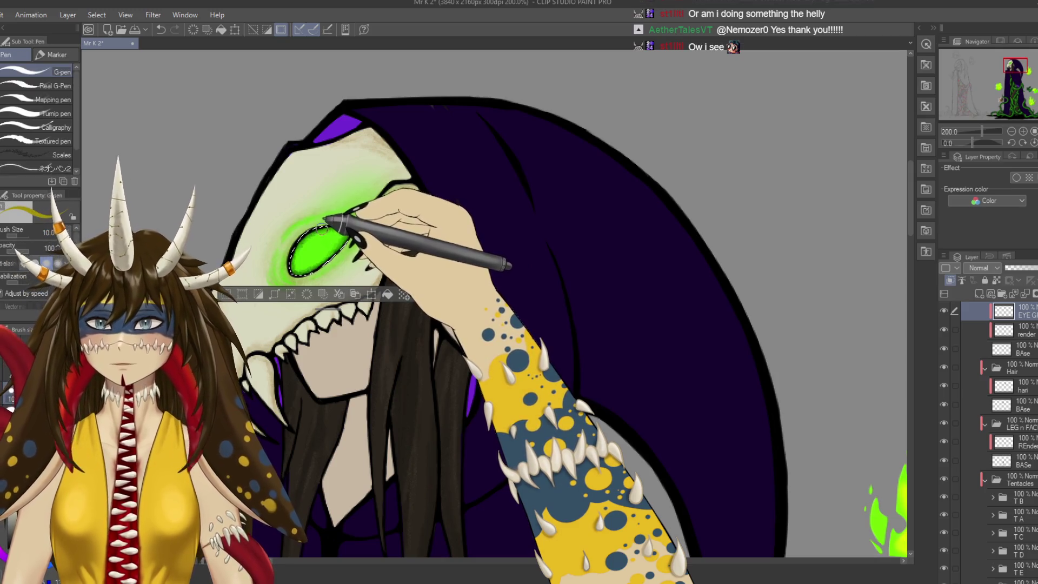
{"action": "left_click_drag", "start_coordinate": [327, 232], "coordinate": [337, 248]}
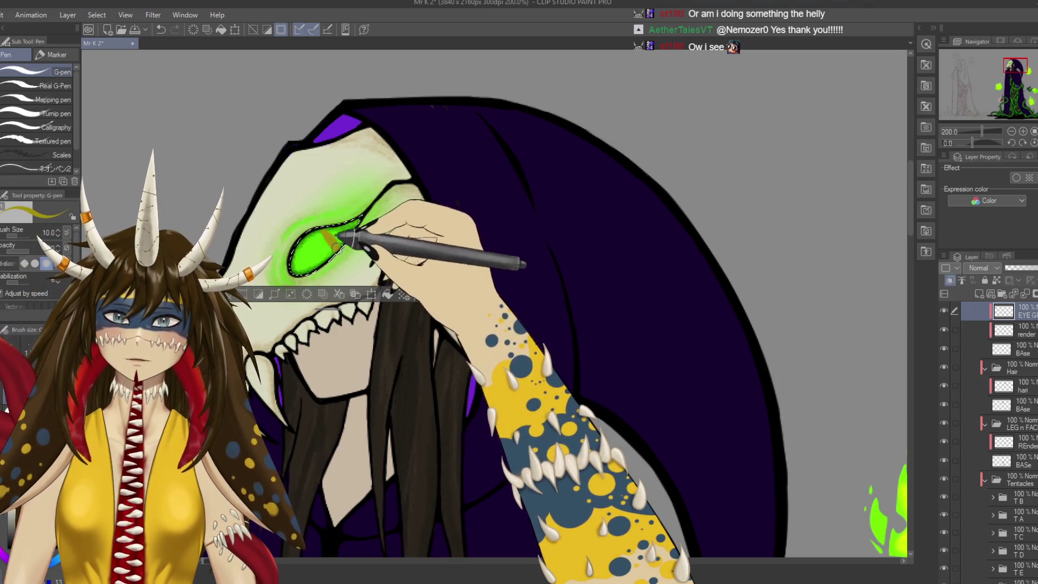
{"action": "key", "text": "ctrl+d"}
{"action": "left_click_drag", "start_coordinate": [336, 370], "coordinate": [414, 358]}
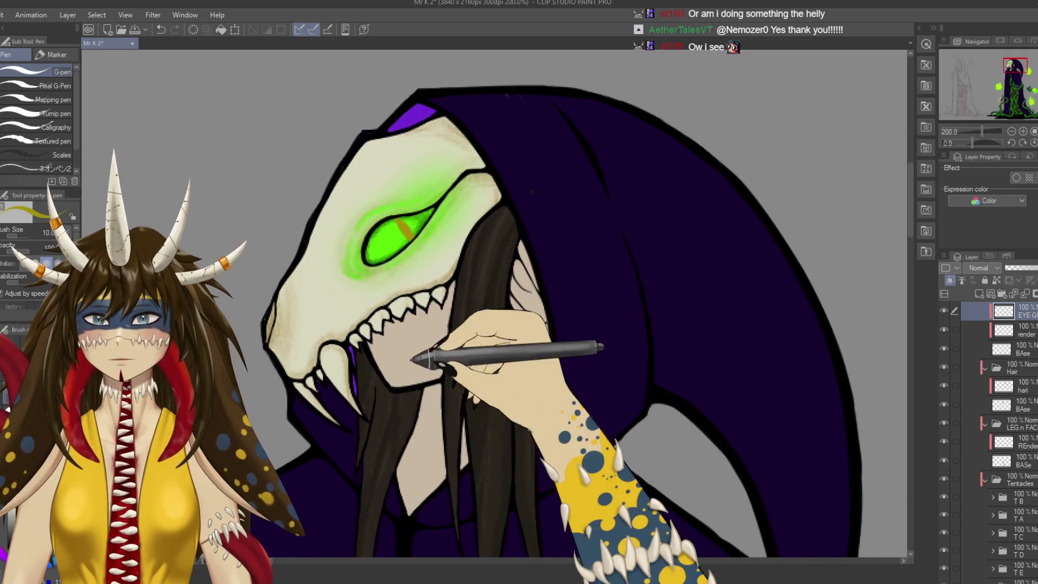
{"action": "scroll", "coordinate": [414, 359], "scroll_direction": "down", "scroll_amount": 2}
{"action": "scroll", "coordinate": [414, 358], "scroll_direction": "down", "scroll_amount": 2}
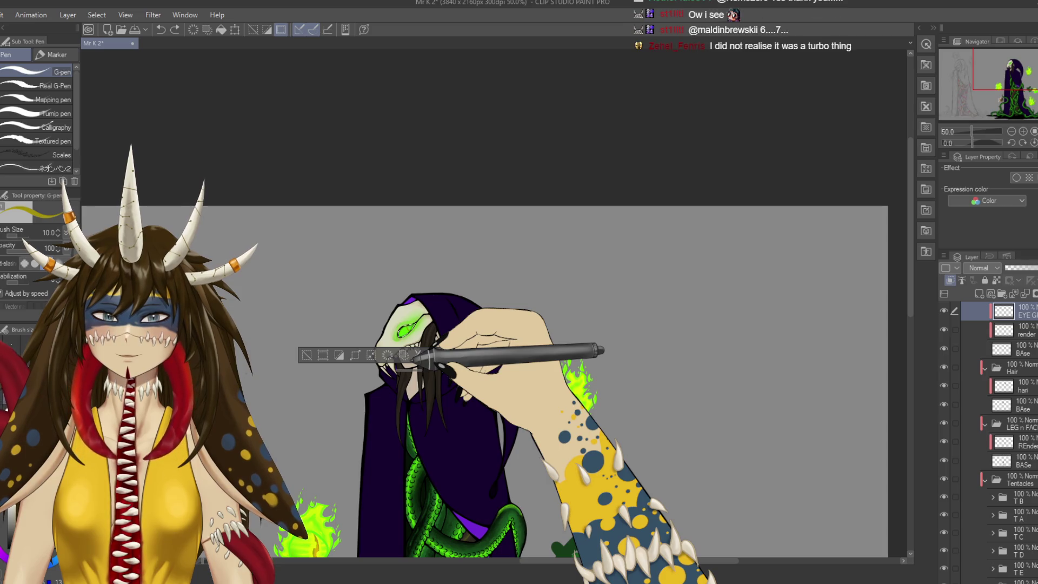
{"action": "left_click_drag", "start_coordinate": [672, 498], "coordinate": [615, 417]}
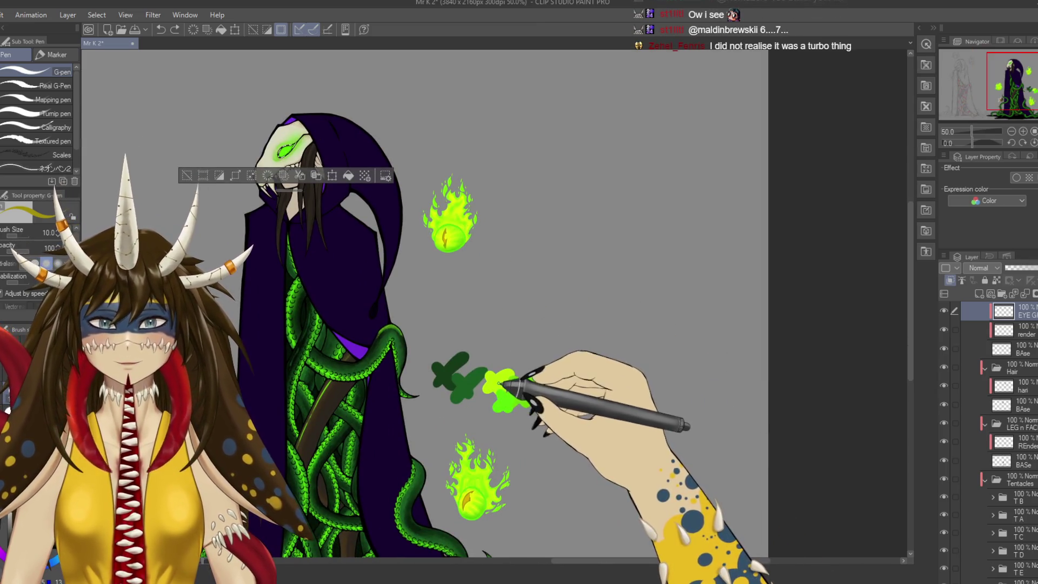
{"action": "scroll", "coordinate": [476, 400], "scroll_direction": "up", "scroll_amount": 5}
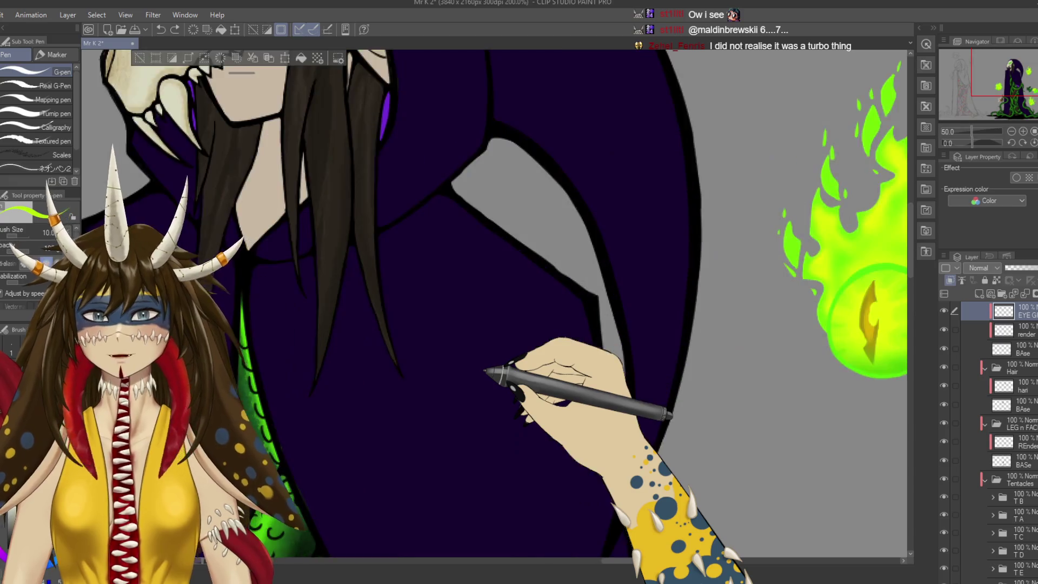
{"action": "scroll", "coordinate": [519, 400], "scroll_direction": "up", "scroll_amount": 3}
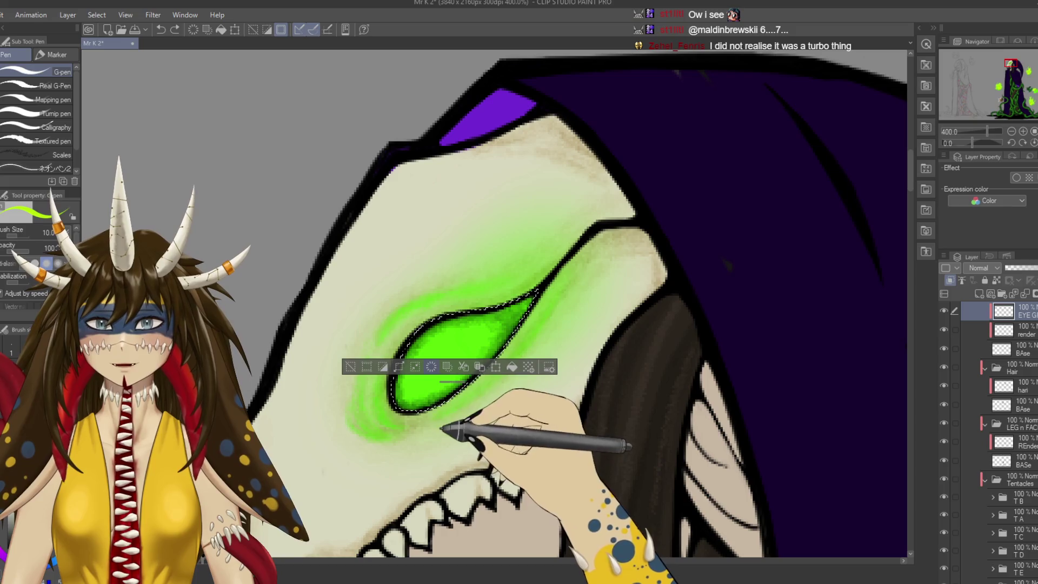
{"action": "left_click_drag", "start_coordinate": [347, 367], "coordinate": [496, 210]}
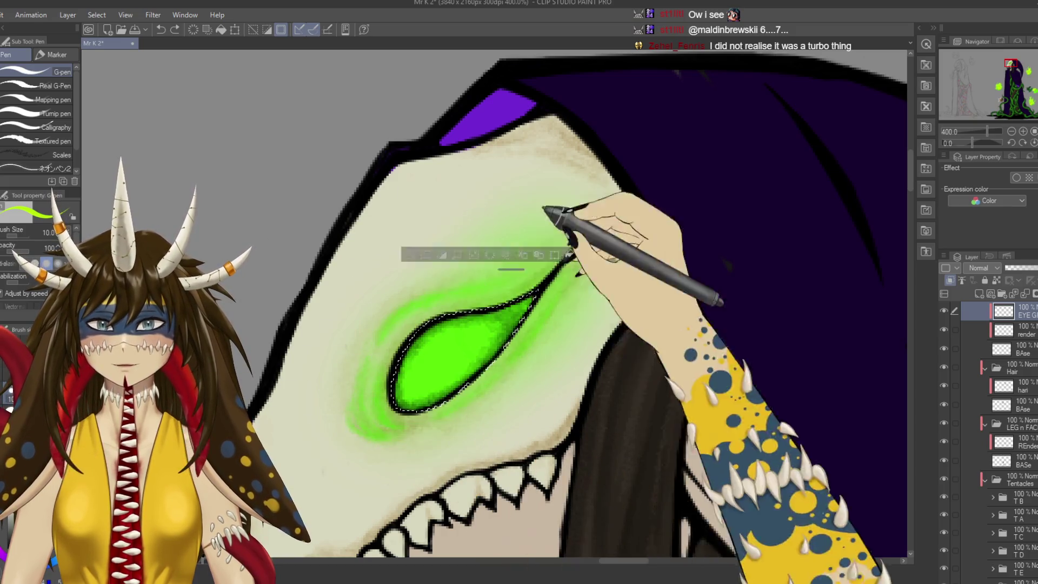
{"action": "left_click_drag", "start_coordinate": [545, 364], "coordinate": [563, 305]}
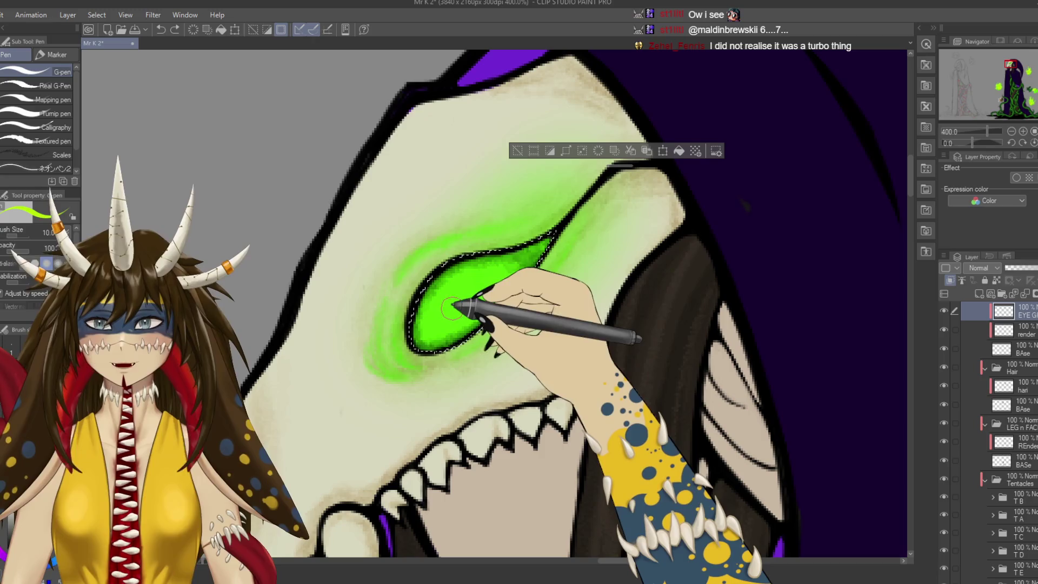
{"action": "key", "text": "b"}
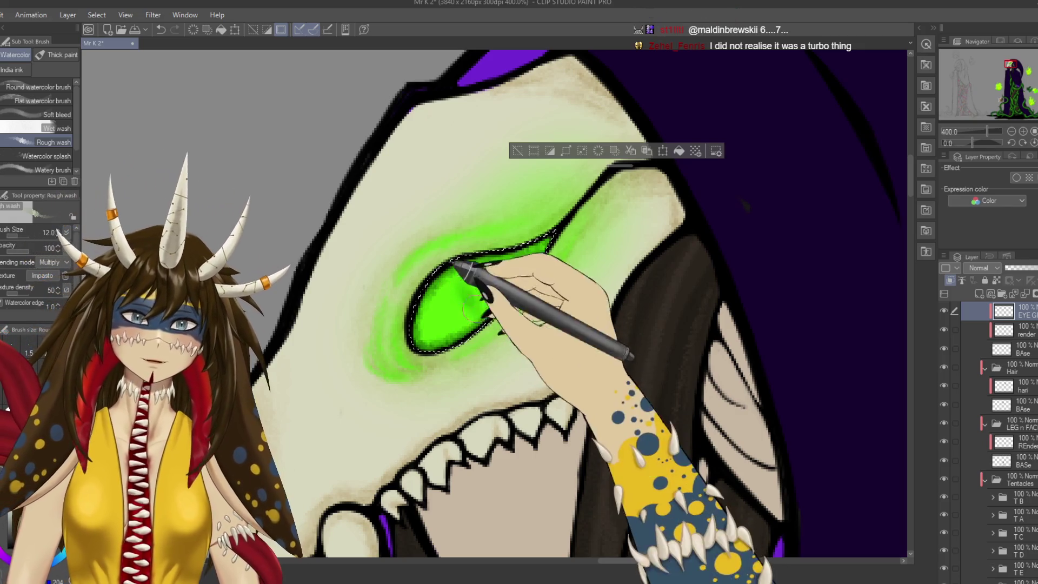
Compare the eye with the green flames reference and tentacle swatches, then pick the Kneaded eraser.
{"action": "scroll", "coordinate": [606, 433], "scroll_direction": "down", "scroll_amount": 2}
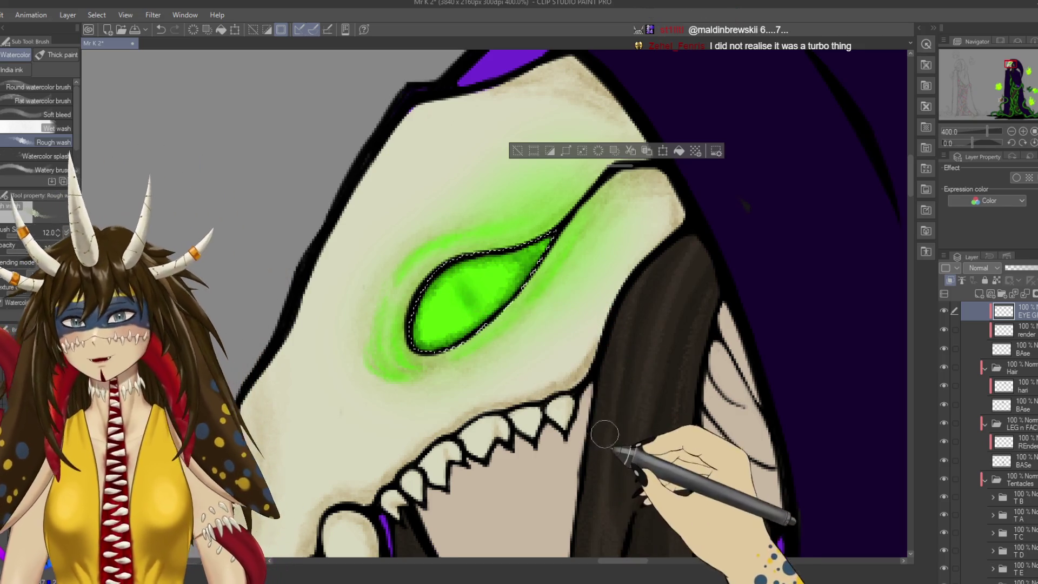
{"action": "scroll", "coordinate": [591, 394], "scroll_direction": "down", "scroll_amount": 2}
{"action": "scroll", "coordinate": [584, 390], "scroll_direction": "down", "scroll_amount": 1}
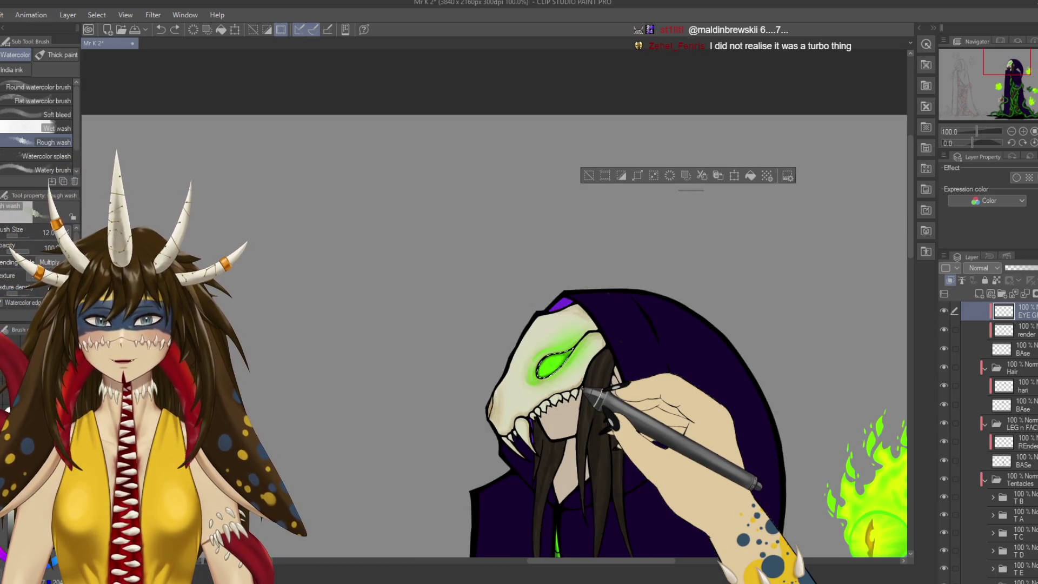
{"action": "scroll", "coordinate": [586, 391], "scroll_direction": "up", "scroll_amount": 1}
{"action": "scroll", "coordinate": [591, 399], "scroll_direction": "up", "scroll_amount": 1}
{"action": "scroll", "coordinate": [592, 399], "scroll_direction": "up", "scroll_amount": 1}
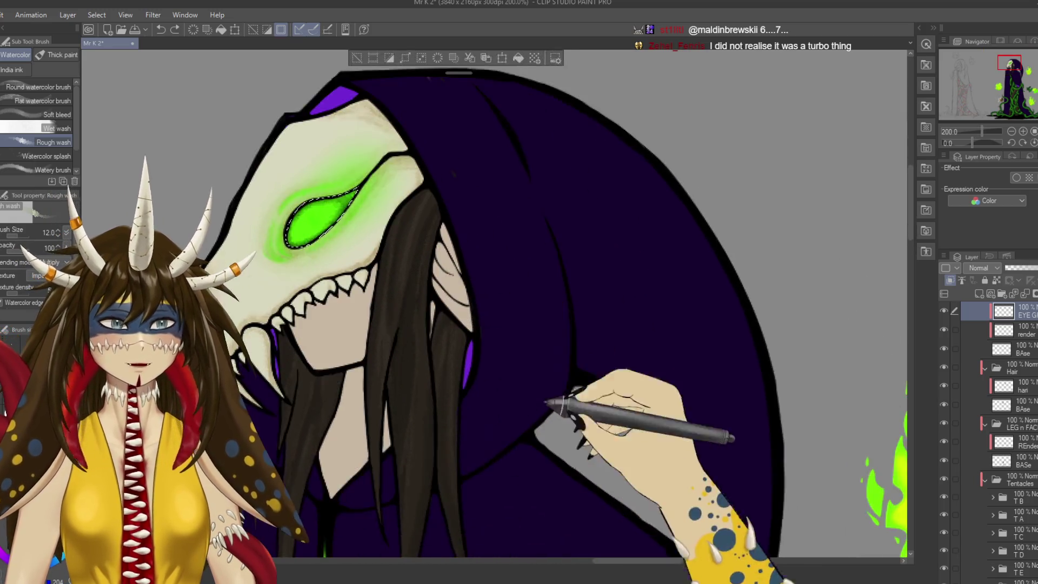
{"action": "scroll", "coordinate": [538, 399], "scroll_direction": "up", "scroll_amount": 1}
{"action": "scroll", "coordinate": [742, 348], "scroll_direction": "down", "scroll_amount": 1}
{"action": "scroll", "coordinate": [440, 348], "scroll_direction": "up", "scroll_amount": 1}
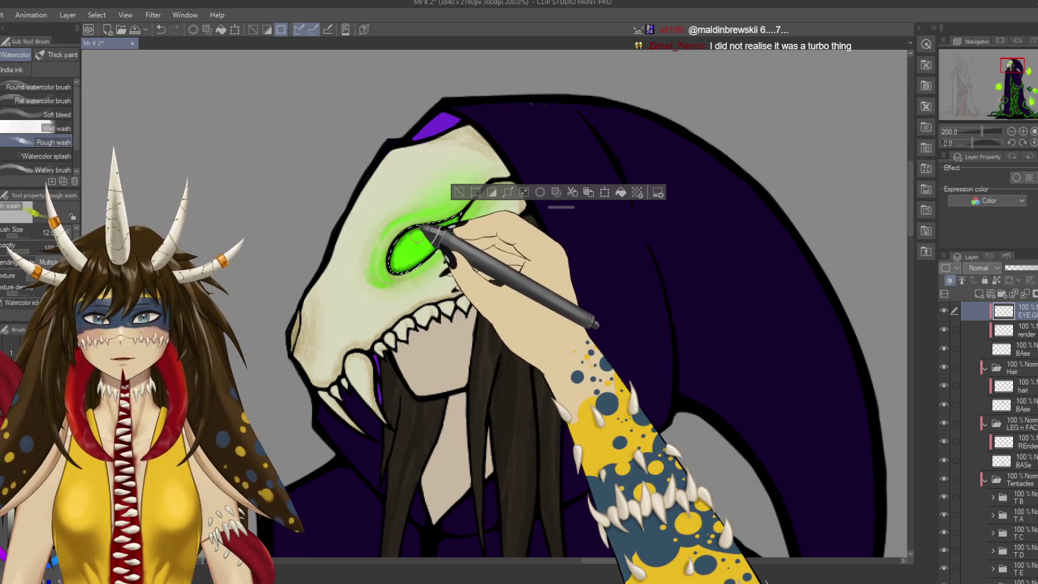
{"action": "scroll", "coordinate": [412, 241], "scroll_direction": "up", "scroll_amount": 4}
{"action": "scroll", "coordinate": [416, 235], "scroll_direction": "down", "scroll_amount": 4}
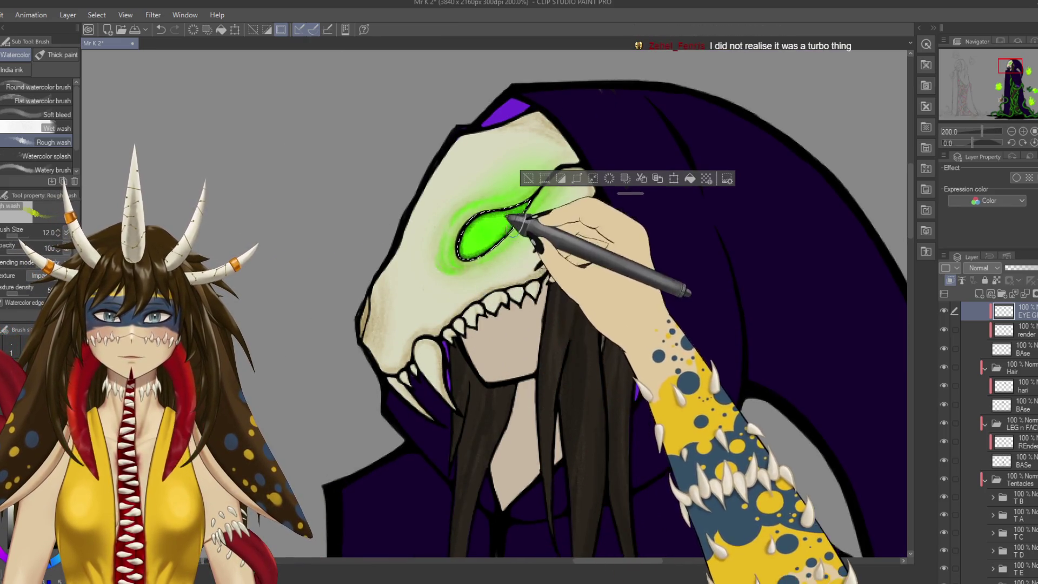
{"action": "left_click_drag", "start_coordinate": [591, 290], "coordinate": [197, 220]}
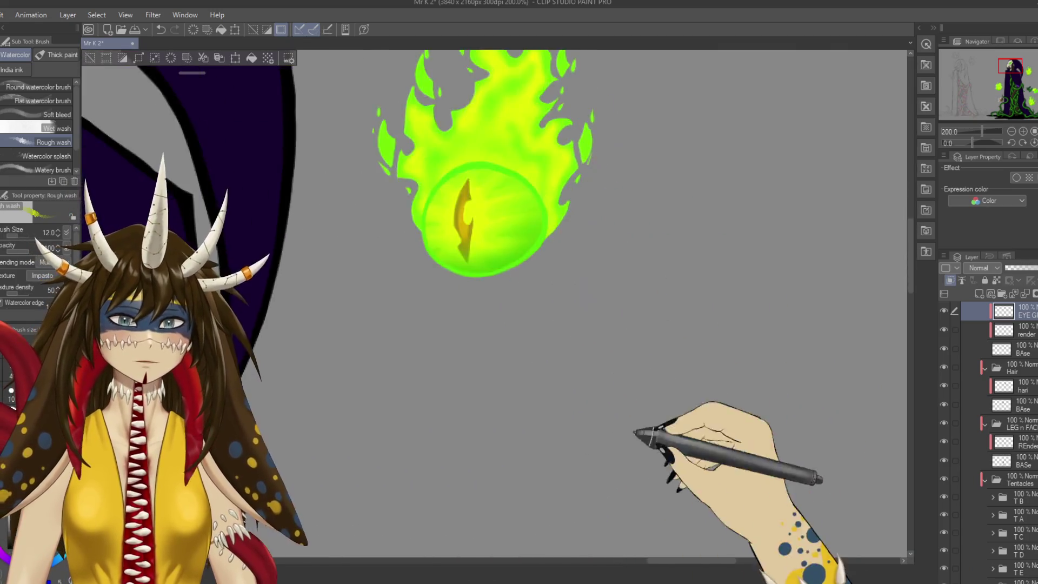
{"action": "mouse_move", "coordinate": [637, 425]}
{"action": "left_mouse_down"}
{"action": "mouse_move", "coordinate": [306, 228]}
{"action": "mouse_move", "coordinate": [554, 459]}
{"action": "left_mouse_up"}
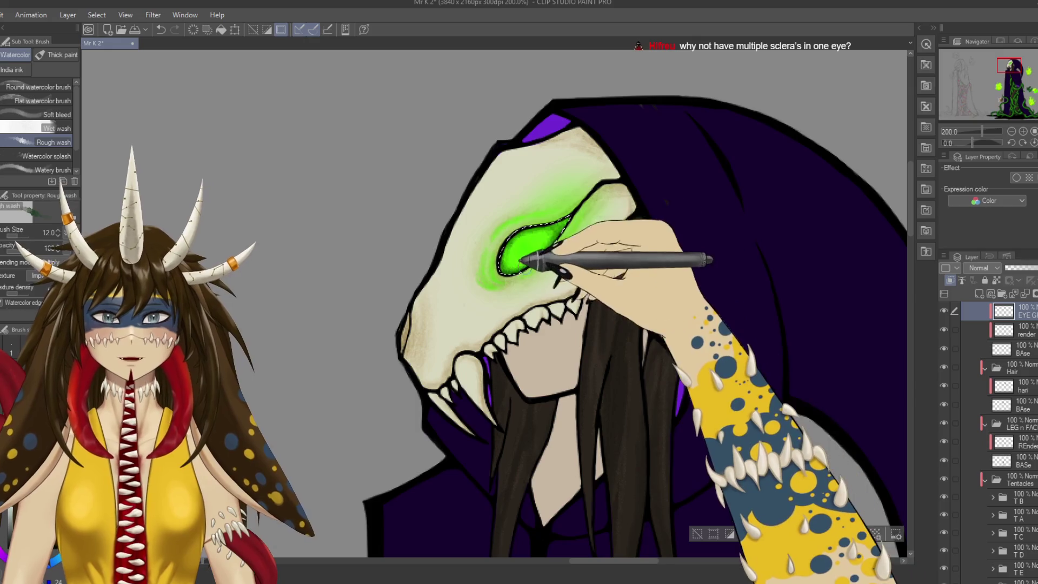
{"action": "key", "text": "e"}
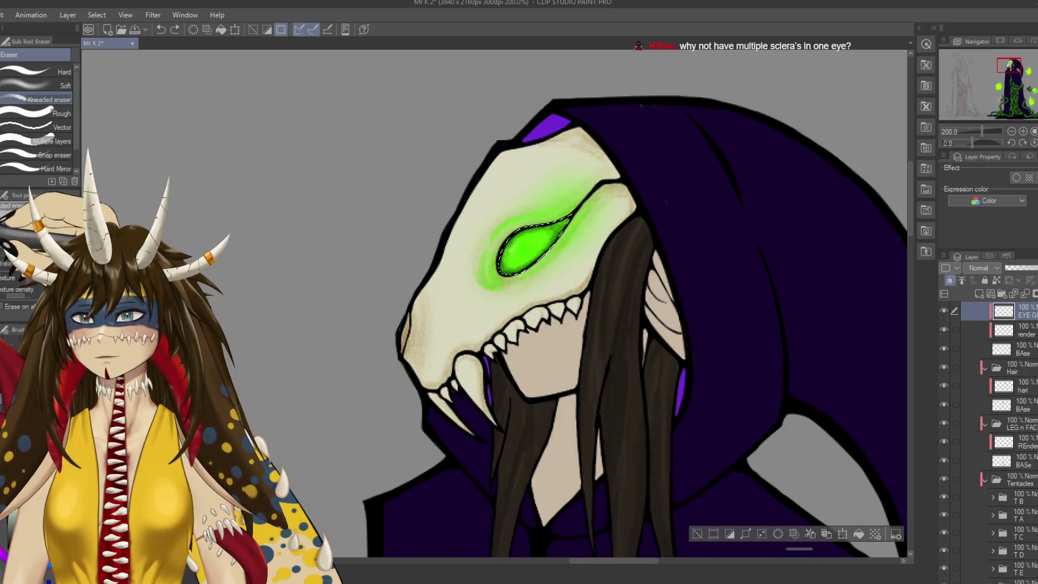
Finger-tip blend the eye glow into a smooth haze, deselect, save, and reframe the skull face.
{"action": "key", "text": "j"}
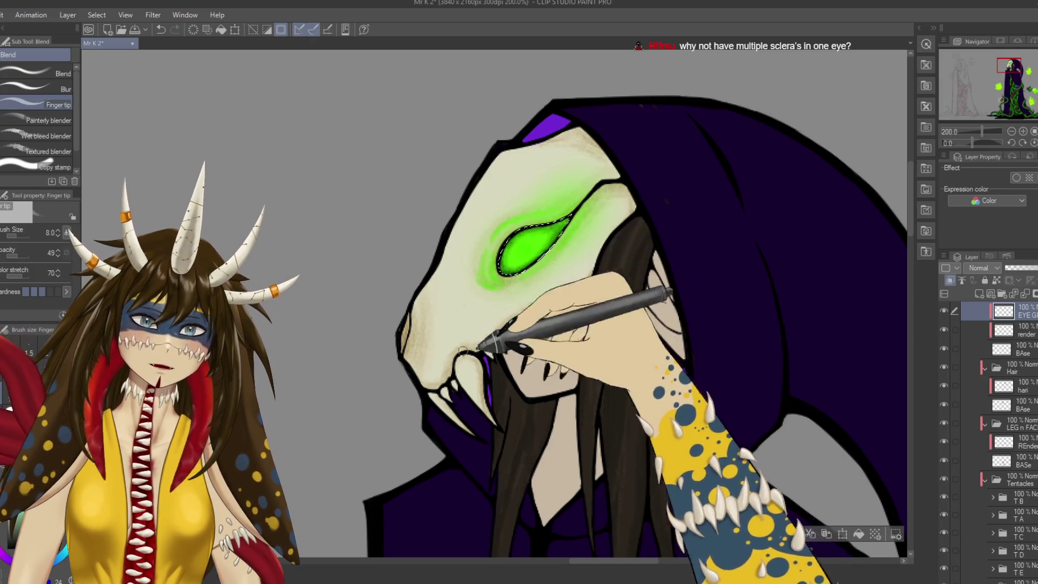
{"action": "key", "text": "ctrl+d"}
{"action": "key", "text": "ctrl+s"}
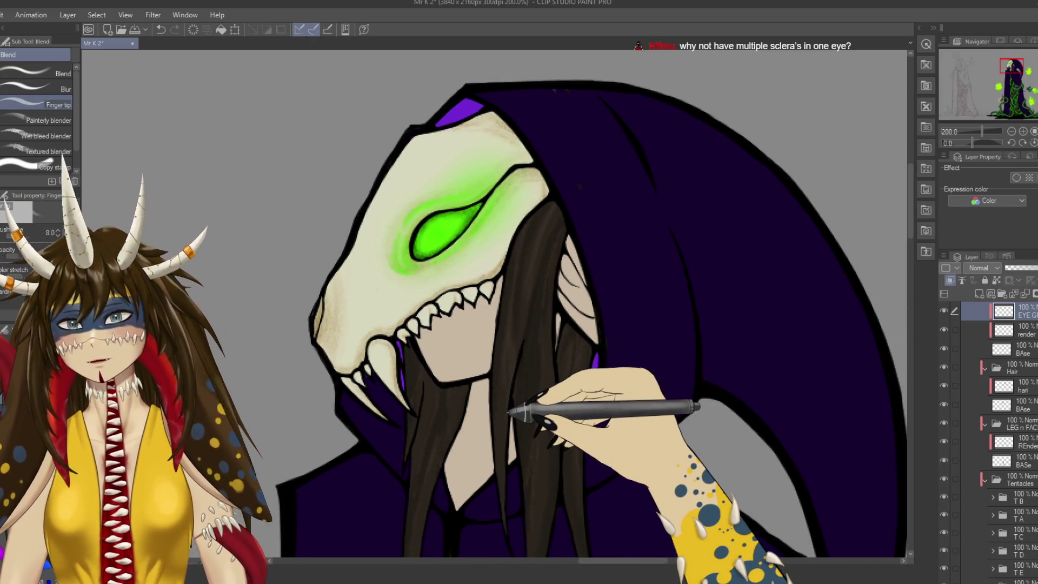
{"action": "key", "text": "ctrl+minus"}
{"action": "key", "text": "ctrl+minus"}
{"action": "key", "text": "ctrl+minus"}
{"action": "key", "text": "ctrl+minus"}
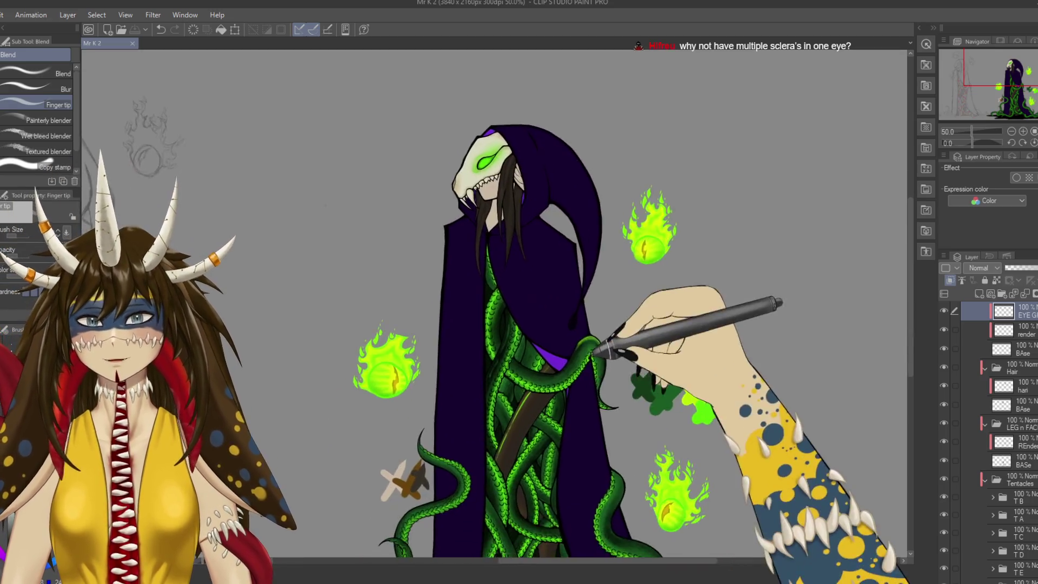
{"action": "scroll", "coordinate": [587, 315], "scroll_direction": "up", "scroll_amount": 3}
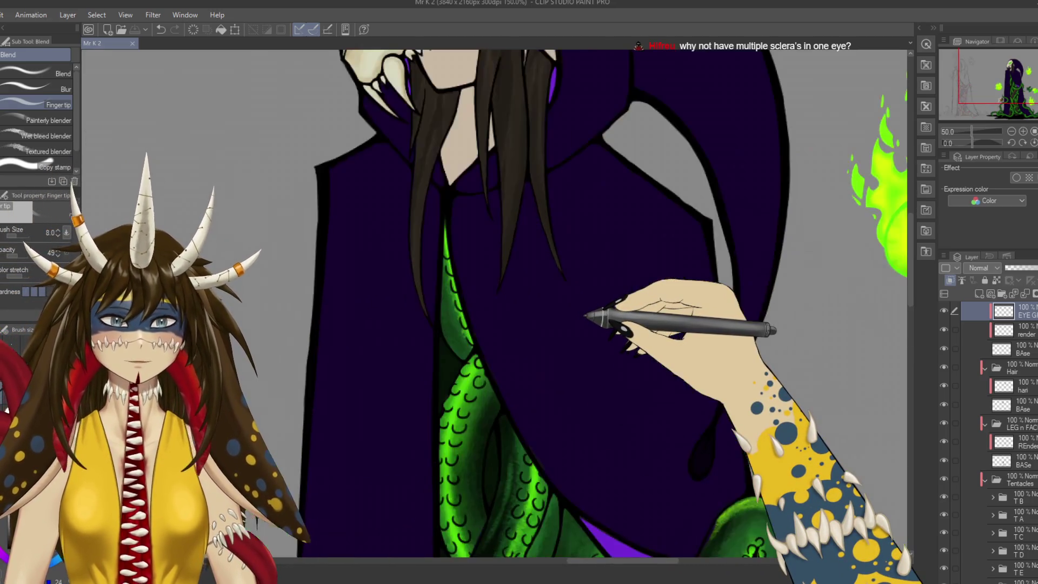
{"action": "left_click_drag", "start_coordinate": [587, 316], "coordinate": [521, 371]}
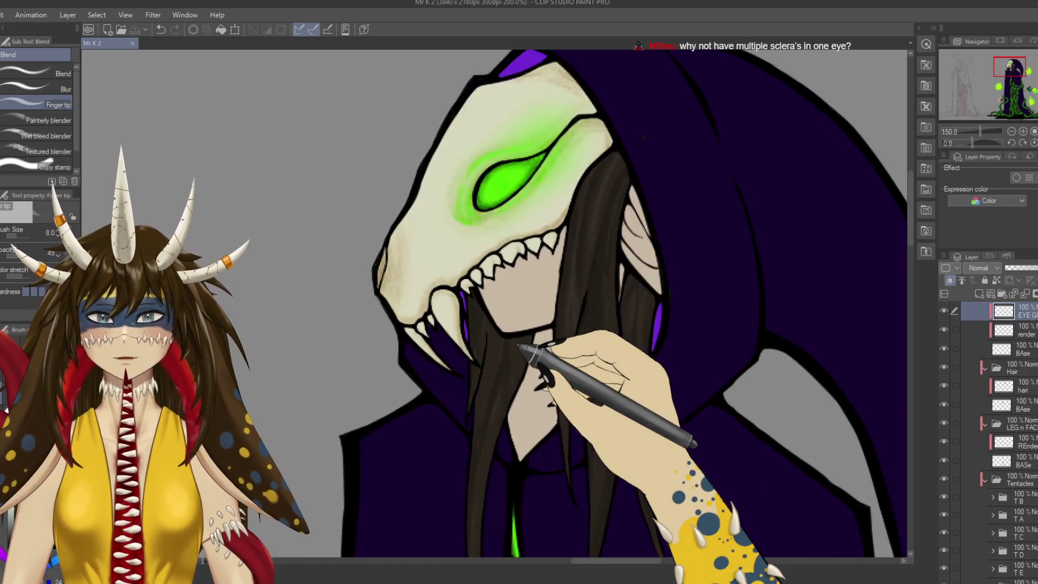
{"action": "scroll", "coordinate": [513, 346], "scroll_direction": "up", "scroll_amount": 3}
{"action": "scroll", "coordinate": [513, 347], "scroll_direction": "down", "scroll_amount": 1}
{"action": "scroll", "coordinate": [522, 433], "scroll_direction": "down", "scroll_amount": 1}
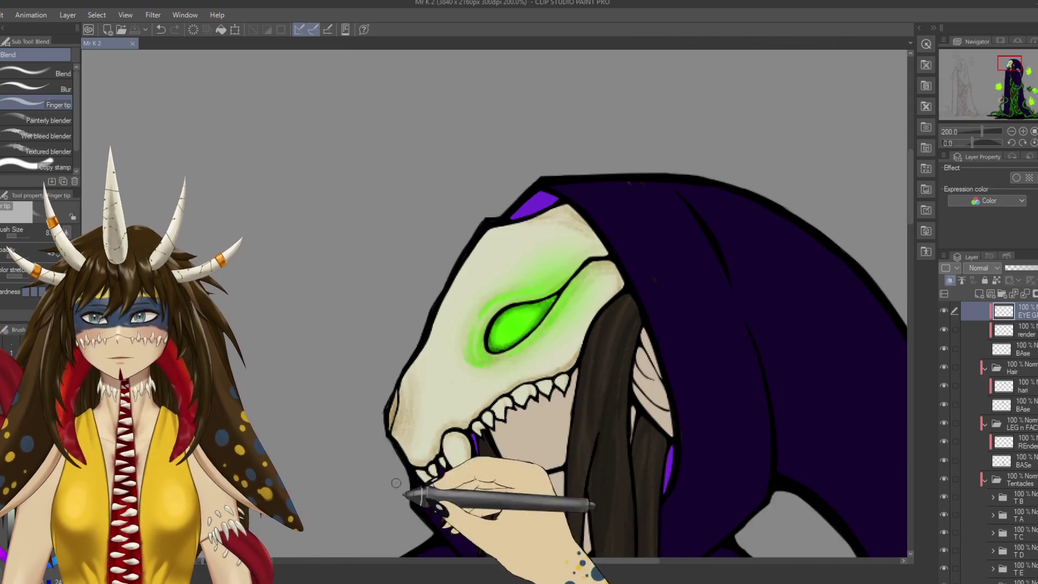
{"action": "key", "text": "b"}
{"action": "key", "text": "b"}
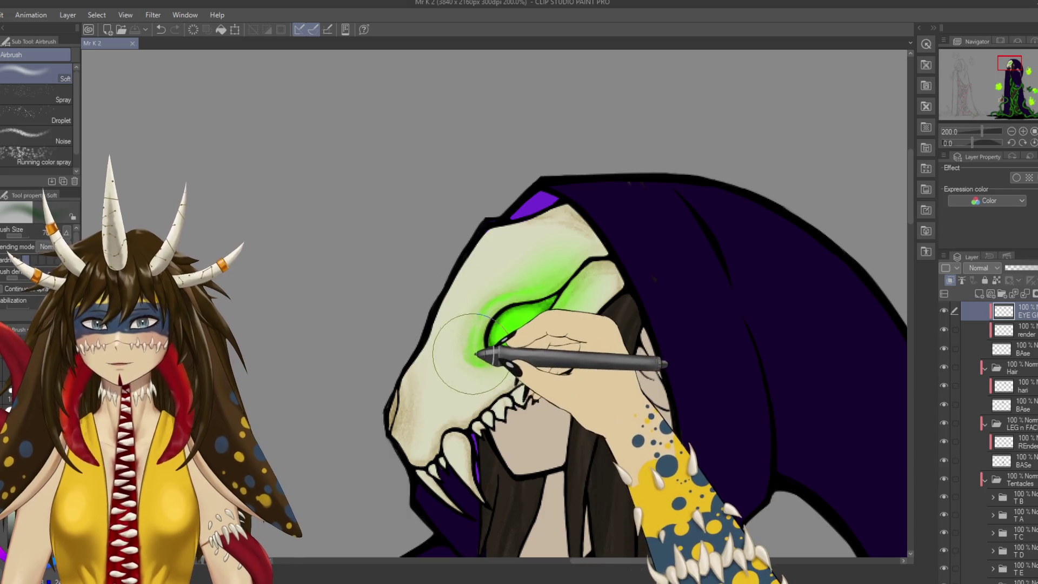
At brush size 10, touch up and soften the green glow along the eye's edge, then save.
{"action": "key", "text": "bracketleft"}
{"action": "key", "text": "bracketleft"}
{"action": "key", "text": "bracketleft"}
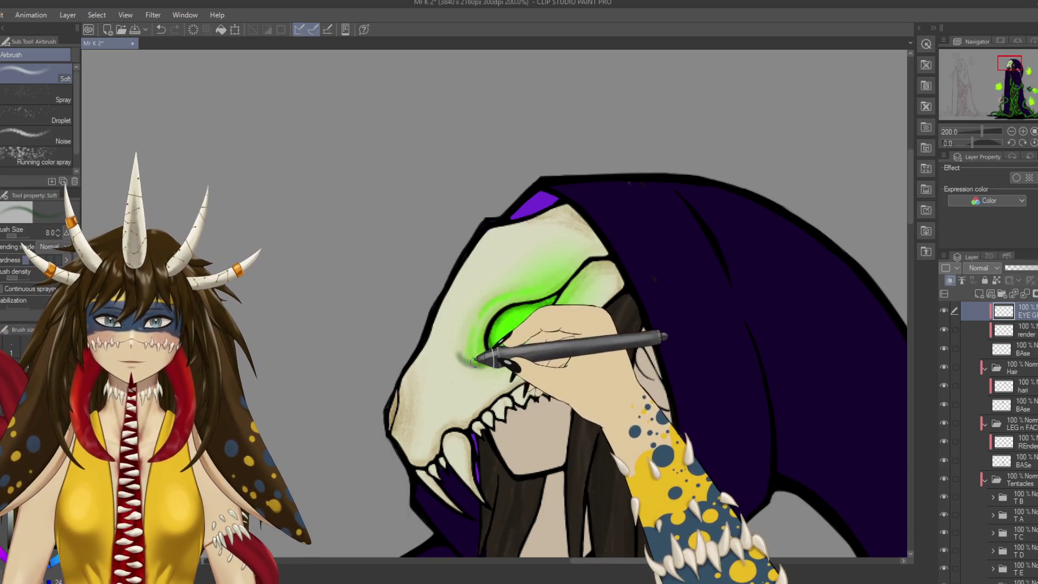
{"action": "left_click_drag", "start_coordinate": [486, 363], "coordinate": [515, 344]}
{"action": "left_click_drag", "start_coordinate": [696, 399], "coordinate": [565, 338]}
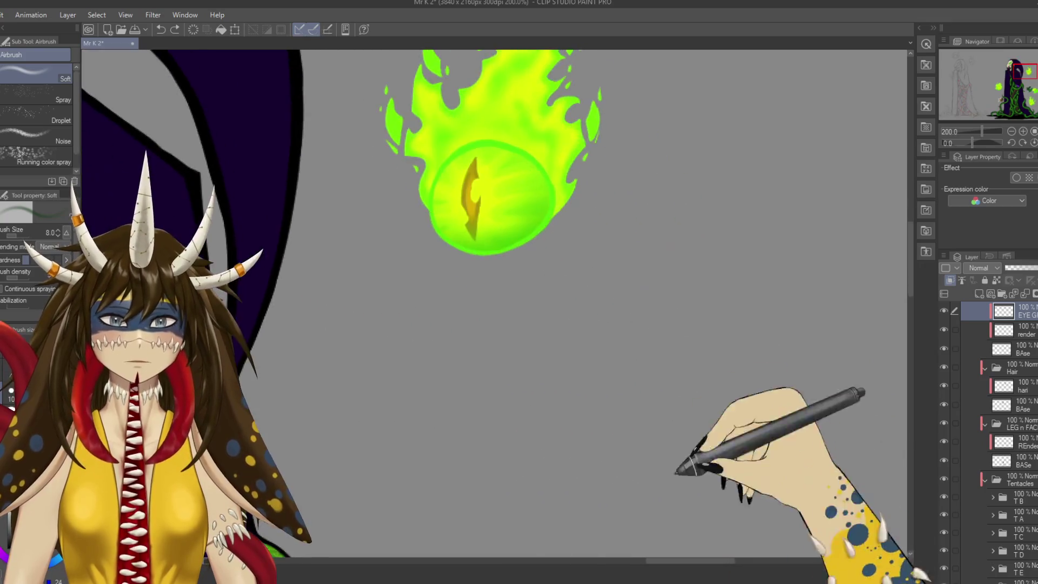
{"action": "mouse_move", "coordinate": [496, 285]}
{"action": "left_mouse_down"}
{"action": "mouse_move", "coordinate": [626, 429]}
{"action": "mouse_move", "coordinate": [568, 366]}
{"action": "mouse_move", "coordinate": [578, 387]}
{"action": "mouse_move", "coordinate": [637, 440]}
{"action": "left_mouse_up"}
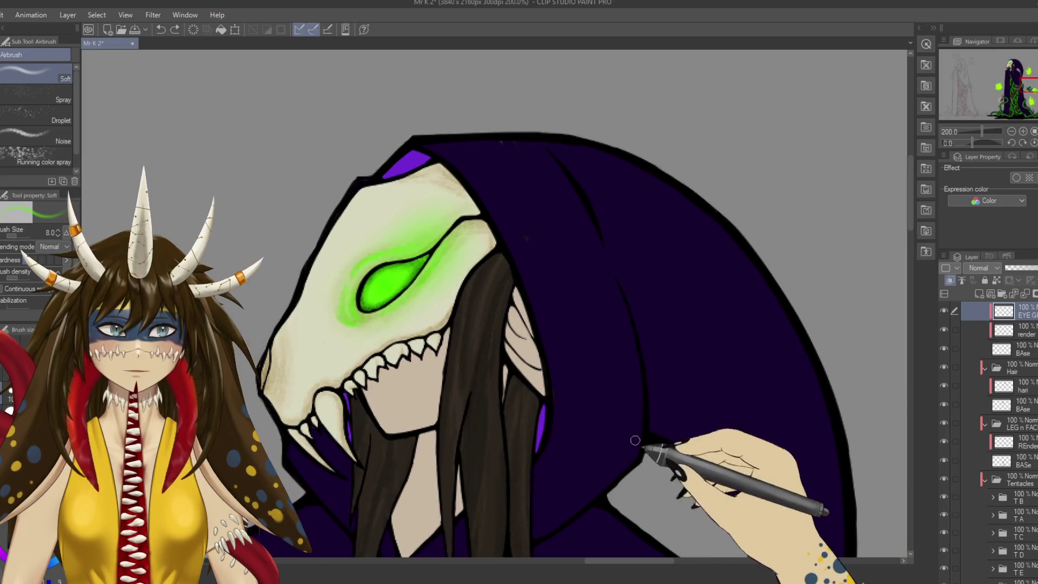
{"action": "key", "text": "ctrl+s"}
{"action": "mouse_move", "coordinate": [598, 475]}
{"action": "left_mouse_down"}
{"action": "mouse_move", "coordinate": [656, 395]}
{"action": "mouse_move", "coordinate": [572, 388]}
{"action": "left_mouse_up"}
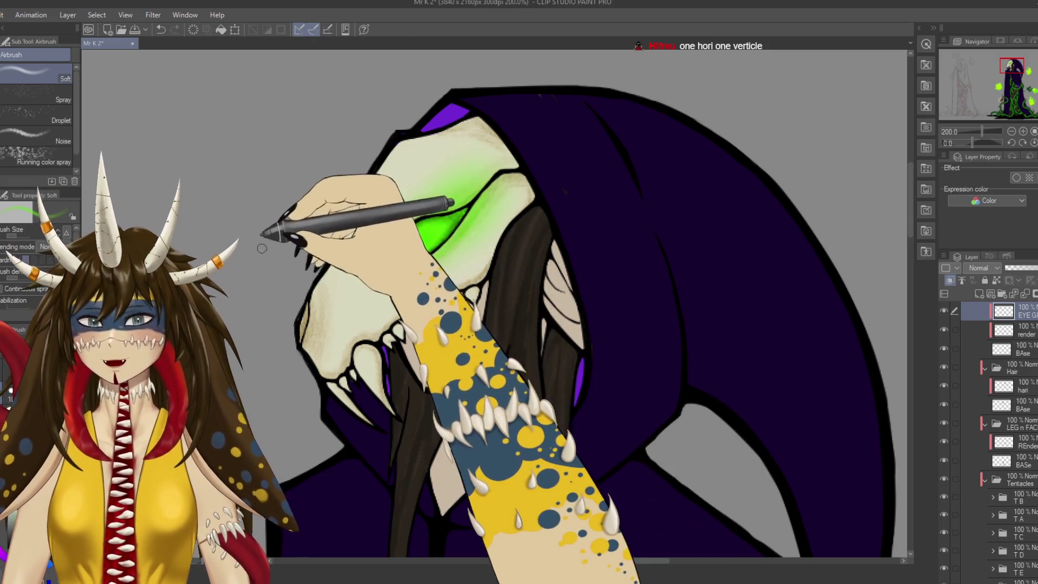
Outline the eye in bright green with the G-pen, undoing the pointed tail stroke, and save.
{"action": "key", "text": "b"}
{"action": "key", "text": "b"}
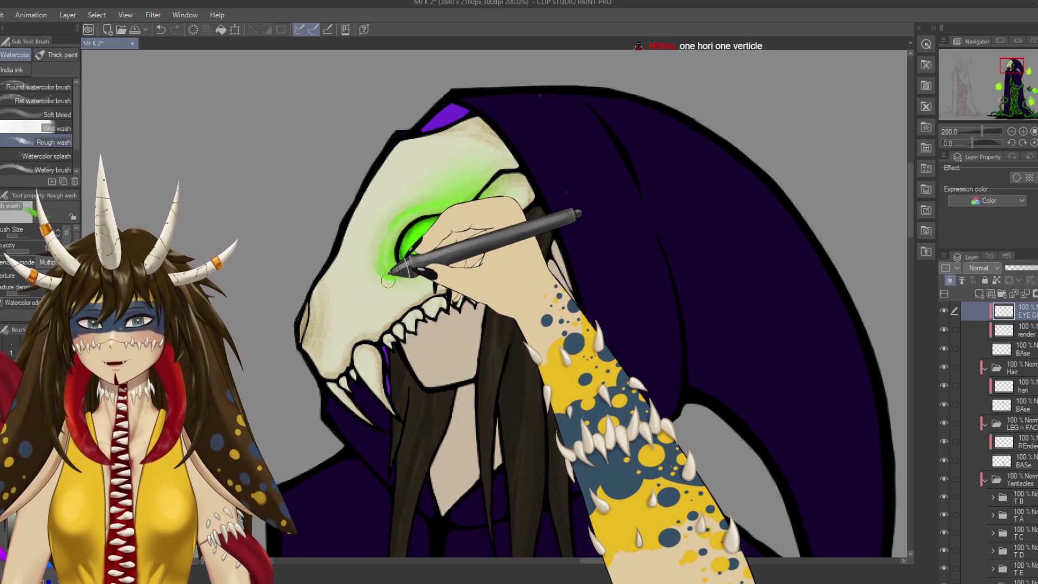
{"action": "key", "text": "p"}
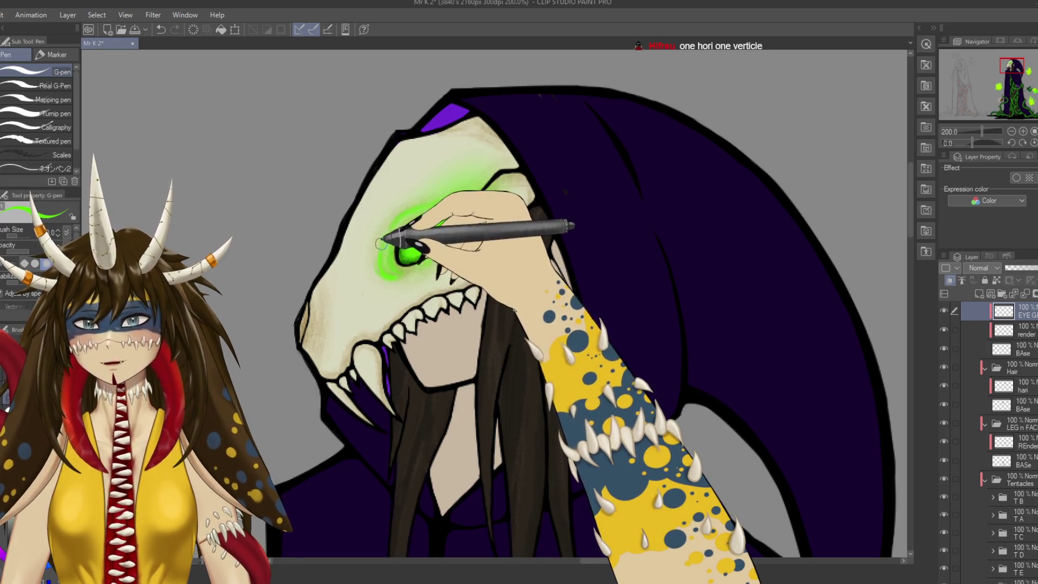
{"action": "left_click_drag", "start_coordinate": [381, 246], "coordinate": [402, 274]}
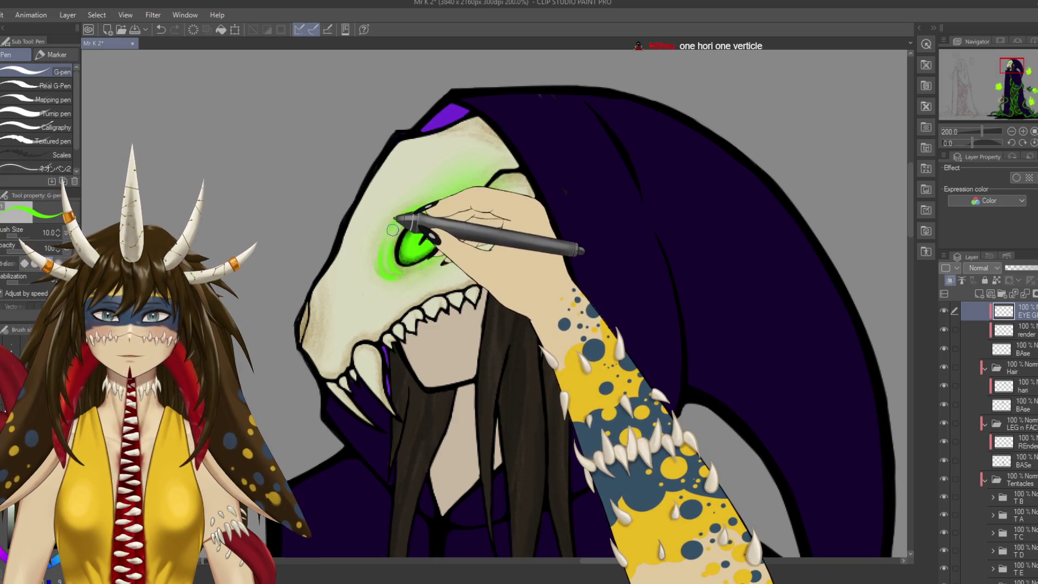
{"action": "key", "text": "ctrl+z"}
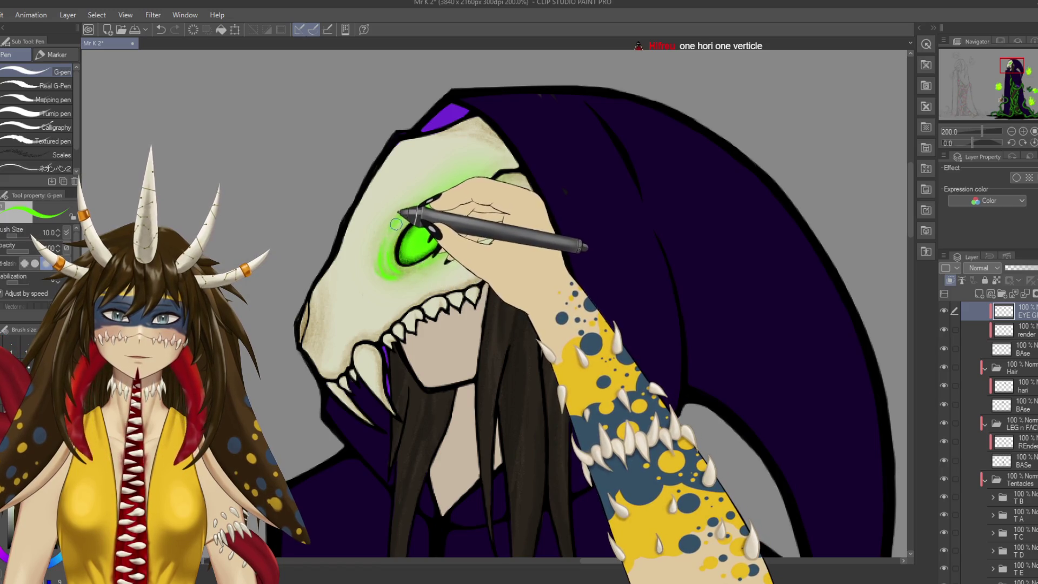
{"action": "left_click_drag", "start_coordinate": [428, 254], "coordinate": [475, 199]}
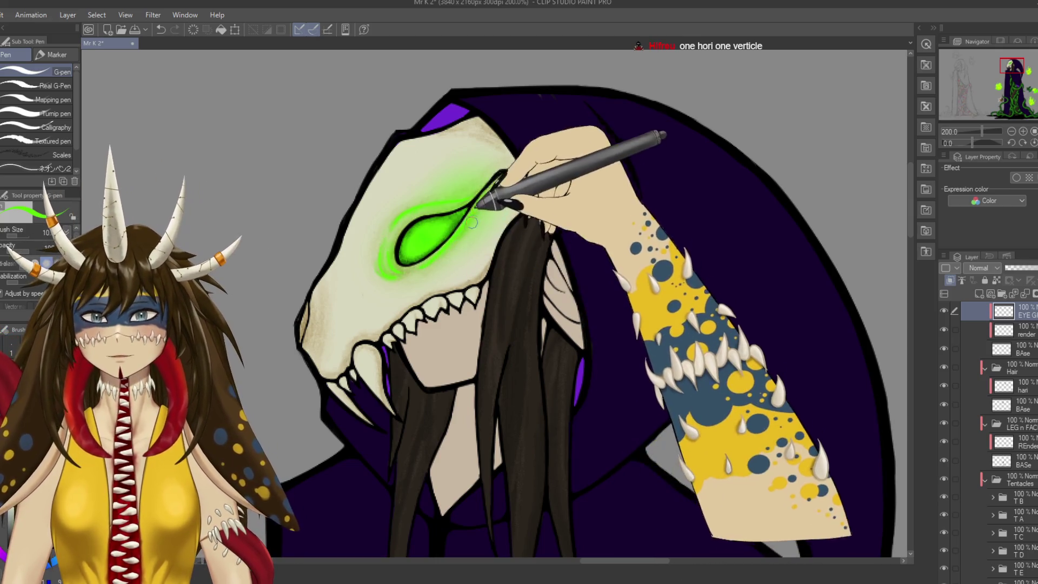
{"action": "key", "text": "ctrl+z"}
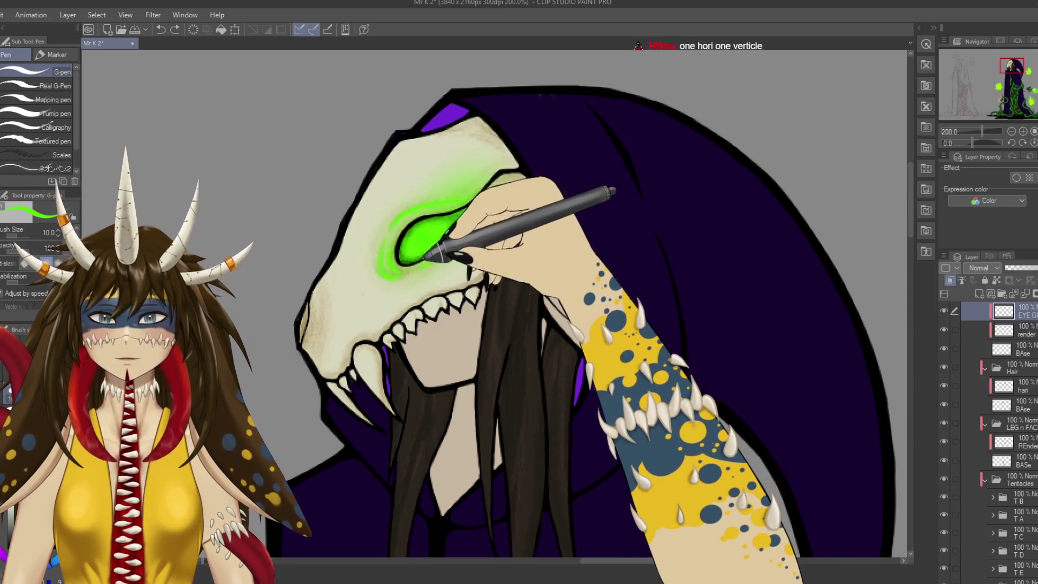
{"action": "key", "text": "ctrl+s"}
Zoom out to check the full figure and add a new raster layer above EYE G.
{"action": "key", "text": "ctrl+0"}
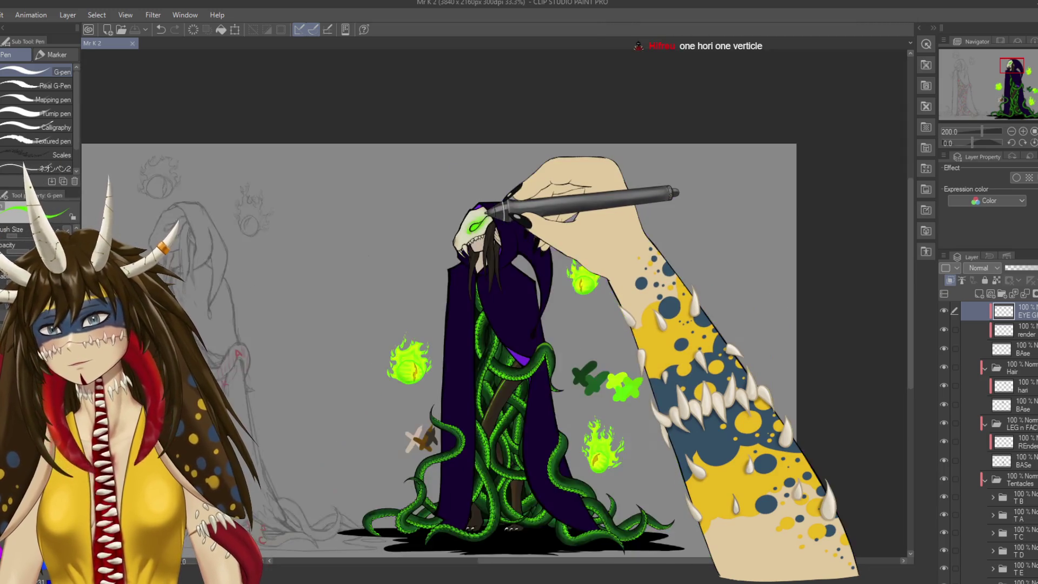
{"action": "scroll", "coordinate": [476, 225], "scroll_direction": "up", "scroll_amount": 3}
{"action": "scroll", "coordinate": [476, 224], "scroll_direction": "up", "scroll_amount": 3}
{"action": "scroll", "coordinate": [475, 224], "scroll_direction": "down", "scroll_amount": 3}
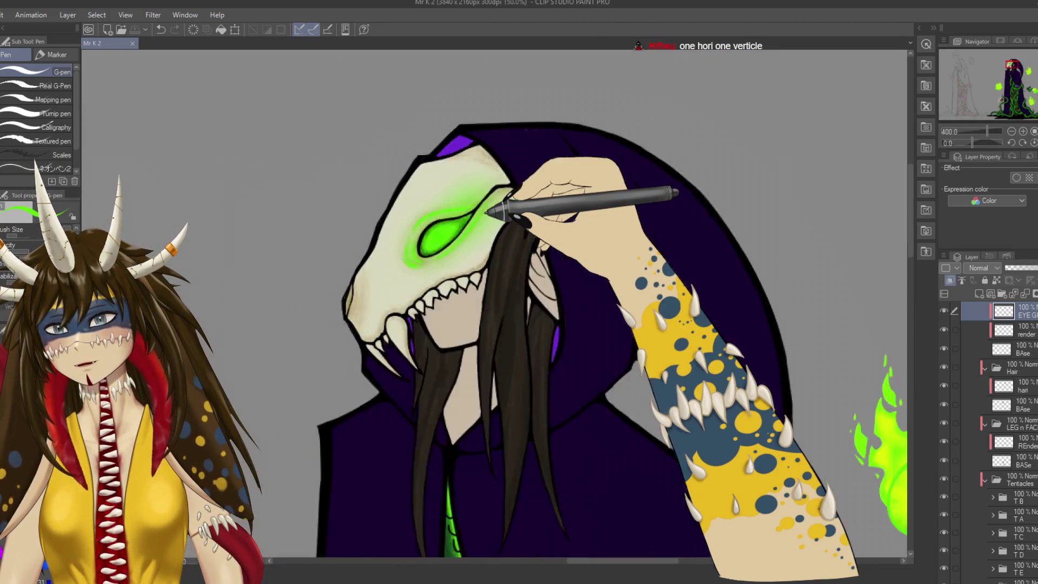
{"action": "scroll", "coordinate": [476, 224], "scroll_direction": "down", "scroll_amount": 2}
{"action": "scroll", "coordinate": [486, 214], "scroll_direction": "down", "scroll_amount": 2}
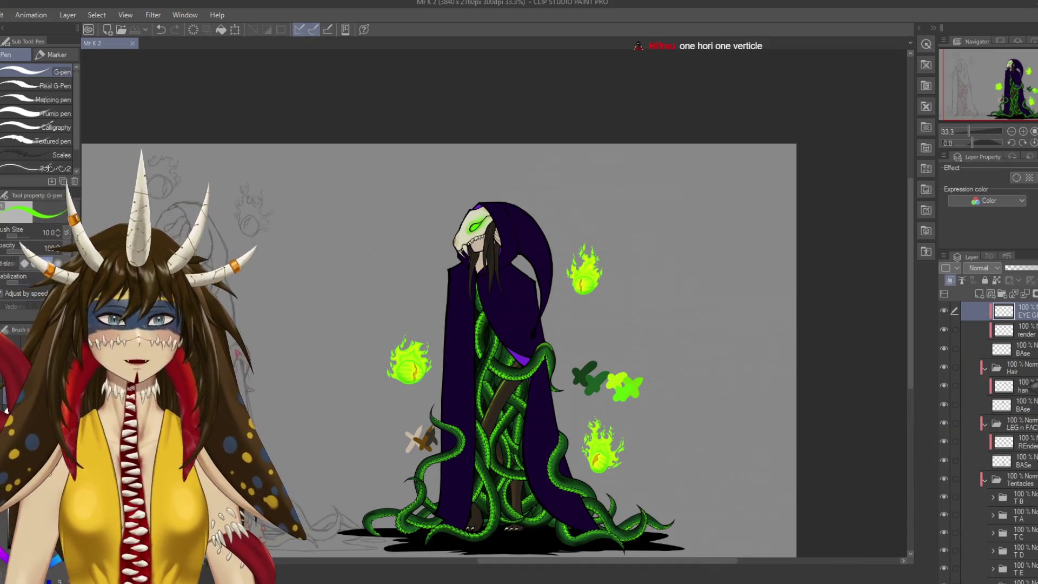
{"action": "scroll", "coordinate": [989, 433], "scroll_direction": "up", "scroll_amount": 3}
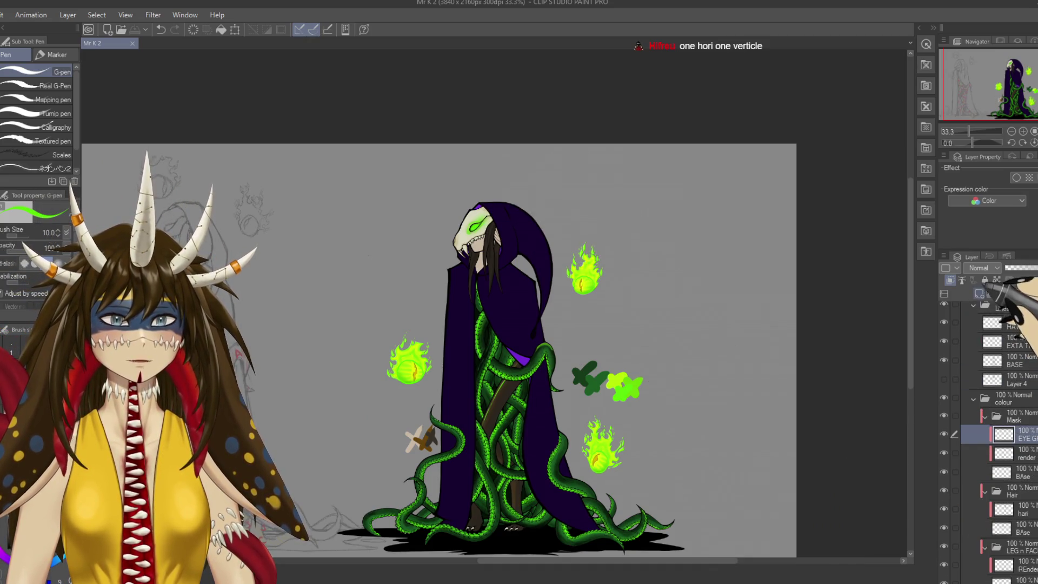
{"action": "left_click", "coordinate": [979, 294]}
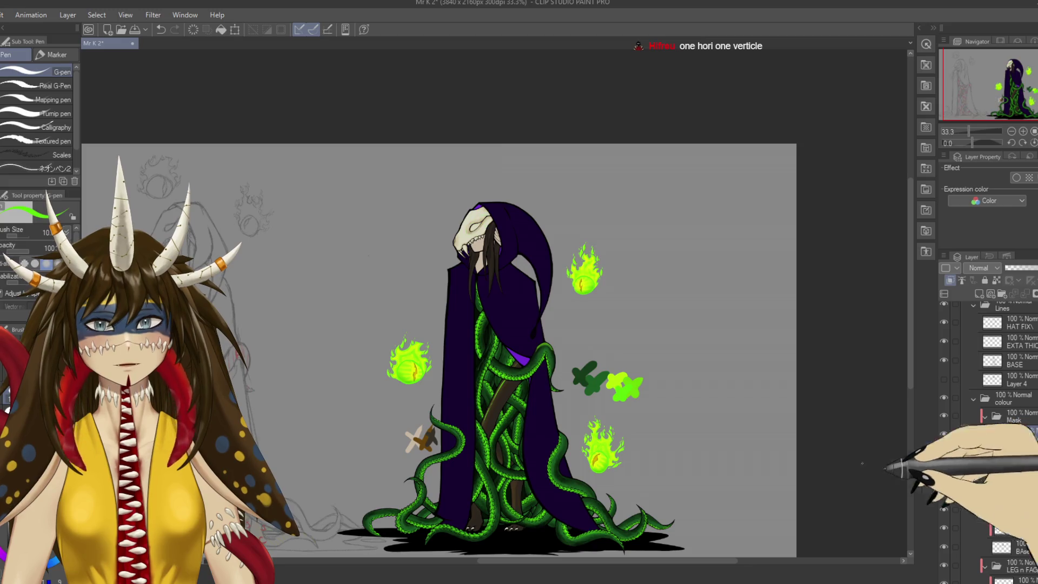
Zoom in on the skull's eye and lasso-select the eye socket outline.
{"action": "scroll", "coordinate": [589, 297], "scroll_direction": "up", "scroll_amount": 4}
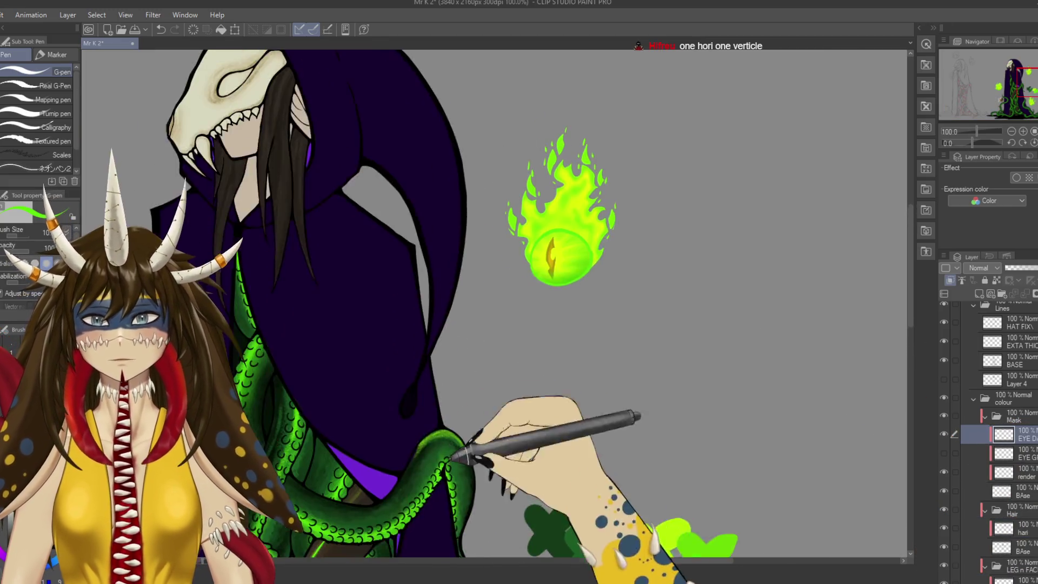
{"action": "mouse_move", "coordinate": [486, 303]}
{"action": "left_mouse_down"}
{"action": "mouse_move", "coordinate": [533, 287]}
{"action": "mouse_move", "coordinate": [546, 179]}
{"action": "left_mouse_up"}
{"action": "left_click_drag", "start_coordinate": [491, 287], "coordinate": [567, 427]}
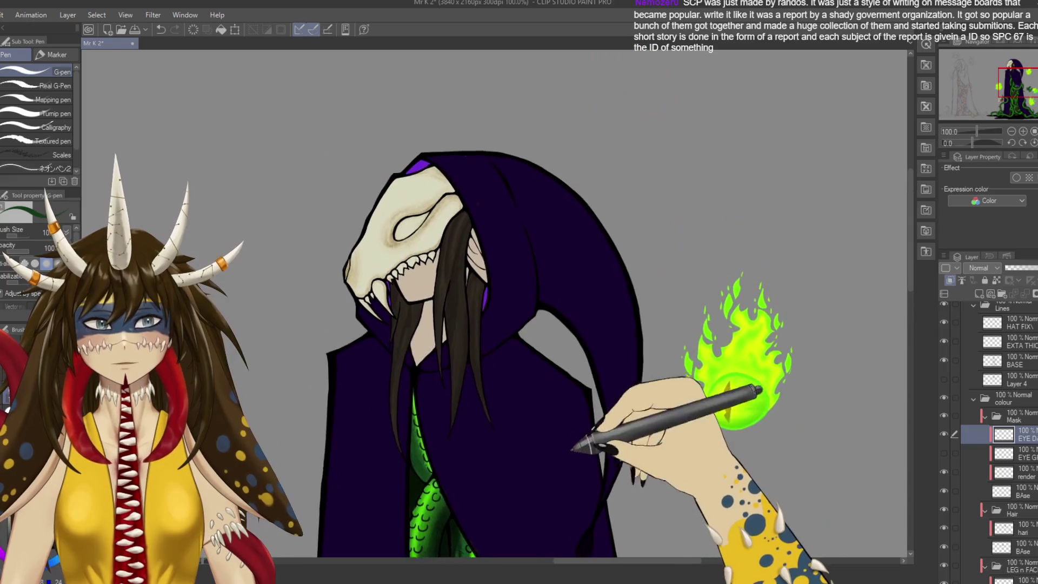
{"action": "scroll", "coordinate": [538, 398], "scroll_direction": "up", "scroll_amount": 2}
{"action": "scroll", "coordinate": [538, 399], "scroll_direction": "up", "scroll_amount": 2}
{"action": "left_click_drag", "start_coordinate": [271, 281], "coordinate": [597, 500]}
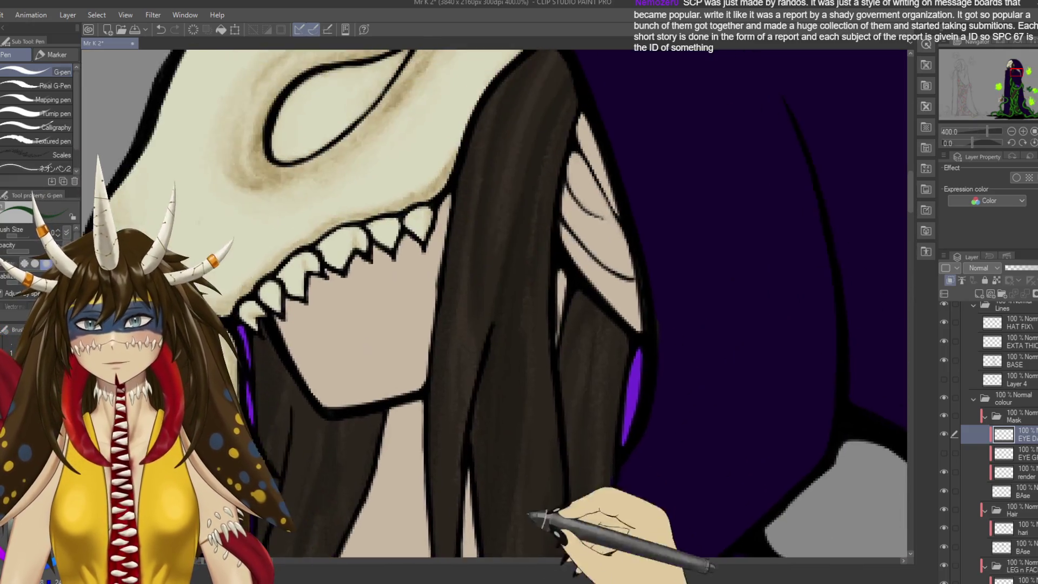
{"action": "key", "text": "m"}
{"action": "mouse_move", "coordinate": [479, 275]}
{"action": "left_mouse_down"}
{"action": "mouse_move", "coordinate": [520, 199]}
{"action": "mouse_move", "coordinate": [416, 230]}
{"action": "left_mouse_up"}
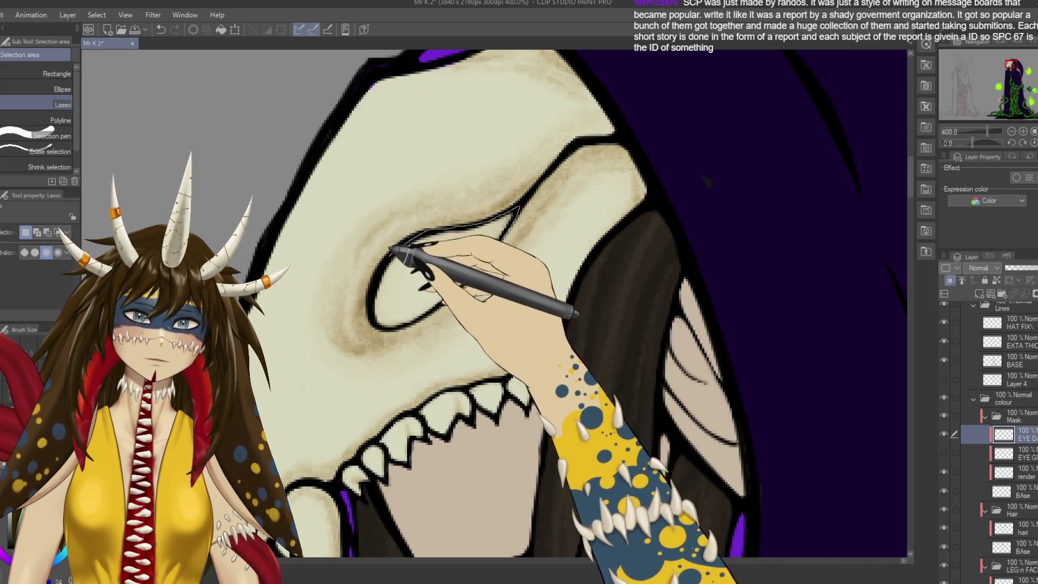
{"action": "mouse_move", "coordinate": [415, 230]}
{"action": "left_mouse_down"}
{"action": "mouse_move", "coordinate": [407, 325]}
{"action": "mouse_move", "coordinate": [437, 306]}
{"action": "left_mouse_up"}
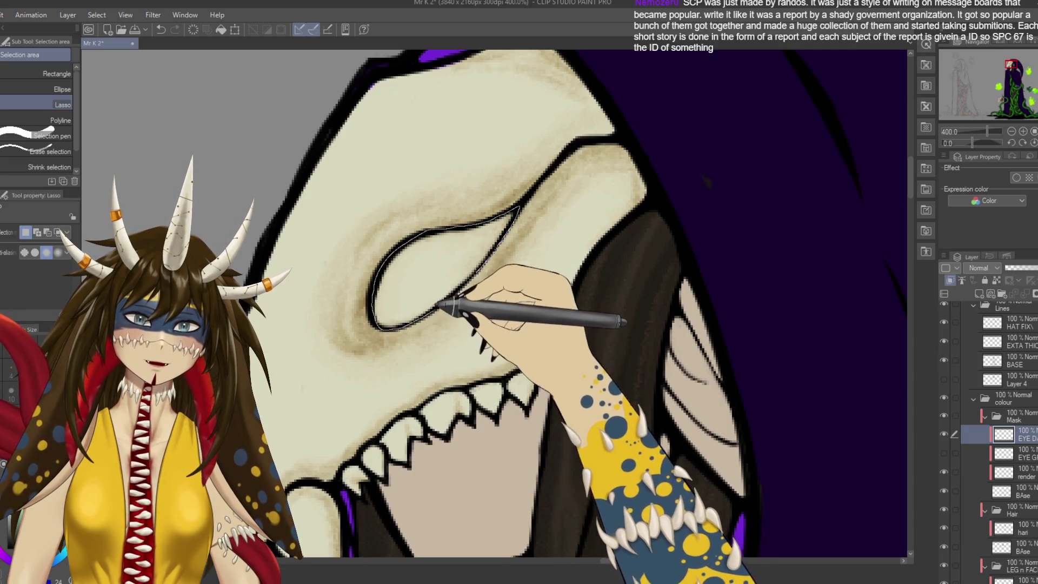
{"action": "left_click_drag", "start_coordinate": [471, 277], "coordinate": [476, 274]}
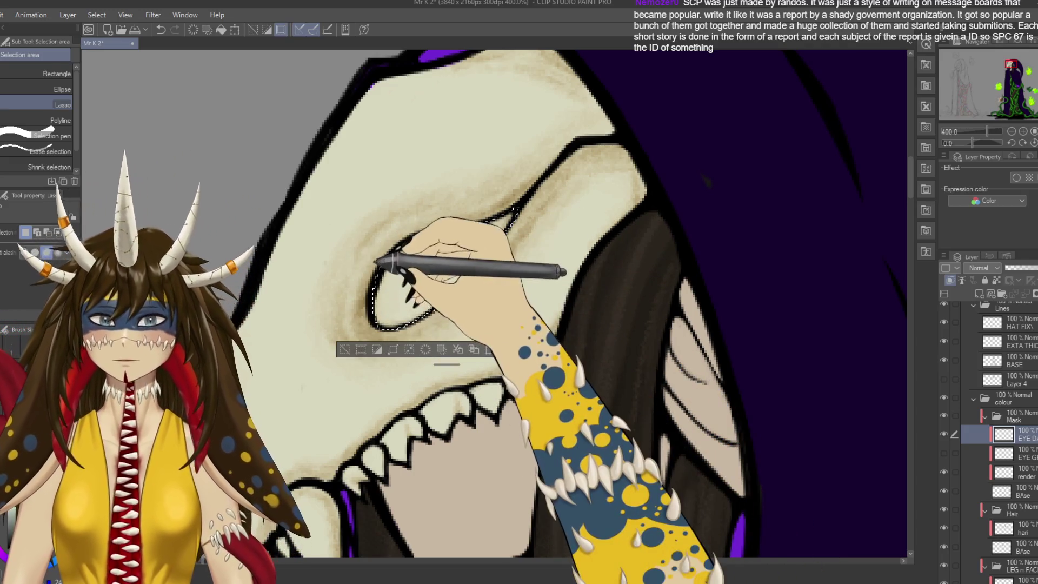
Fill the selected socket with dark green using the G-pen, then view the whole figure at 100%.
{"action": "key", "text": "b"}
{"action": "key", "text": "p"}
{"action": "mouse_move", "coordinate": [384, 314]}
{"action": "left_mouse_down"}
{"action": "mouse_move", "coordinate": [422, 254]}
{"action": "mouse_move", "coordinate": [443, 243]}
{"action": "left_mouse_up"}
{"action": "mouse_move", "coordinate": [411, 303]}
{"action": "left_mouse_down"}
{"action": "mouse_move", "coordinate": [399, 340]}
{"action": "mouse_move", "coordinate": [216, 65]}
{"action": "left_mouse_up"}
{"action": "key", "text": "ctrl+alt+0"}
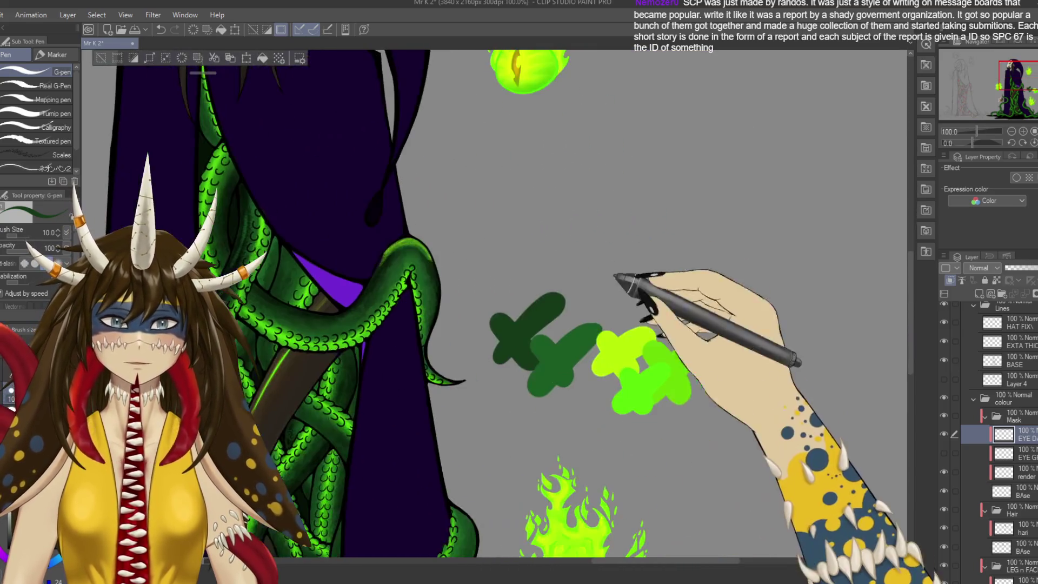
{"action": "left_click_drag", "start_coordinate": [290, 204], "coordinate": [497, 431]}
Paint darker green Rough wash watercolour strokes inside the selected eye socket.
{"action": "key", "text": "b"}
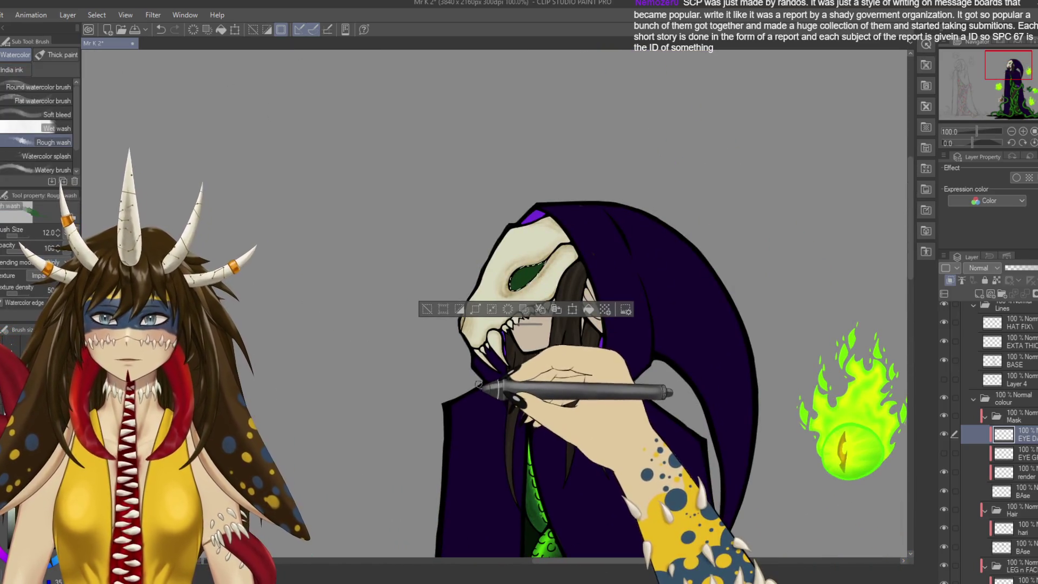
{"action": "scroll", "coordinate": [469, 352], "scroll_direction": "up", "scroll_amount": 3}
{"action": "left_click_drag", "start_coordinate": [657, 325], "coordinate": [535, 333]}
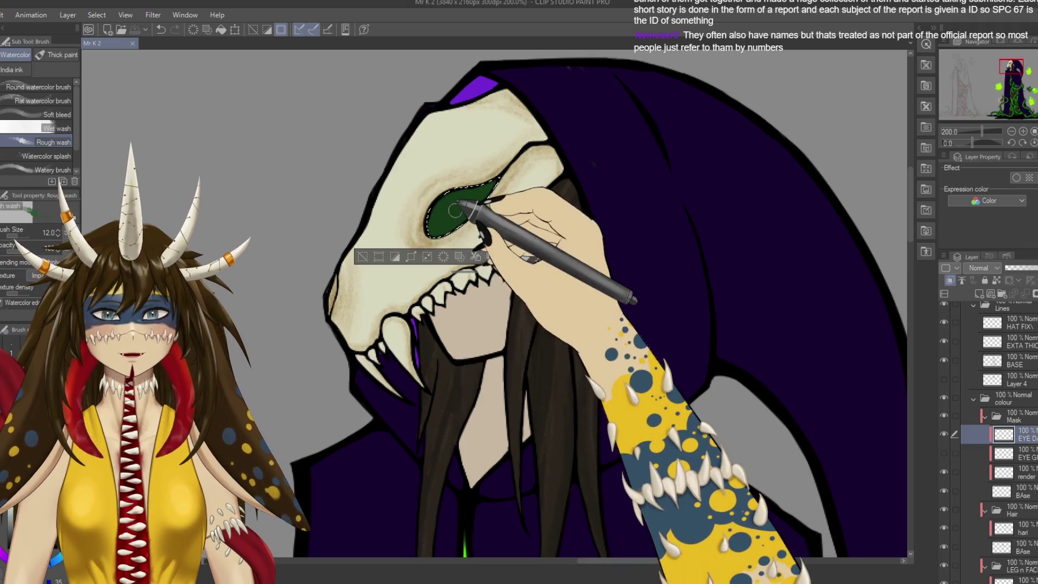
{"action": "mouse_move", "coordinate": [460, 208]}
{"action": "left_mouse_down"}
{"action": "mouse_move", "coordinate": [447, 198]}
{"action": "mouse_move", "coordinate": [464, 211]}
{"action": "mouse_move", "coordinate": [436, 221]}
{"action": "mouse_move", "coordinate": [445, 227]}
{"action": "mouse_move", "coordinate": [439, 206]}
{"action": "left_mouse_up"}
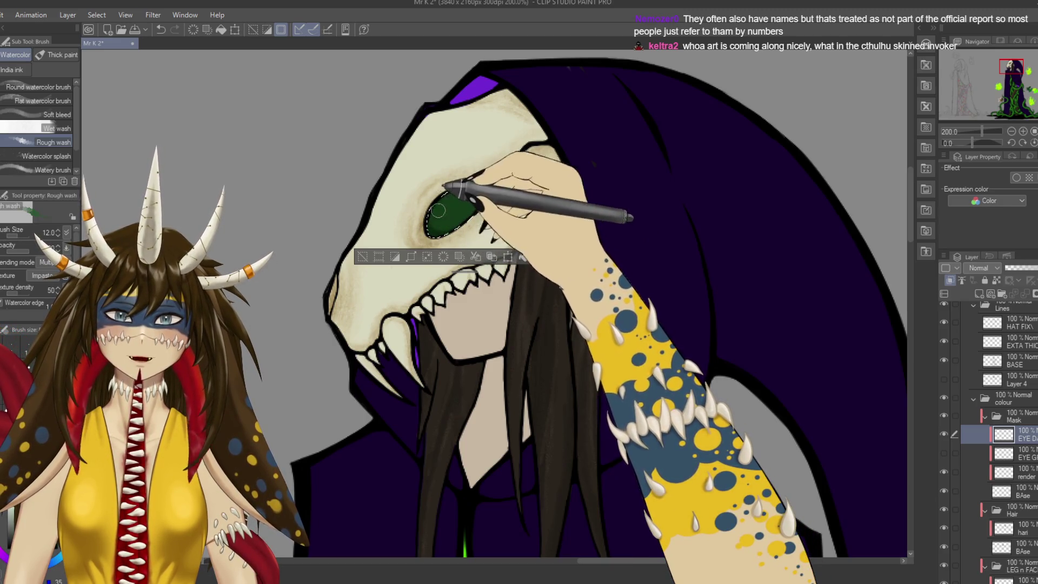
{"action": "mouse_move", "coordinate": [439, 207]}
{"action": "left_mouse_down"}
{"action": "mouse_move", "coordinate": [494, 189]}
{"action": "mouse_move", "coordinate": [477, 212]}
{"action": "mouse_move", "coordinate": [487, 180]}
{"action": "left_mouse_up"}
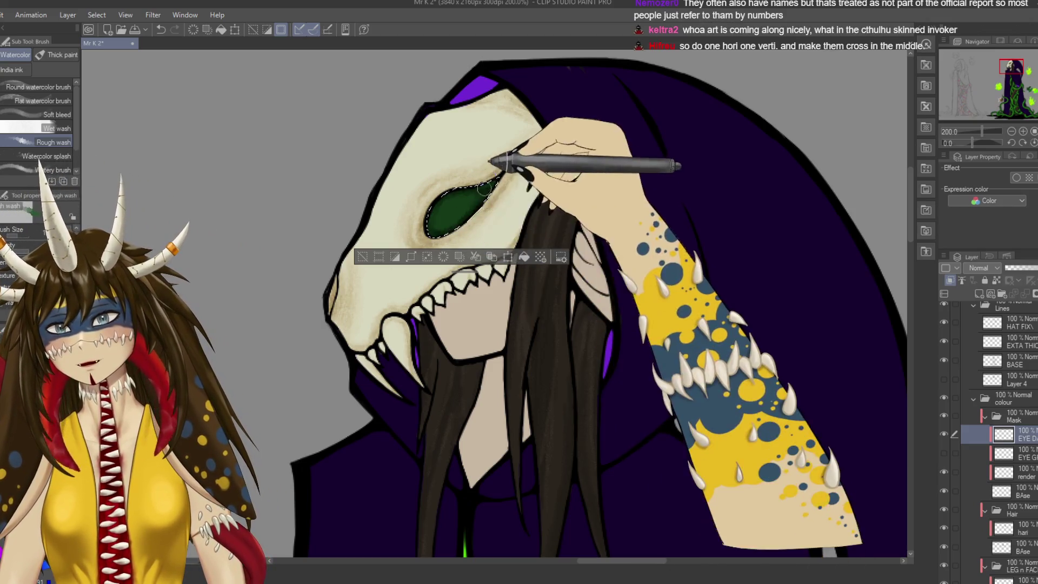
Clear the selection around the eye socket and zoom back out.
{"action": "key", "text": "ctrl+d"}
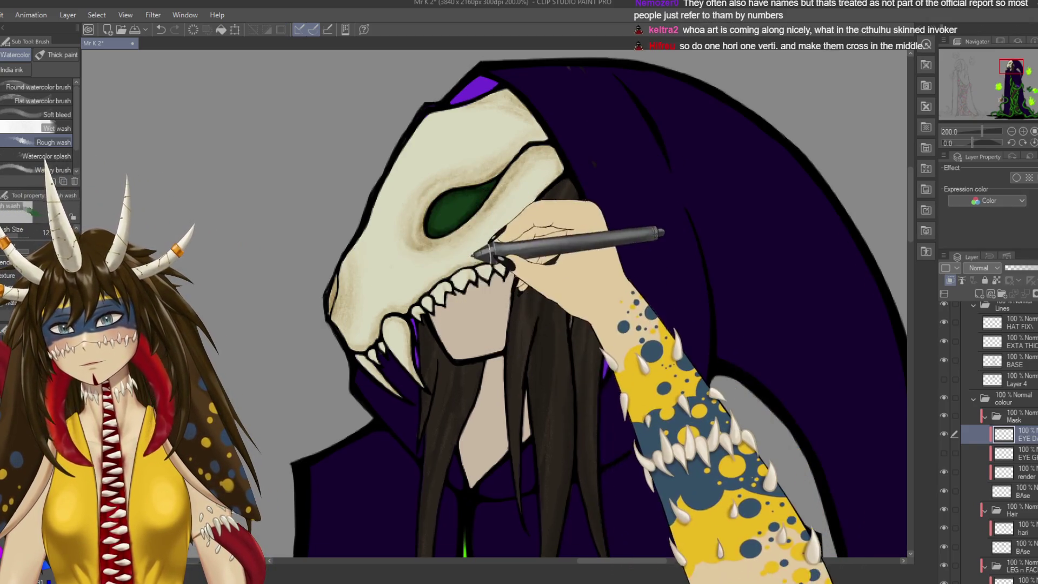
{"action": "scroll", "coordinate": [544, 252], "scroll_direction": "down", "scroll_amount": 1}
{"action": "scroll", "coordinate": [543, 251], "scroll_direction": "down", "scroll_amount": 2}
{"action": "scroll", "coordinate": [543, 251], "scroll_direction": "down", "scroll_amount": 1}
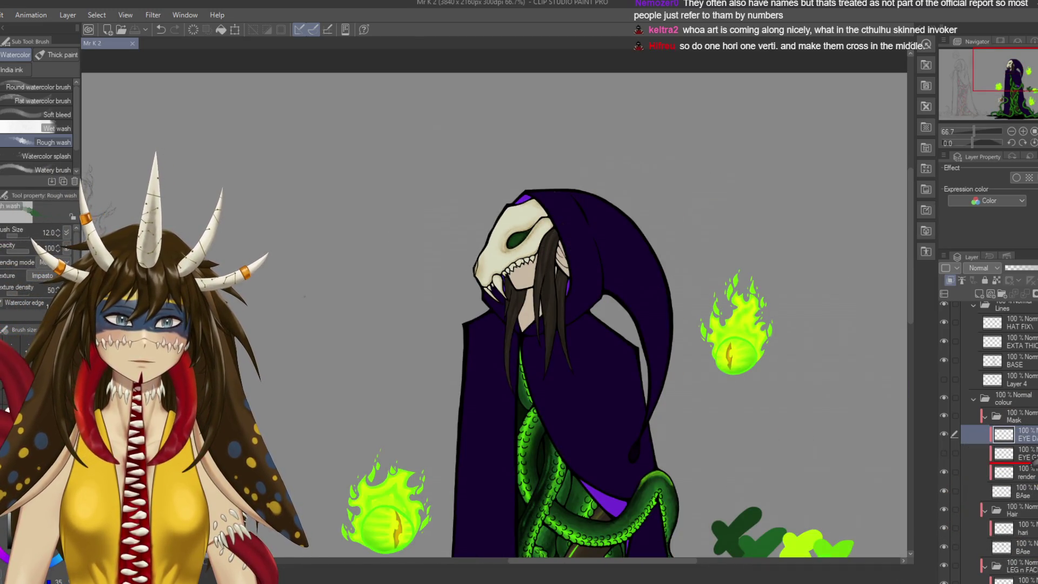
On the EYE G layer, paint a bright green glowing rim around the eye socket, then zoom out to the full canvas.
{"action": "left_click", "coordinate": [1006, 453]}
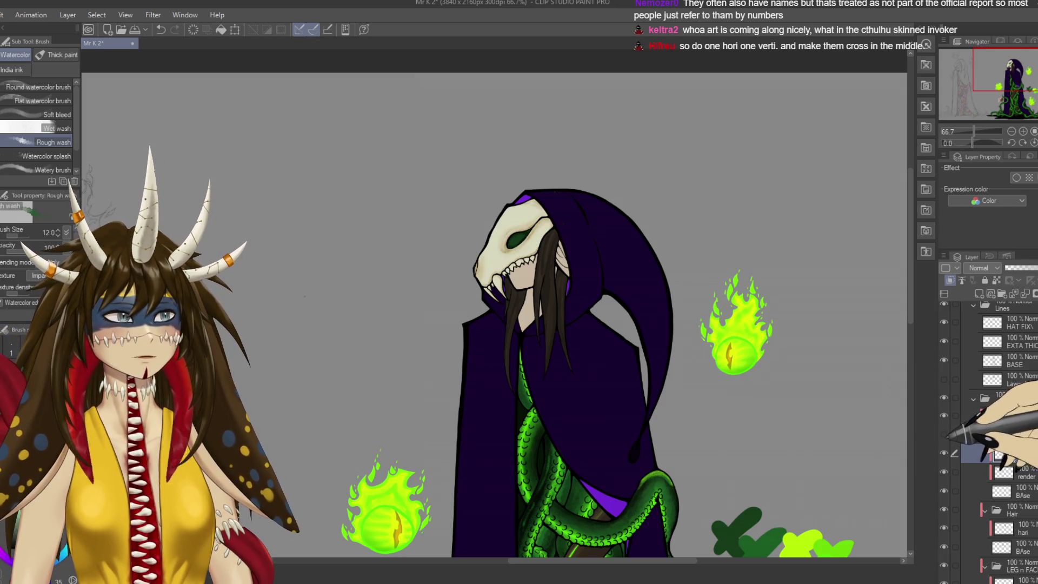
{"action": "left_click_drag", "start_coordinate": [508, 244], "coordinate": [530, 233]}
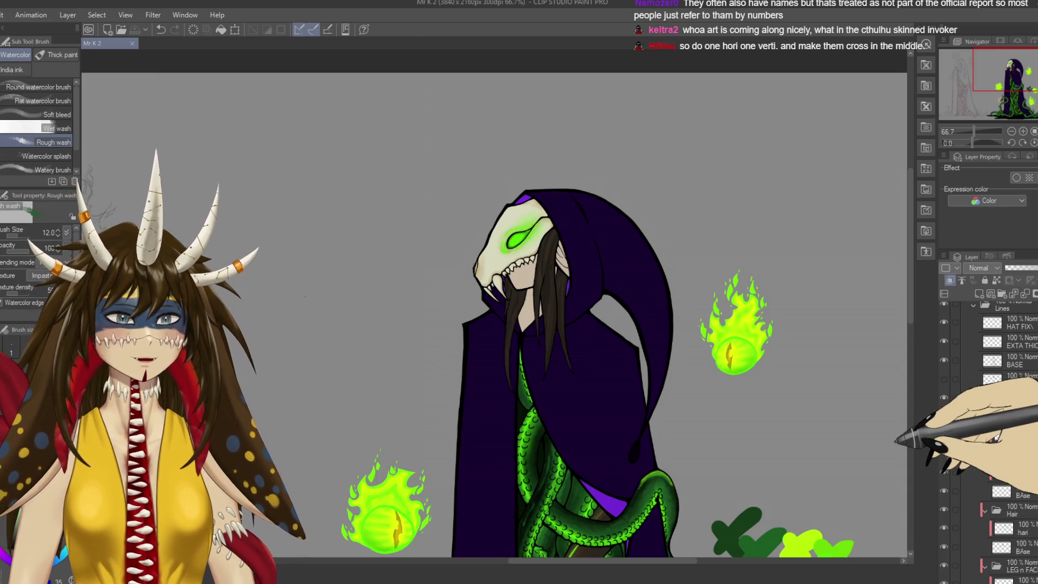
{"action": "scroll", "coordinate": [896, 441], "scroll_direction": "up", "scroll_amount": 3}
{"action": "left_click_drag", "start_coordinate": [684, 348], "coordinate": [596, 456]}
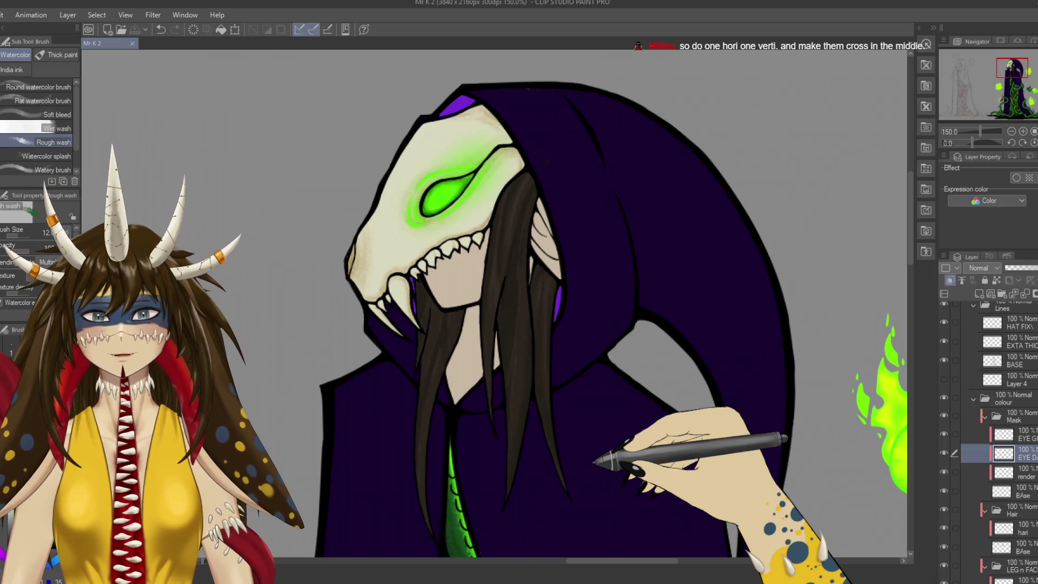
{"action": "key", "text": "ctrl+minus"}
{"action": "key", "text": "ctrl+minus"}
{"action": "key", "text": "ctrl+minus"}
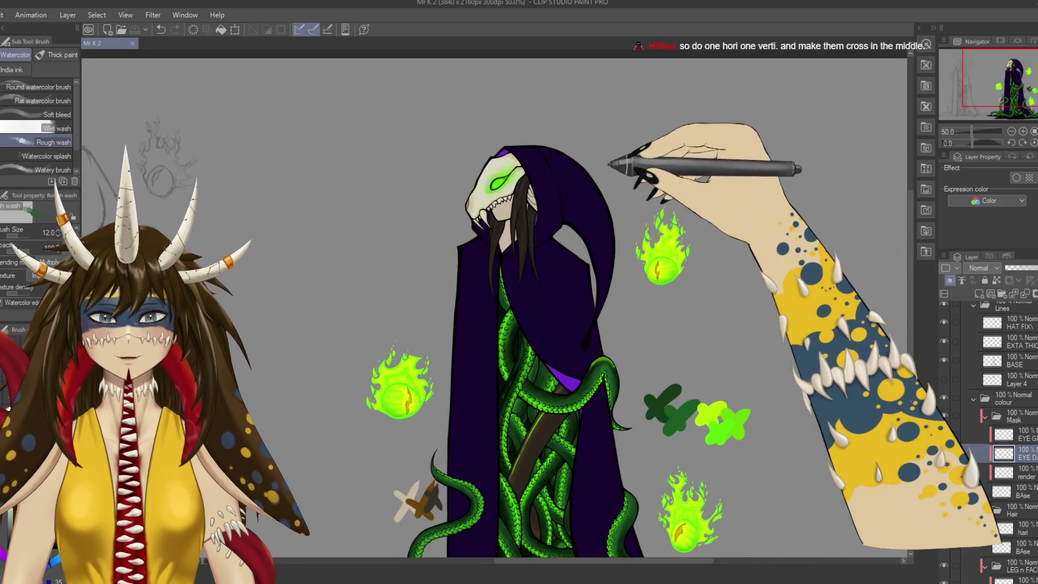
{"action": "key", "text": "ctrl+minus"}
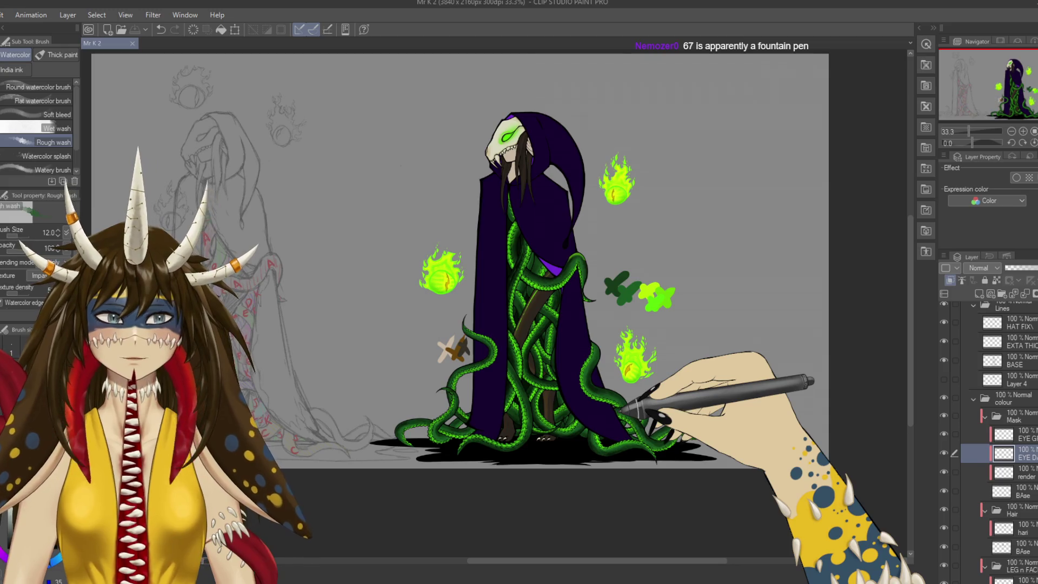
Zoom in and out to review the whole hooded figure.
{"action": "scroll", "coordinate": [604, 303], "scroll_direction": "up", "scroll_amount": 1}
{"action": "scroll", "coordinate": [604, 303], "scroll_direction": "up", "scroll_amount": 1}
{"action": "scroll", "coordinate": [604, 303], "scroll_direction": "up", "scroll_amount": 1}
{"action": "scroll", "coordinate": [582, 500], "scroll_direction": "up", "scroll_amount": 5}
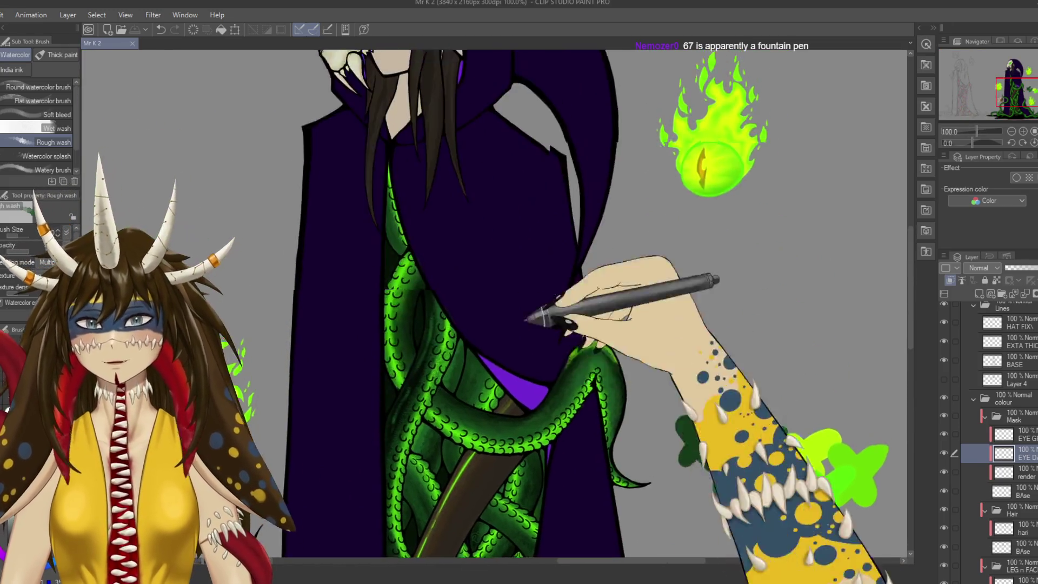
{"action": "scroll", "coordinate": [541, 379], "scroll_direction": "up", "scroll_amount": 3}
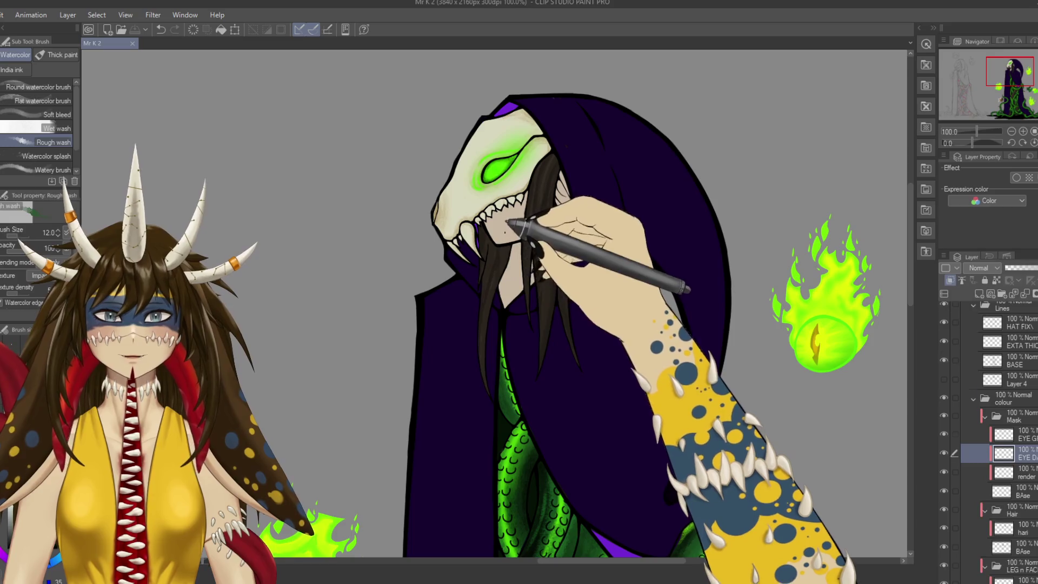
{"action": "scroll", "coordinate": [1006, 433], "scroll_direction": "down", "scroll_amount": 1}
Select the render layer in the LEG n FACE folder and centre the view on the skull head.
{"action": "left_click", "coordinate": [1017, 576]}
{"action": "scroll", "coordinate": [1001, 443], "scroll_direction": "down", "scroll_amount": 5}
{"action": "scroll", "coordinate": [860, 300], "scroll_direction": "up", "scroll_amount": 2}
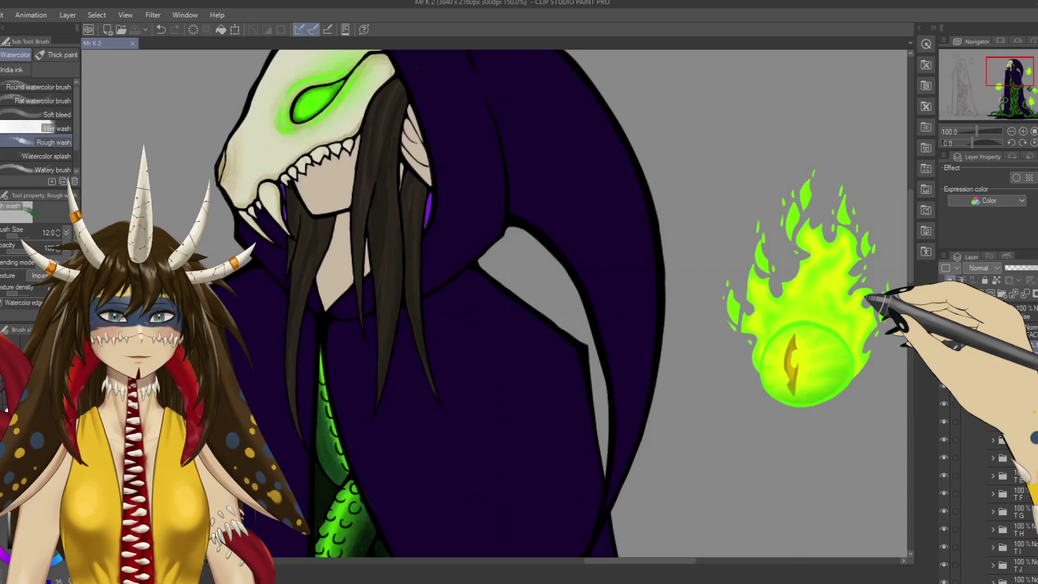
{"action": "left_click_drag", "start_coordinate": [868, 299], "coordinate": [464, 344]}
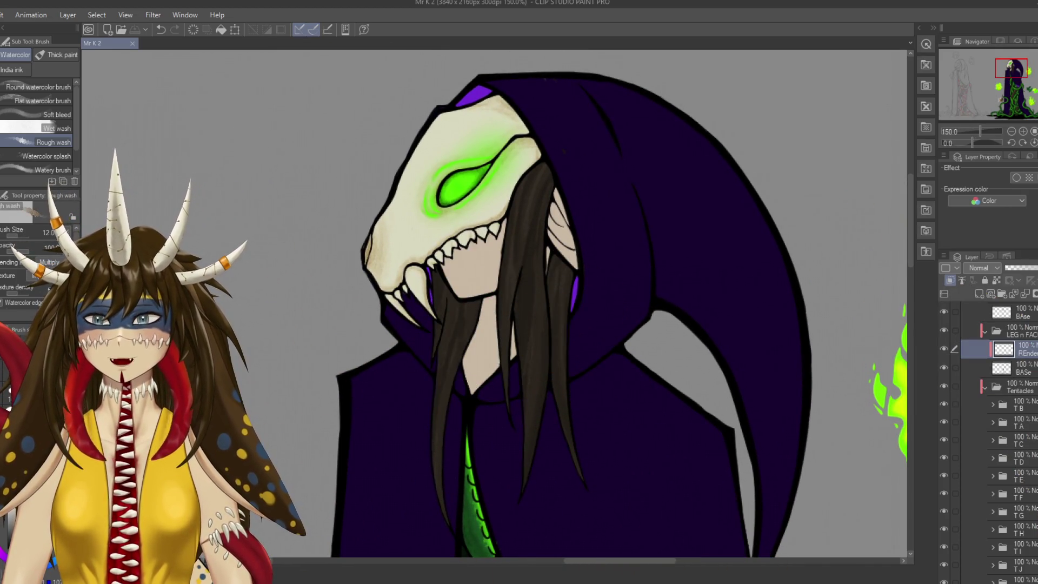
Shade the face with Rough wash watercolour, soften it with Finger tip blending, and save.
{"action": "left_click_drag", "start_coordinate": [483, 292], "coordinate": [491, 319]}
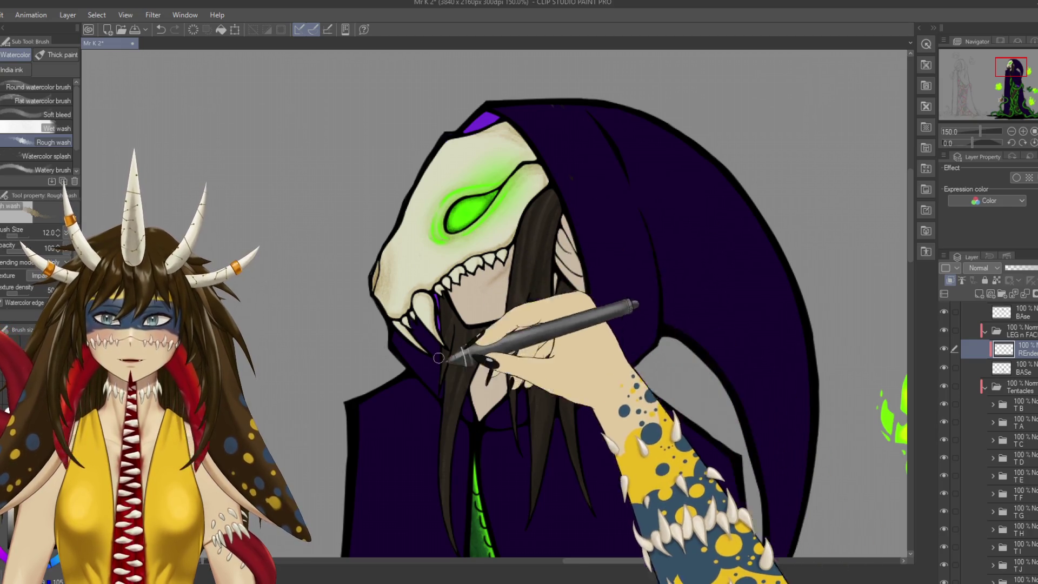
{"action": "key", "text": "j"}
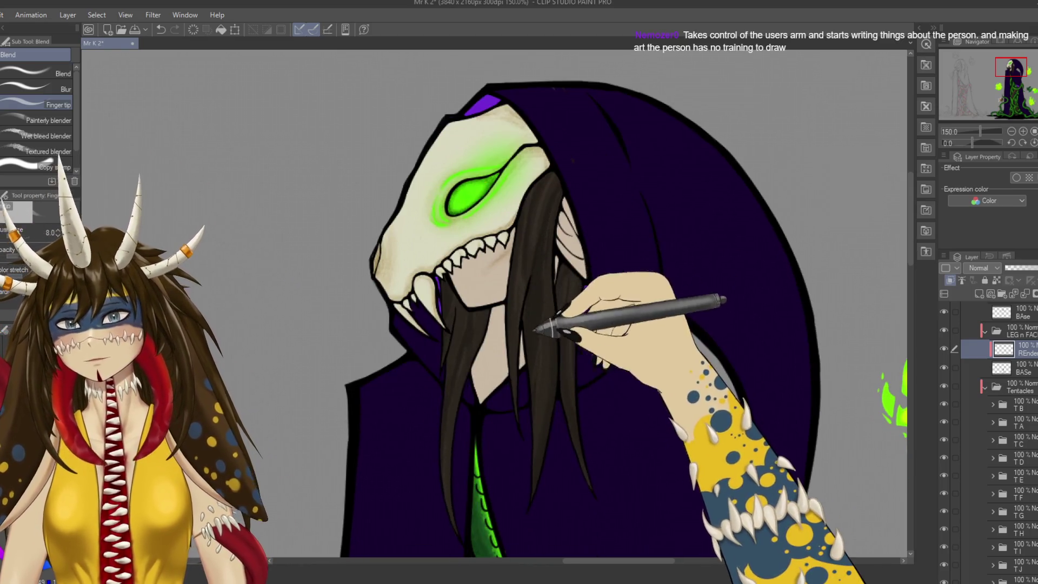
{"action": "scroll", "coordinate": [522, 274], "scroll_direction": "down", "scroll_amount": 1}
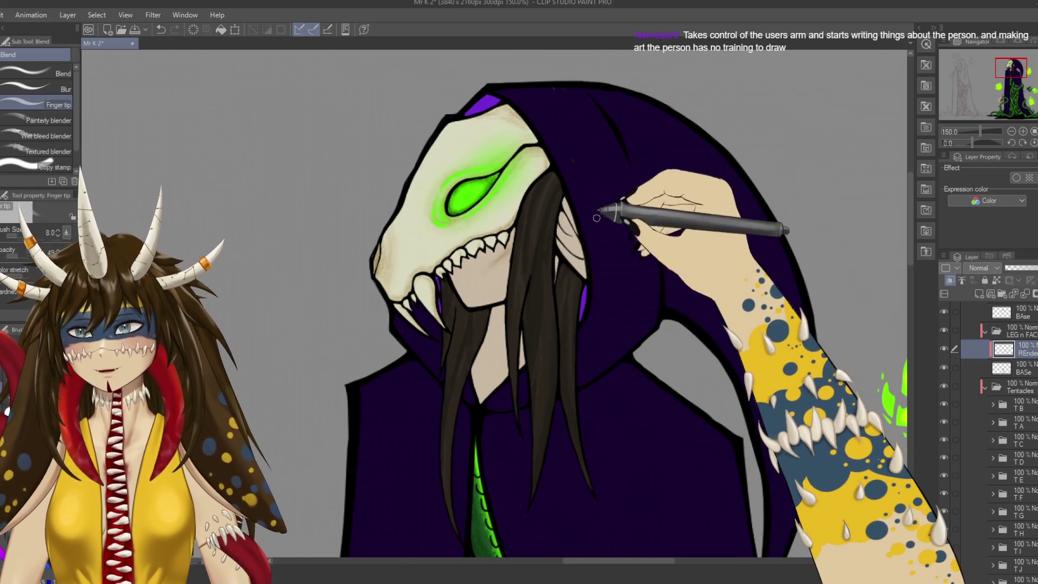
{"action": "key", "text": "b"}
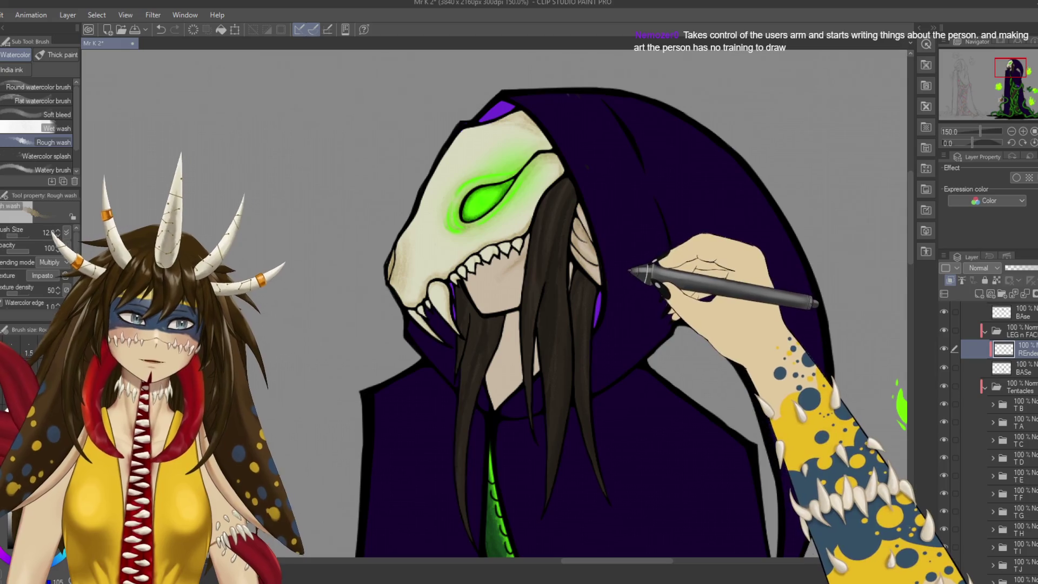
{"action": "key", "text": "ctrl+s"}
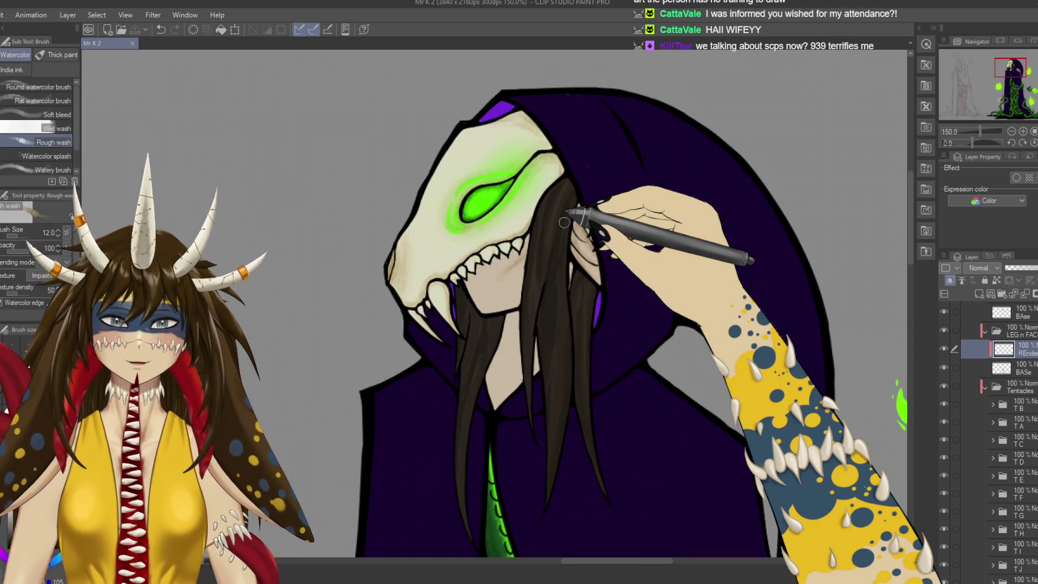
Extend brown shading down the face and neck, save, erase stray strokes, and blend with Finger tip.
{"action": "left_click_drag", "start_coordinate": [564, 223], "coordinate": [571, 234]}
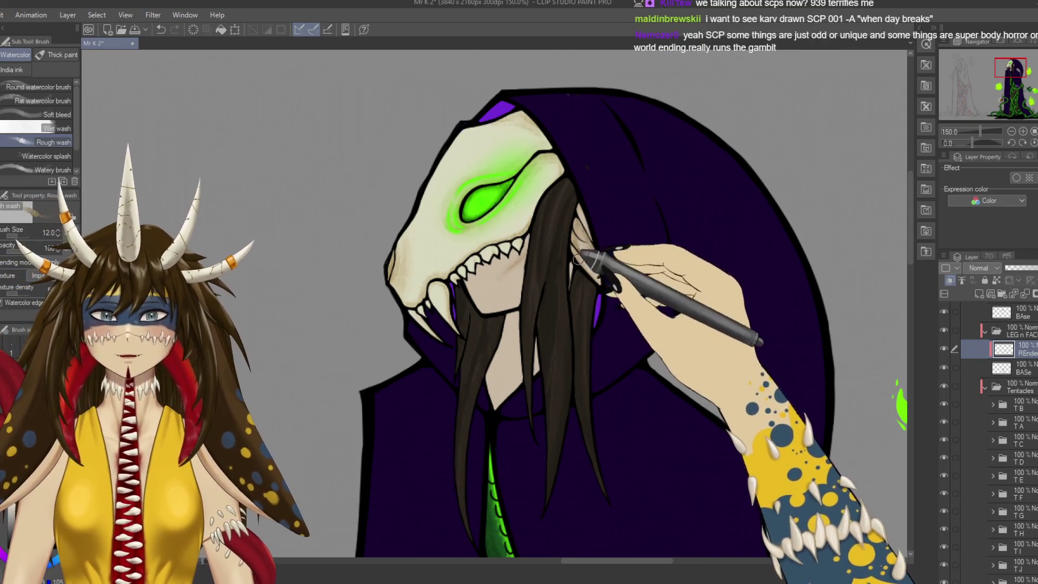
{"action": "key", "text": "ctrl+s"}
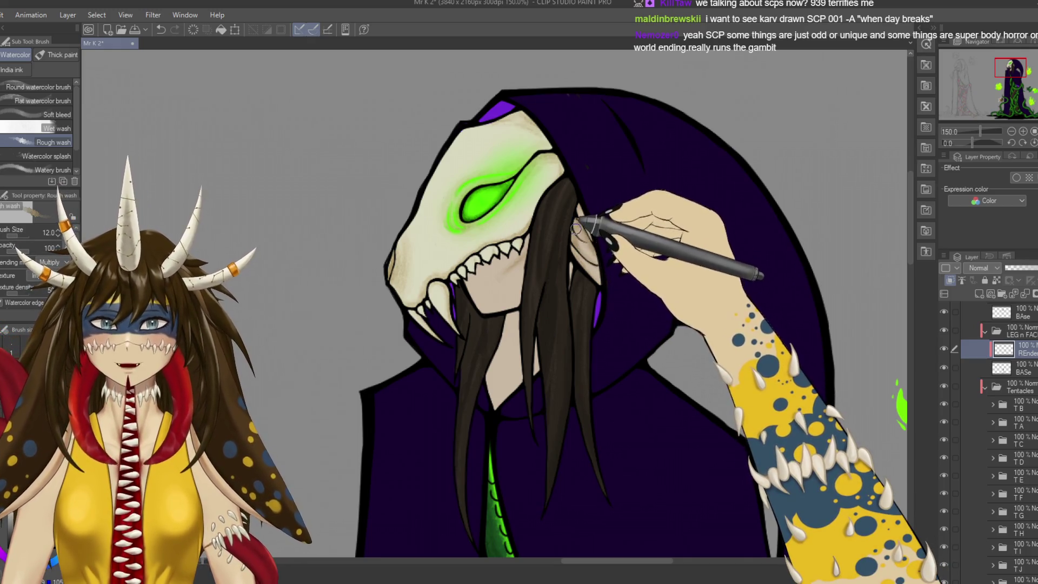
{"action": "left_click_drag", "start_coordinate": [575, 221], "coordinate": [618, 177]}
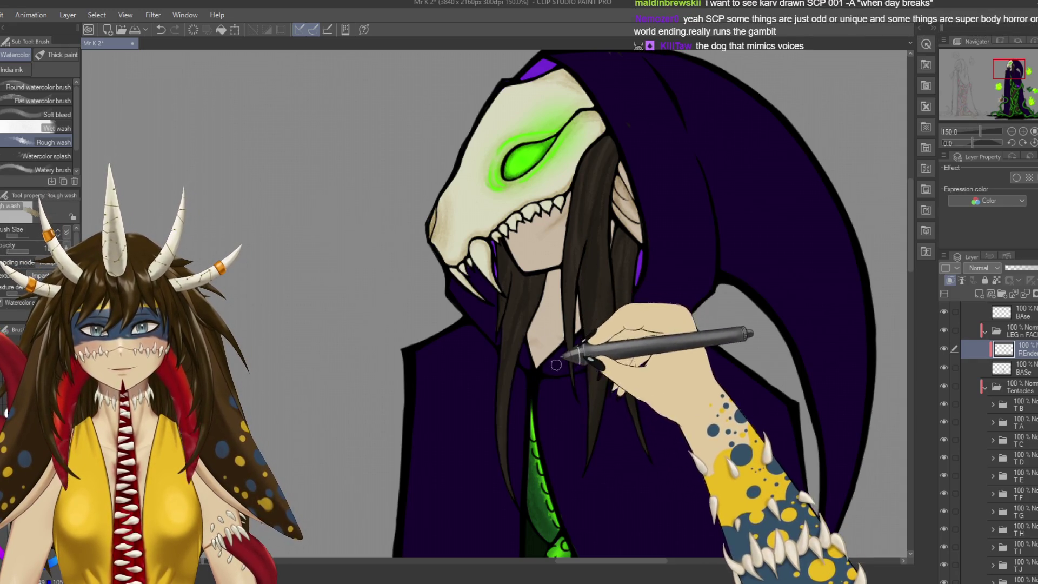
{"action": "key", "text": "e"}
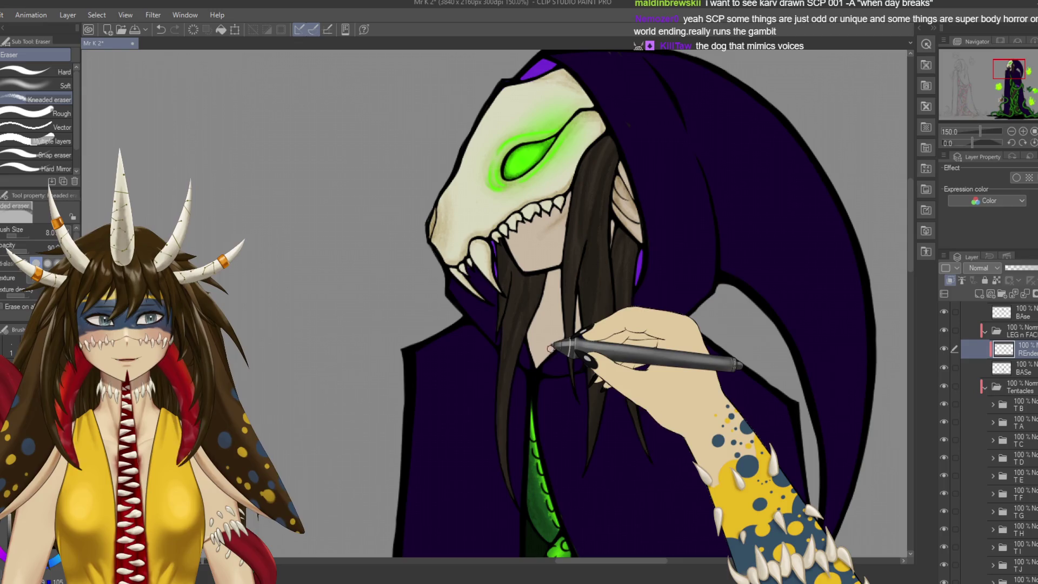
{"action": "key", "text": "b"}
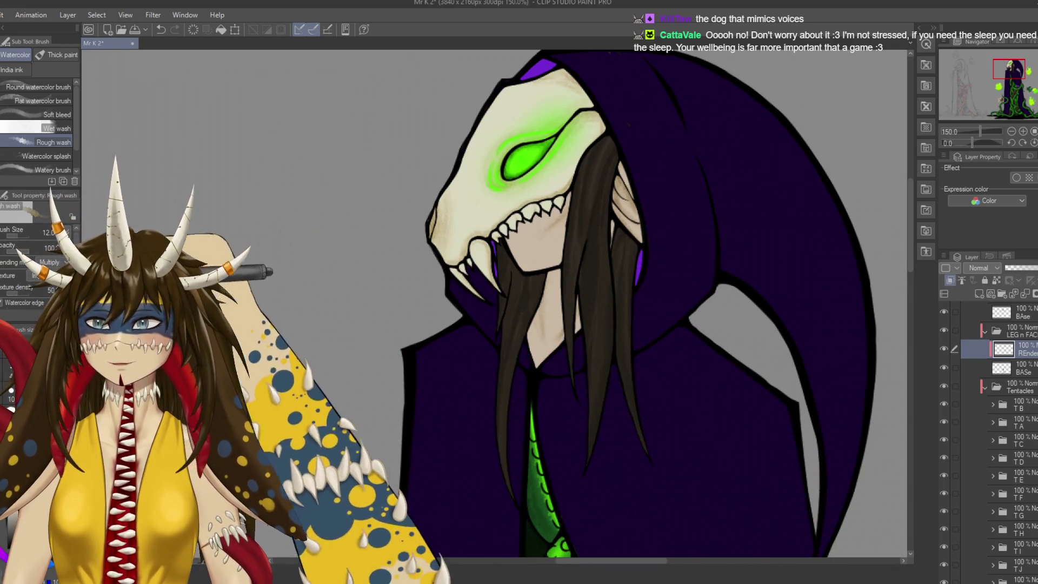
{"action": "key", "text": "j"}
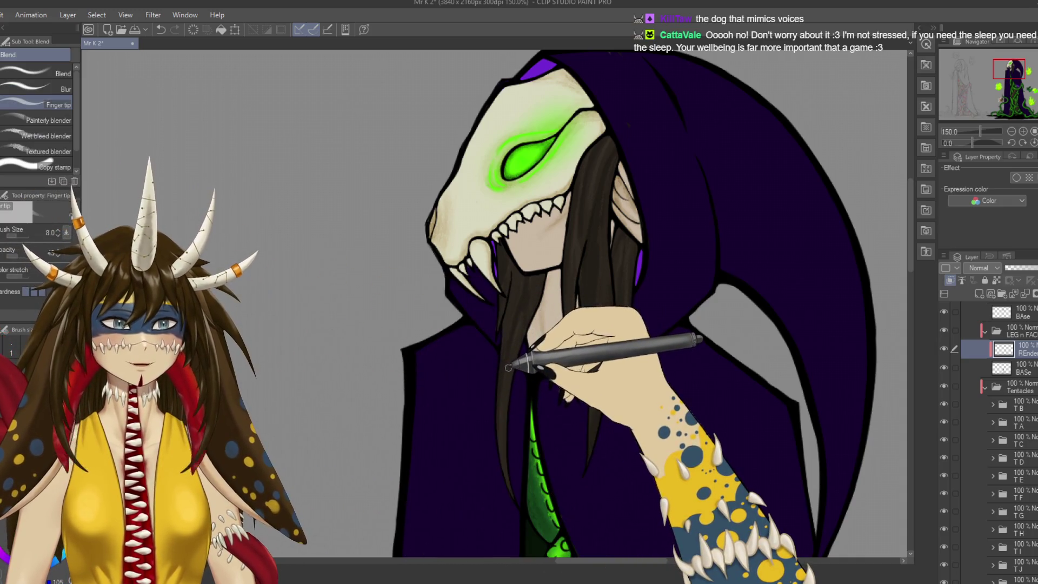